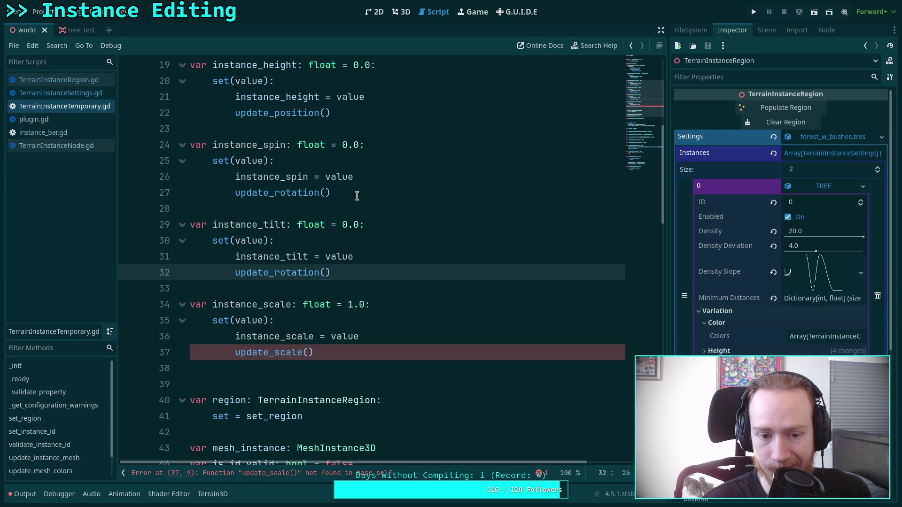
Delete the update_rotation() calls in the spin and tilt setters and update_scale() in the scale setter
{"action": "left_click_drag", "start_coordinate": [275, 193], "coordinate": [321, 191]}
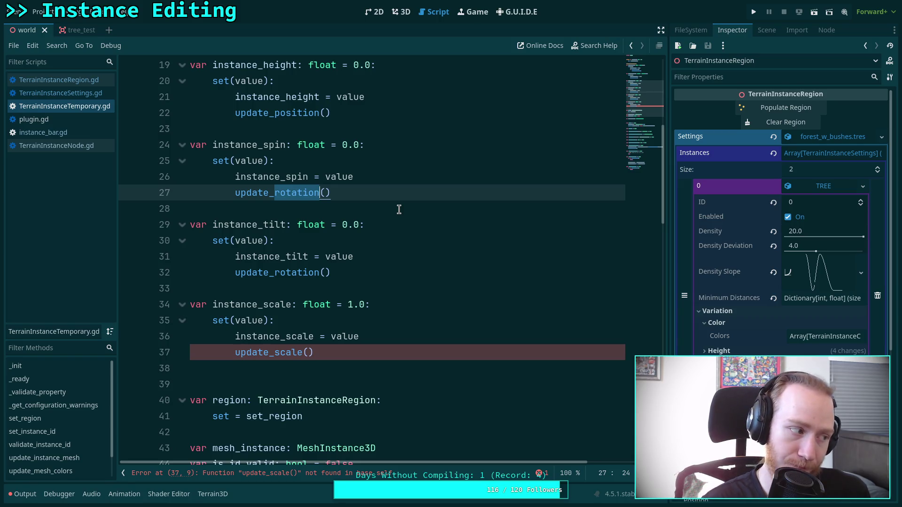
{"action": "left_click_drag", "start_coordinate": [344, 207], "coordinate": [220, 187]}
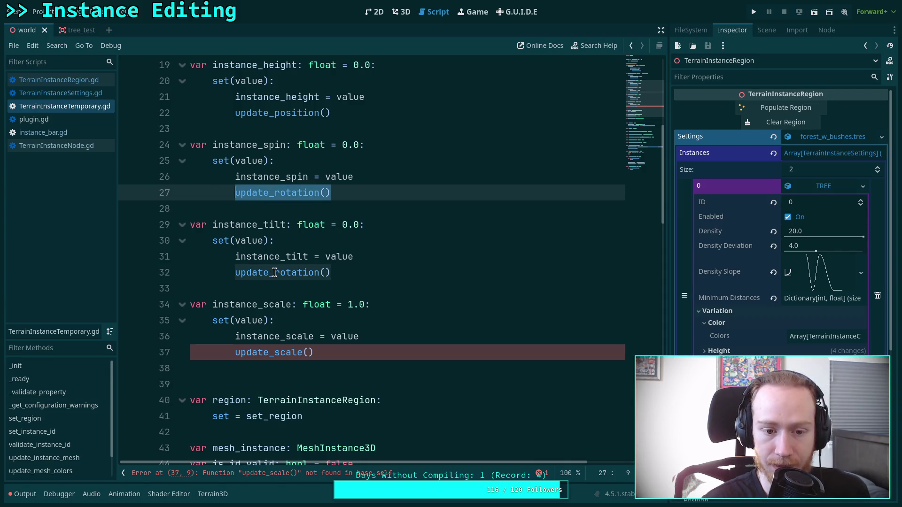
{"action": "left_click_drag", "start_coordinate": [274, 272], "coordinate": [323, 272]}
{"action": "left_click_drag", "start_coordinate": [358, 193], "coordinate": [389, 176]}
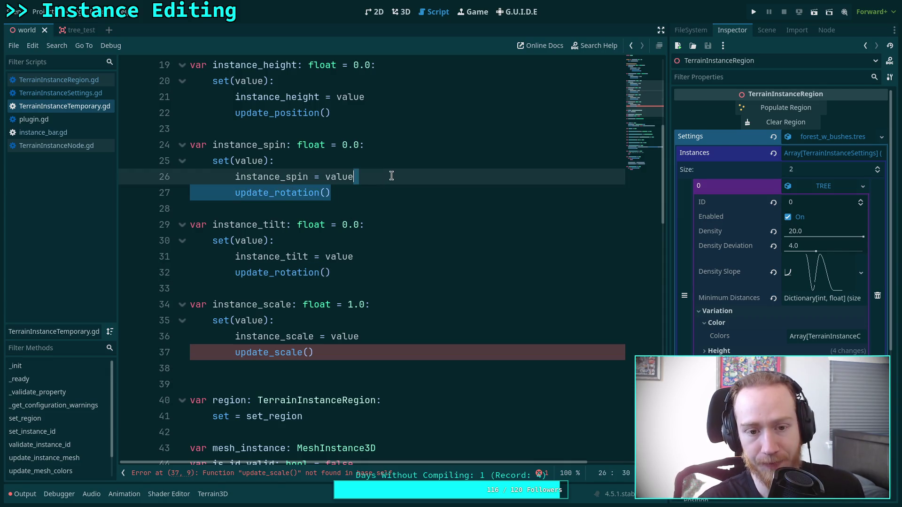
{"action": "key", "text": "BackSpace"}
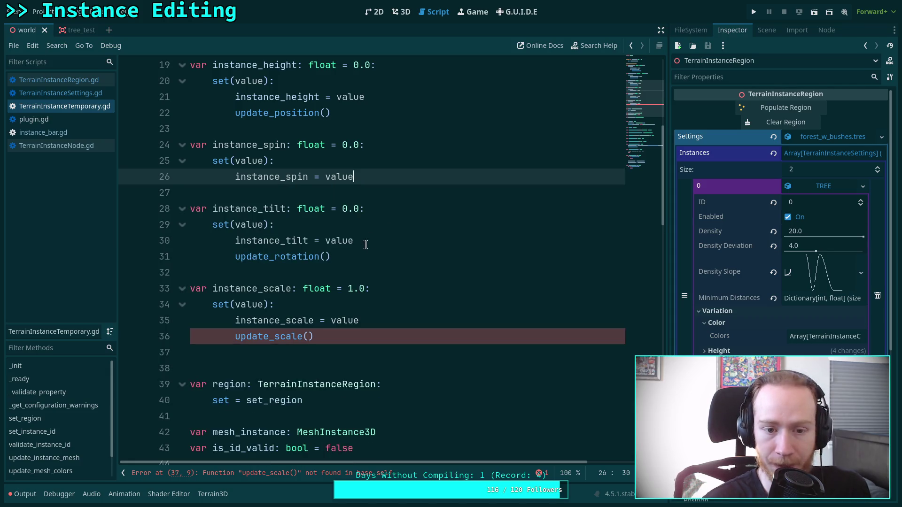
{"action": "left_click_drag", "start_coordinate": [362, 256], "coordinate": [386, 247]}
{"action": "key", "text": "BackSpace"}
{"action": "left_click_drag", "start_coordinate": [329, 321], "coordinate": [407, 309]}
{"action": "key", "text": "BackSpace"}
Delete the old update_rotation function and save the script
{"action": "scroll", "coordinate": [414, 292], "scroll_direction": "down", "scroll_amount": 10}
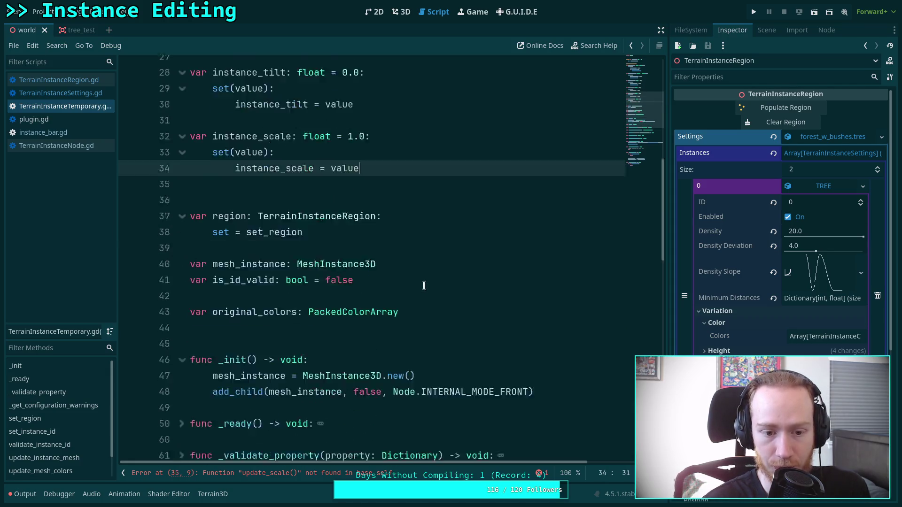
{"action": "scroll", "coordinate": [426, 280], "scroll_direction": "down", "scroll_amount": 3}
{"action": "mouse_move", "coordinate": [305, 354]}
{"action": "left_mouse_down"}
{"action": "mouse_move", "coordinate": [282, 320]}
{"action": "mouse_move", "coordinate": [197, 305]}
{"action": "left_mouse_up"}
{"action": "key", "text": "BackSpace"}
{"action": "scroll", "coordinate": [285, 311], "scroll_direction": "up", "scroll_amount": 1}
{"action": "left_click", "coordinate": [279, 307]}
{"action": "scroll", "coordinate": [309, 306], "scroll_direction": "up", "scroll_amount": 1}
{"action": "scroll", "coordinate": [308, 309], "scroll_direction": "down", "scroll_amount": 1}
{"action": "scroll", "coordinate": [309, 309], "scroll_direction": "up", "scroll_amount": 20}
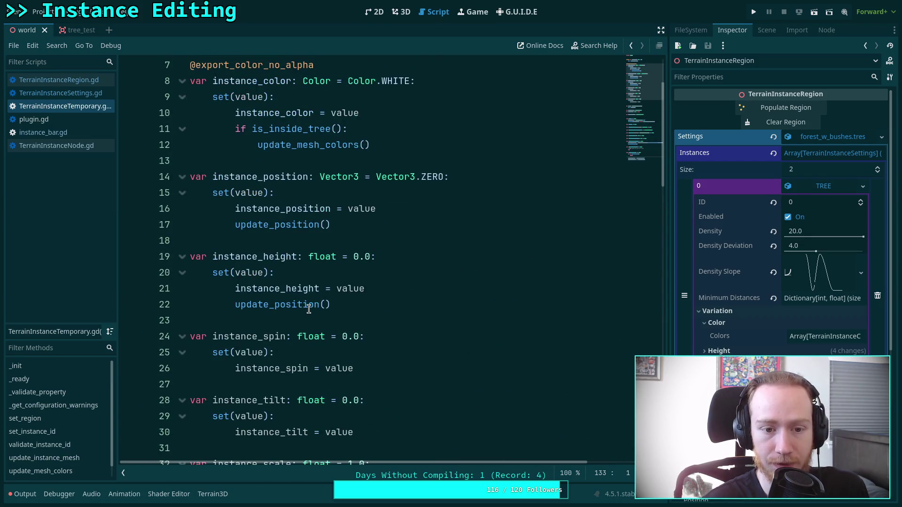
{"action": "left_click", "coordinate": [419, 296]}
{"action": "key", "text": "ctrl+s"}
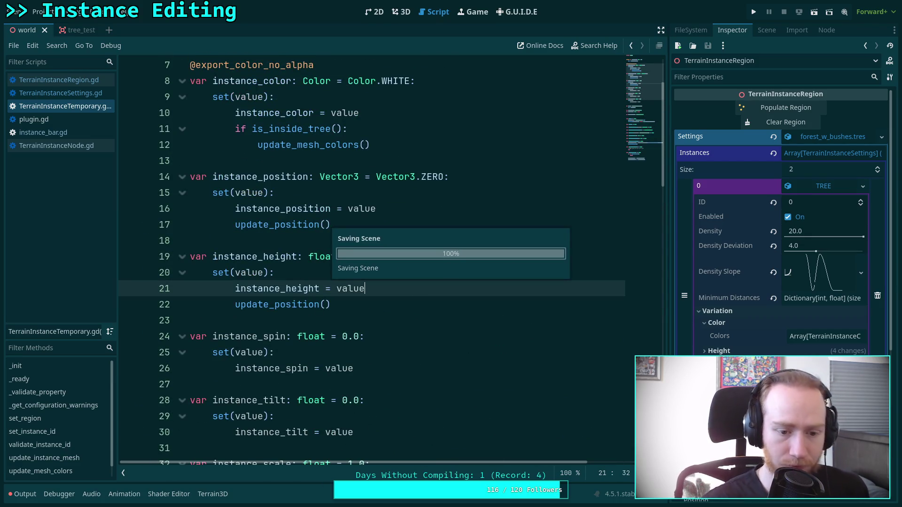
Review TerrainInstanceRegion.gd and TerrainInstanceSettings.gd, saving all scripts
{"action": "left_click", "coordinate": [77, 82]}
{"action": "scroll", "coordinate": [333, 233], "scroll_direction": "down", "scroll_amount": 6}
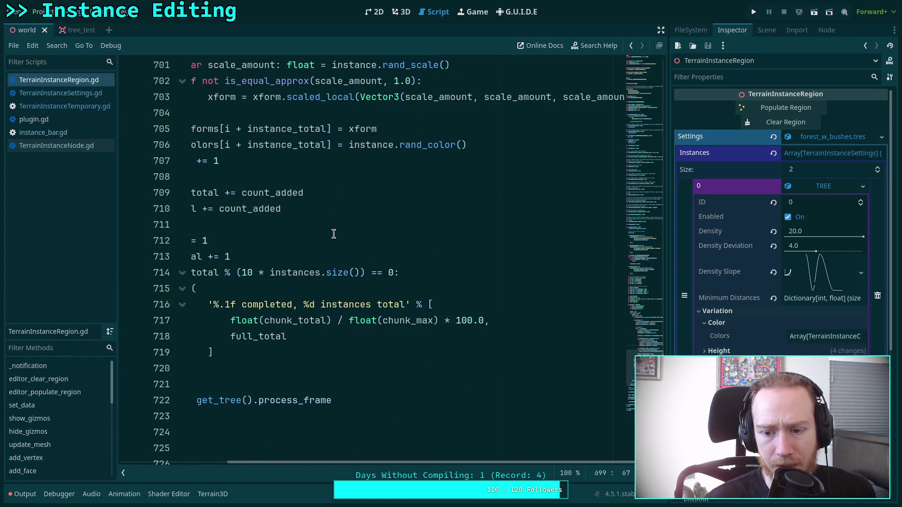
{"action": "scroll", "coordinate": [333, 234], "scroll_direction": "up", "scroll_amount": 2}
{"action": "key", "text": "ctrl+s"}
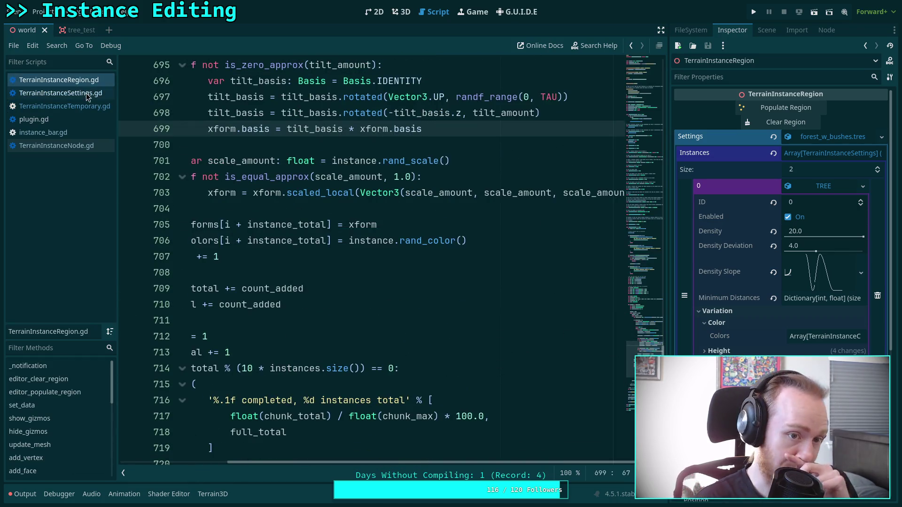
{"action": "left_click", "coordinate": [94, 93]}
{"action": "left_click", "coordinate": [80, 106]}
In TerrainInstanceTemporary.gd, start a new indented line after the spin assignment
{"action": "scroll", "coordinate": [242, 210], "scroll_direction": "down", "scroll_amount": 4}
{"action": "left_click", "coordinate": [369, 240]}
{"action": "scroll", "coordinate": [370, 238], "scroll_direction": "down", "scroll_amount": 2}
{"action": "scroll", "coordinate": [392, 183], "scroll_direction": "up", "scroll_amount": 2}
{"action": "left_click", "coordinate": [399, 178]}
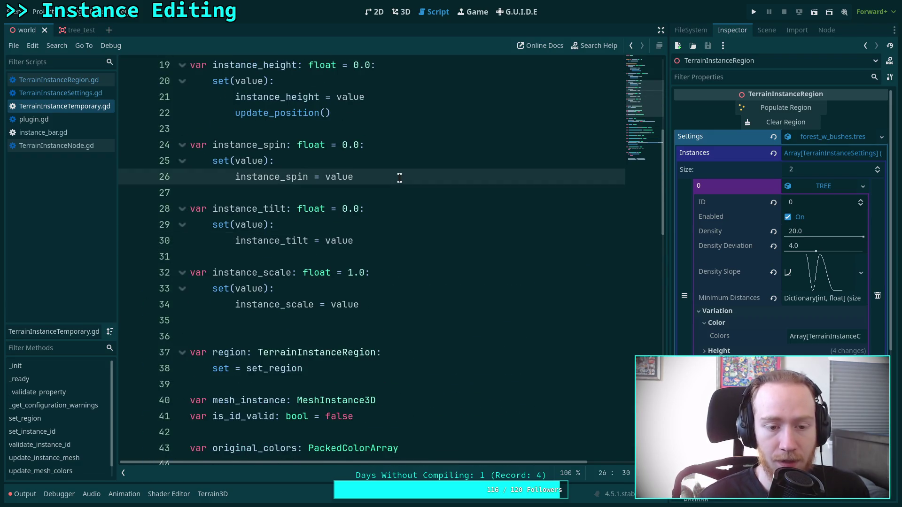
{"action": "key", "text": "Return"}
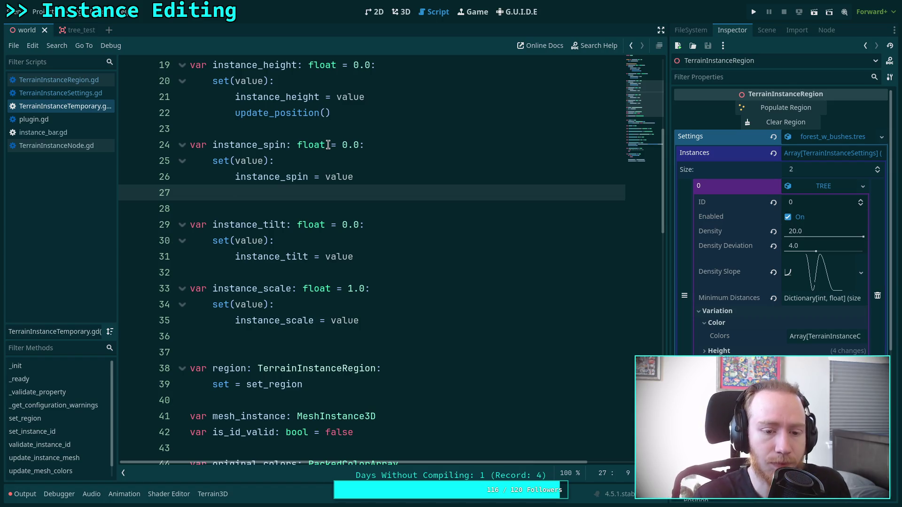
Make the position and height setters call update_transform() instead of update_position()
{"action": "scroll", "coordinate": [328, 145], "scroll_direction": "up", "scroll_amount": 3}
{"action": "left_click_drag", "start_coordinate": [275, 177], "coordinate": [319, 177]}
{"action": "type", "text": "transform"}
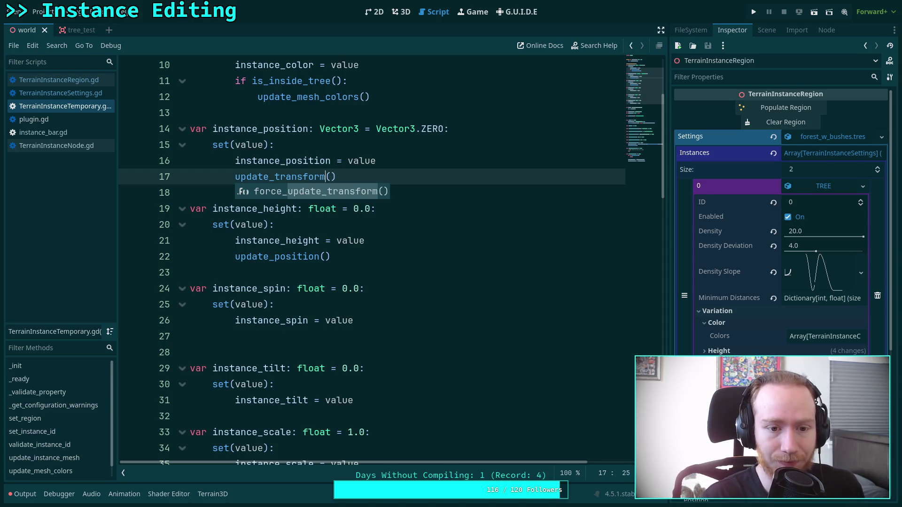
{"action": "key", "text": "Escape"}
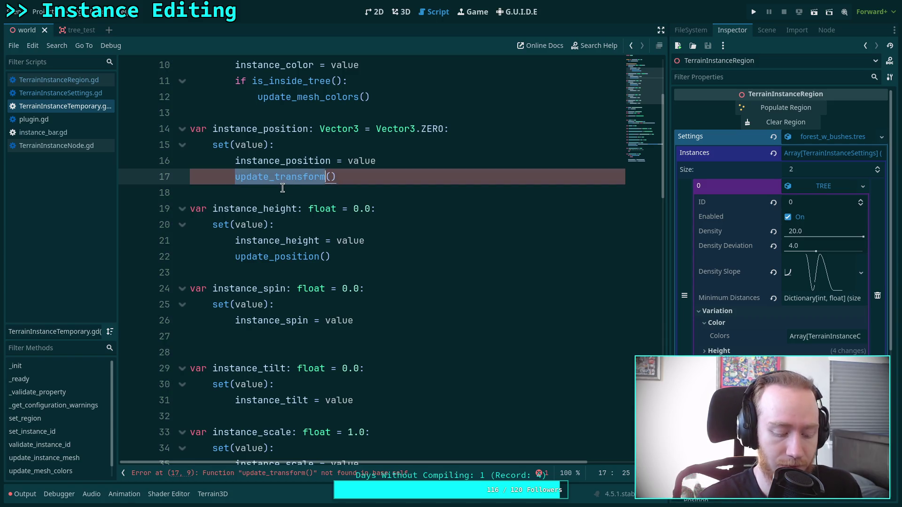
{"action": "double_click", "coordinate": [263, 256]}
{"action": "type", "text": "update_transform"}
Add an update_transform() call to the spin, tilt and scale setters
{"action": "left_click", "coordinate": [310, 335]}
{"action": "type", "text": "update_transform"}
{"action": "scroll", "coordinate": [315, 311], "scroll_direction": "down", "scroll_amount": 1}
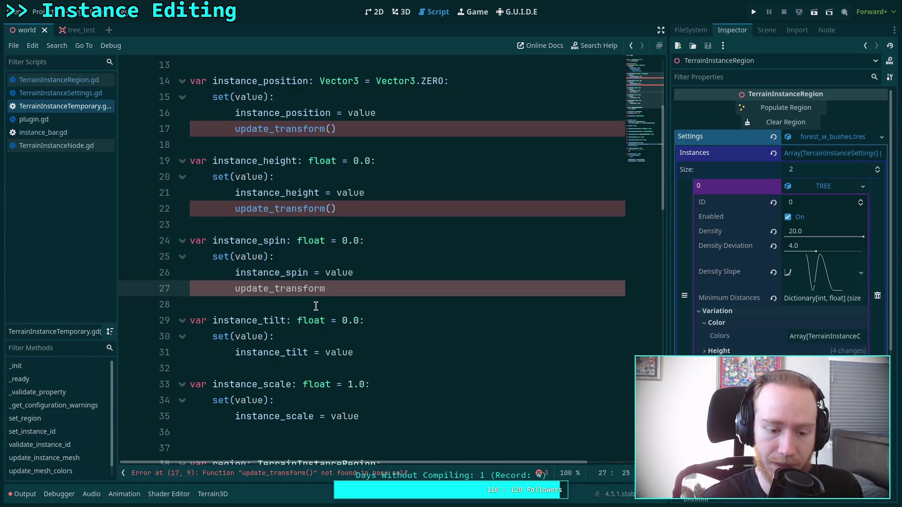
{"action": "type", "text": "()"}
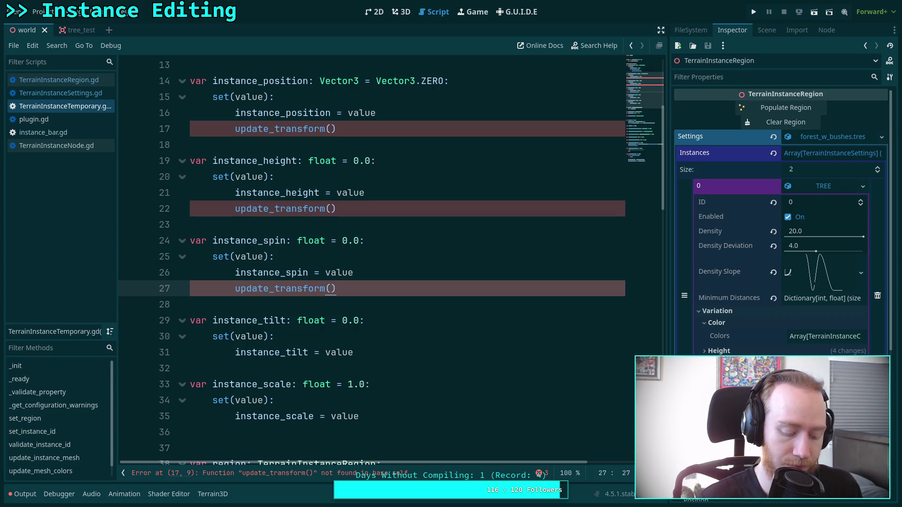
{"action": "key", "text": "ctrl+c"}
{"action": "left_click", "coordinate": [380, 363]}
{"action": "key", "text": "ctrl+v"}
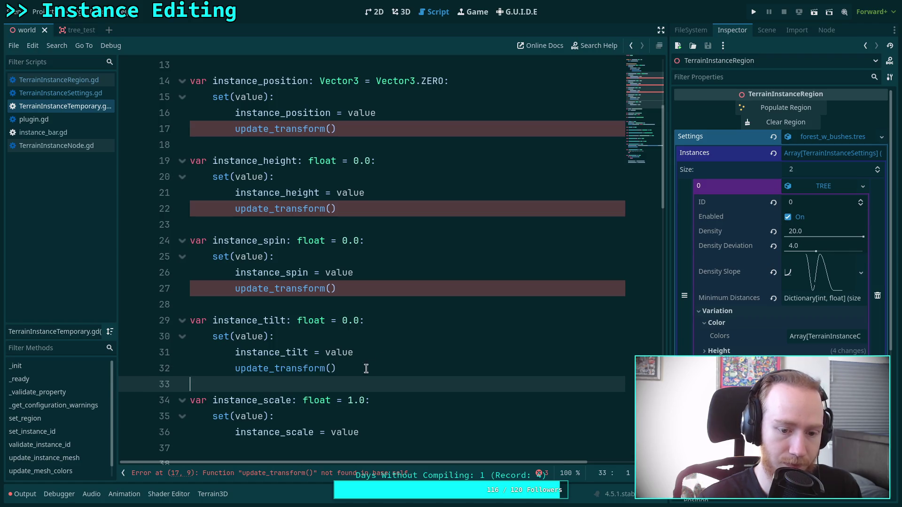
{"action": "key", "text": "Down"}
{"action": "key", "text": "Down"}
{"action": "key", "text": "Down"}
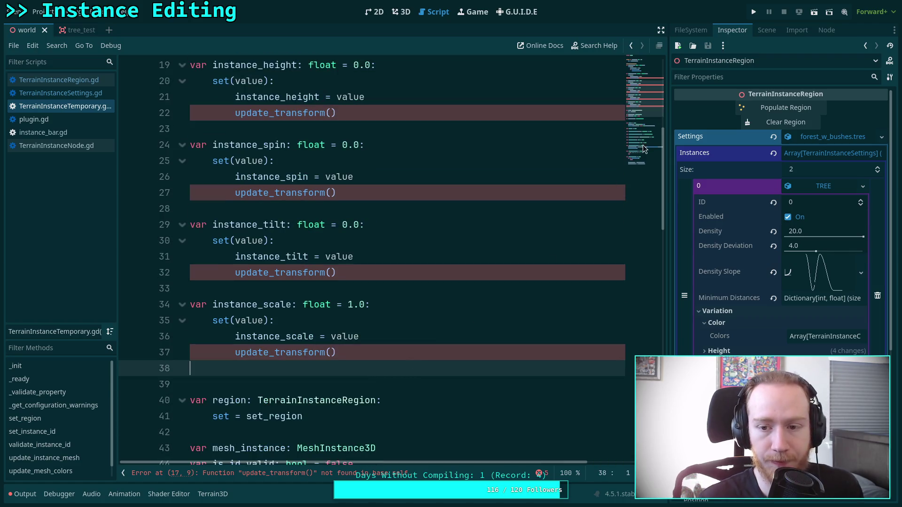
Select the update_position name in the function definition near the script's end
{"action": "left_click", "coordinate": [637, 182]}
{"action": "scroll", "coordinate": [637, 182], "scroll_direction": "up", "scroll_amount": 2}
{"action": "left_click_drag", "start_coordinate": [257, 260], "coordinate": [304, 255]}
Rename the function to update_transform and open a new line after the height adjustment
{"action": "type", "text": "transform"}
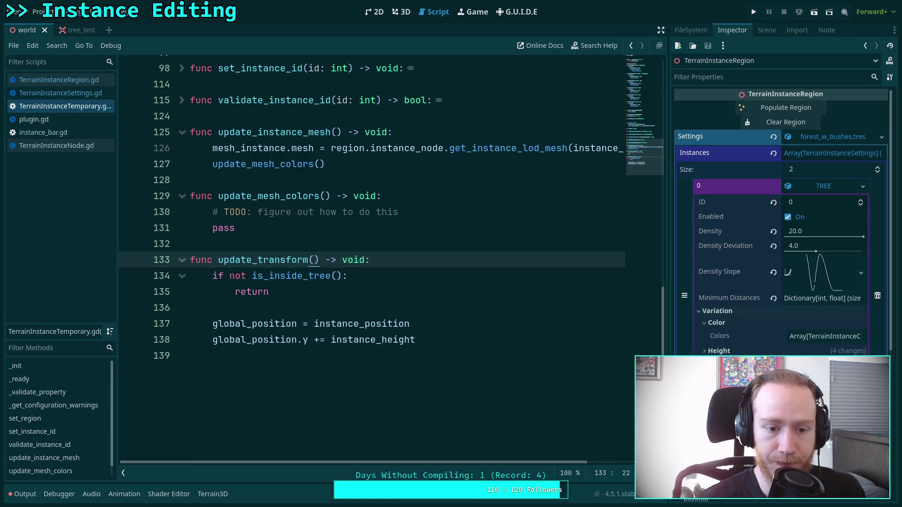
{"action": "left_click", "coordinate": [531, 341]}
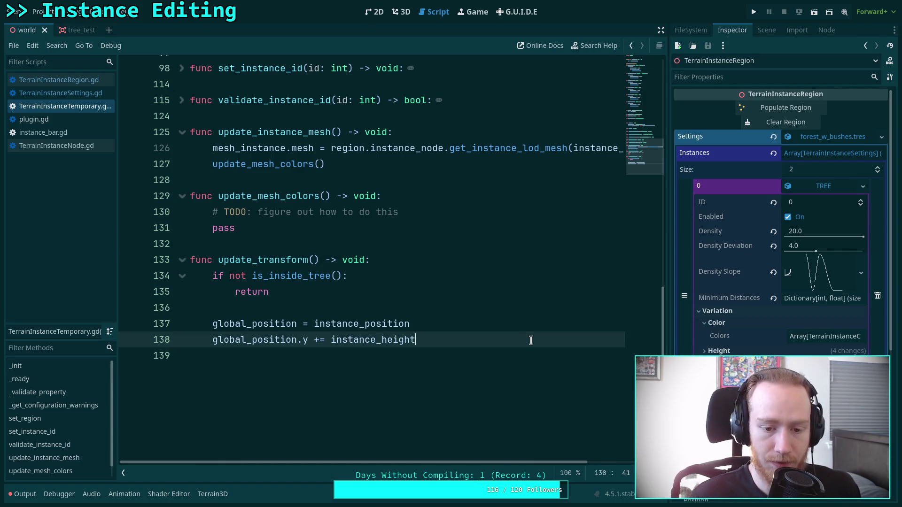
{"action": "key", "text": "Return"}
{"action": "key", "text": "Return"}
Declare 'var new_basis: Basis = Basis.IDENTITY' inside update_transform
{"action": "type", "text": "var "}
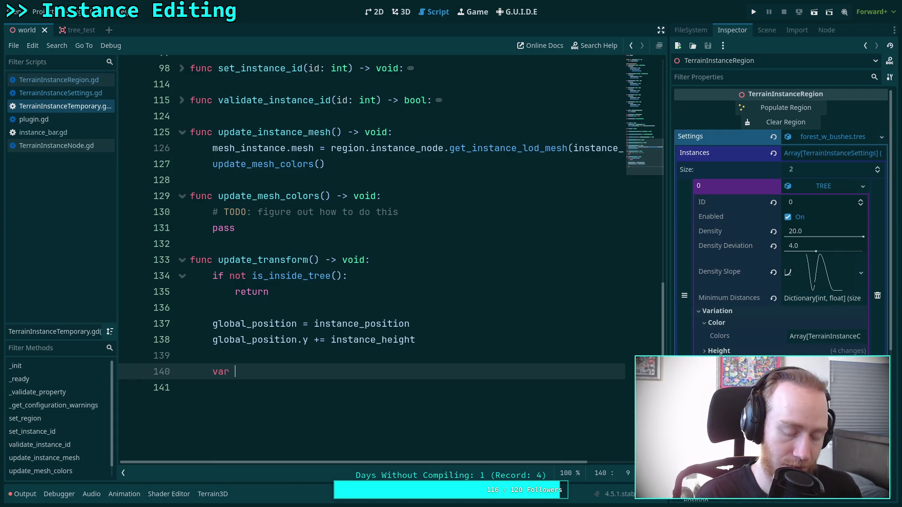
{"action": "type", "text": "basus"}
{"action": "key", "text": "BackSpace"}
{"action": "key", "text": "BackSpace"}
{"action": "type", "text": "is"}
{"action": "key", "text": "BackSpace"}
{"action": "key", "text": "BackSpace"}
{"action": "key", "text": "BackSpace"}
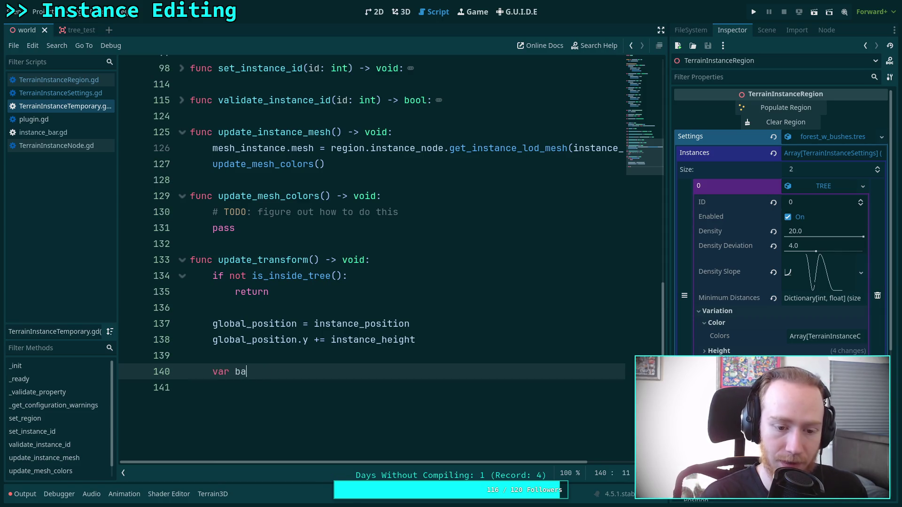
{"action": "type", "text": "new_basis"}
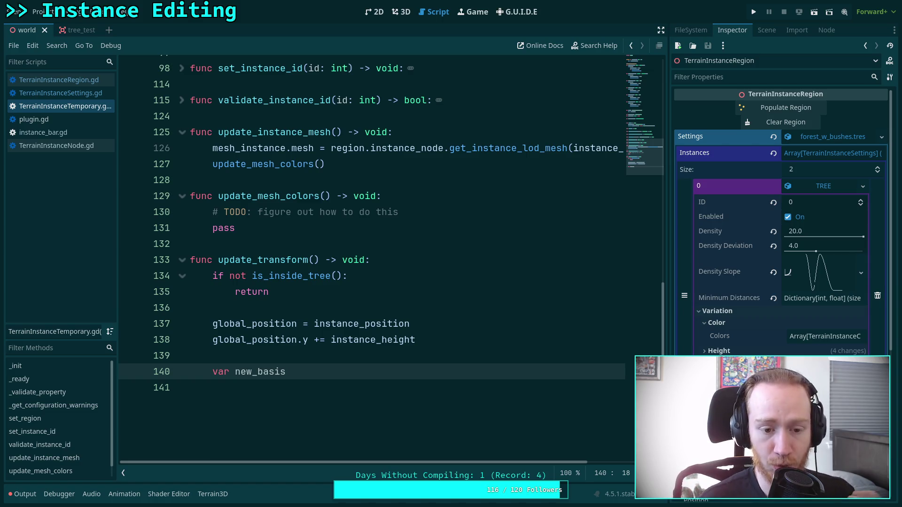
{"action": "type", "text": ": Basis"}
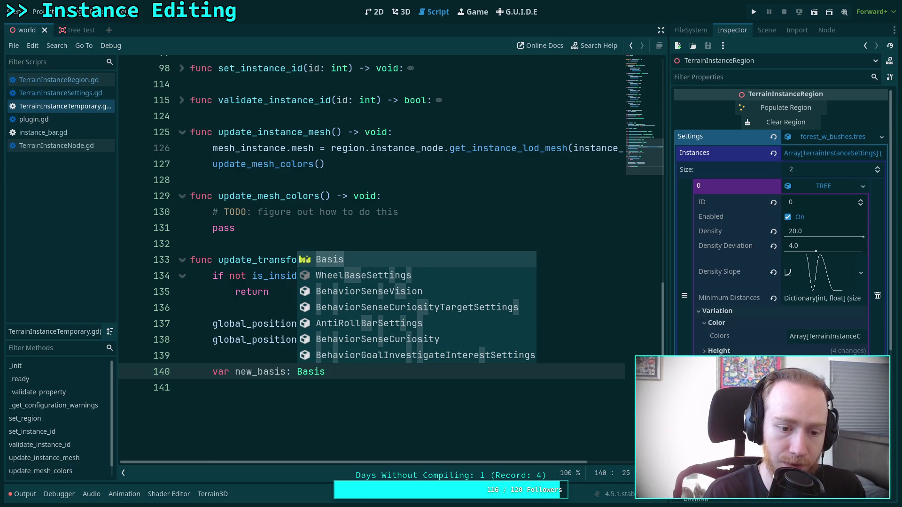
{"action": "type", "text": " = Basis"}
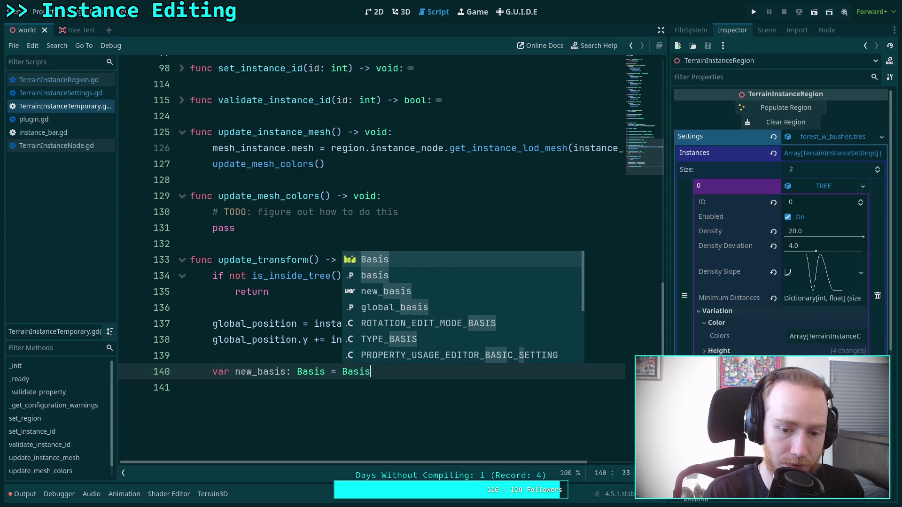
{"action": "type", "text": ".ID"}
{"action": "key", "text": "Return"}
{"action": "key", "text": "Return"}
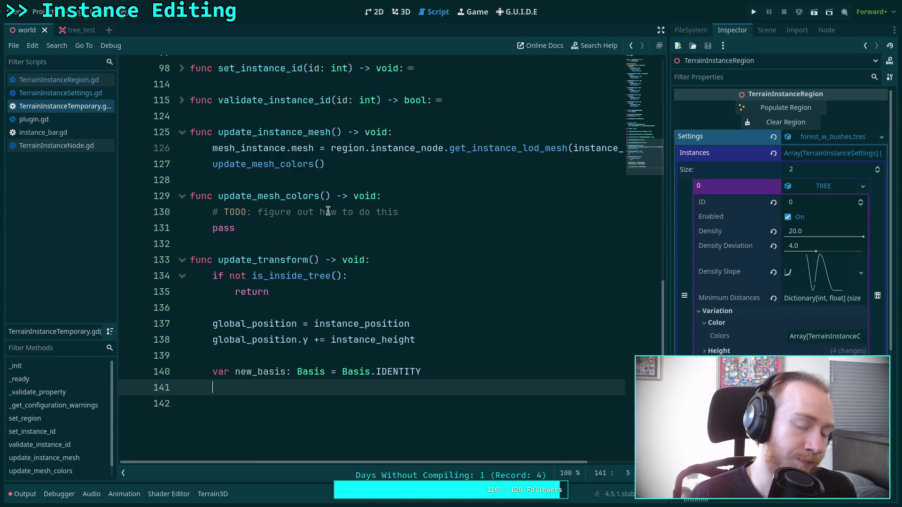
{"action": "left_click", "coordinate": [82, 81]}
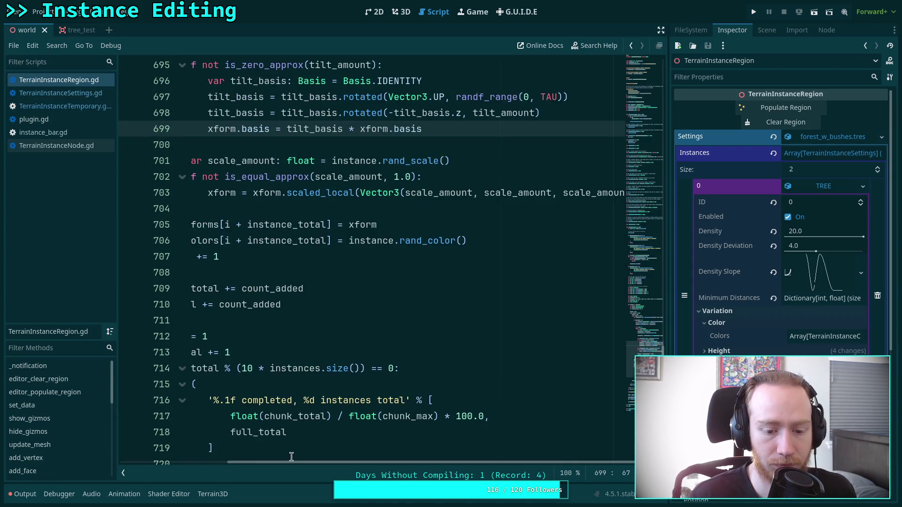
Copy the tilt rotation lines 697–699 from TerrainInstanceRegion.gd
{"action": "left_click_drag", "start_coordinate": [295, 464], "coordinate": [243, 465]}
{"action": "scroll", "coordinate": [519, 320], "scroll_direction": "up", "scroll_amount": 4}
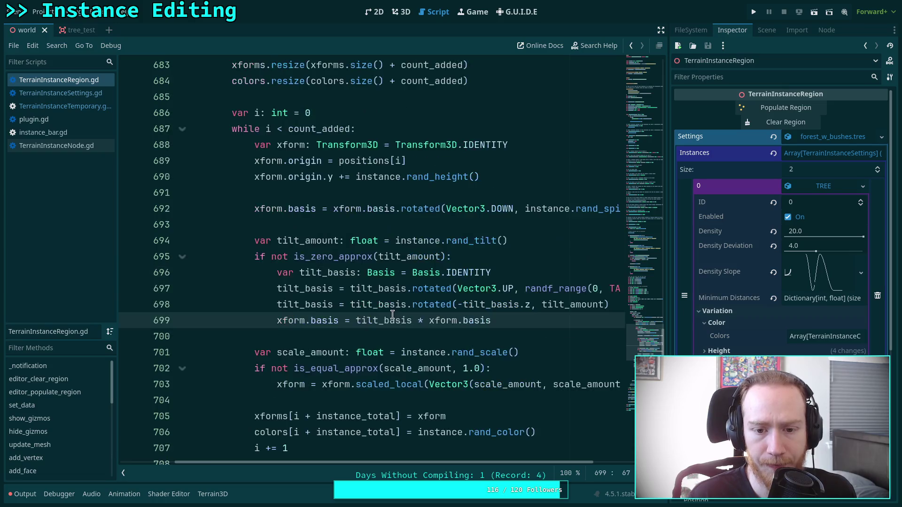
{"action": "mouse_move", "coordinate": [519, 320]}
{"action": "left_mouse_down"}
{"action": "mouse_move", "coordinate": [282, 306]}
{"action": "mouse_move", "coordinate": [278, 274]}
{"action": "left_mouse_up"}
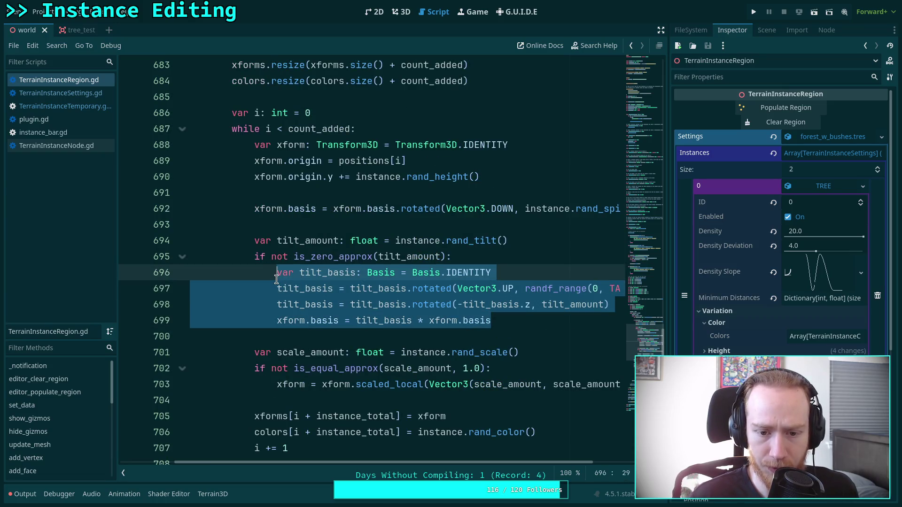
{"action": "right_click", "coordinate": [341, 284]}
{"action": "left_click", "coordinate": [358, 337]}
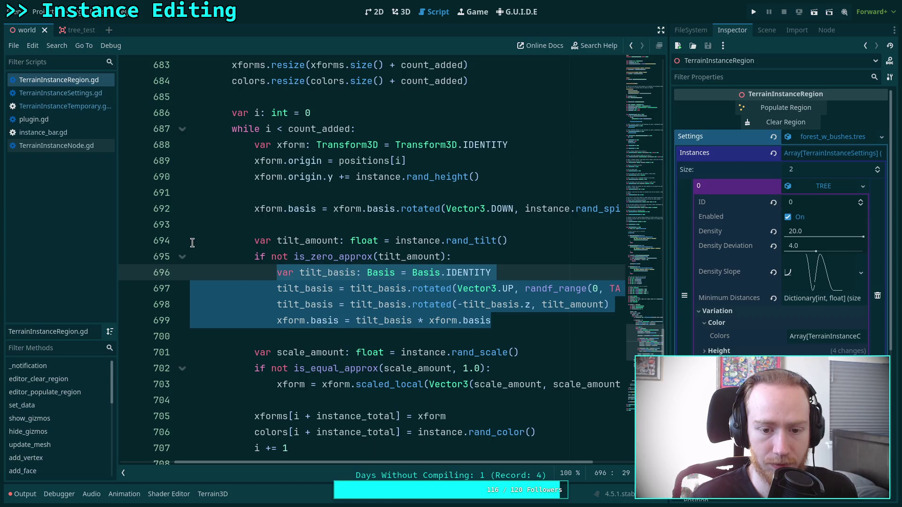
{"action": "left_click_drag", "start_coordinate": [520, 320], "coordinate": [277, 288]}
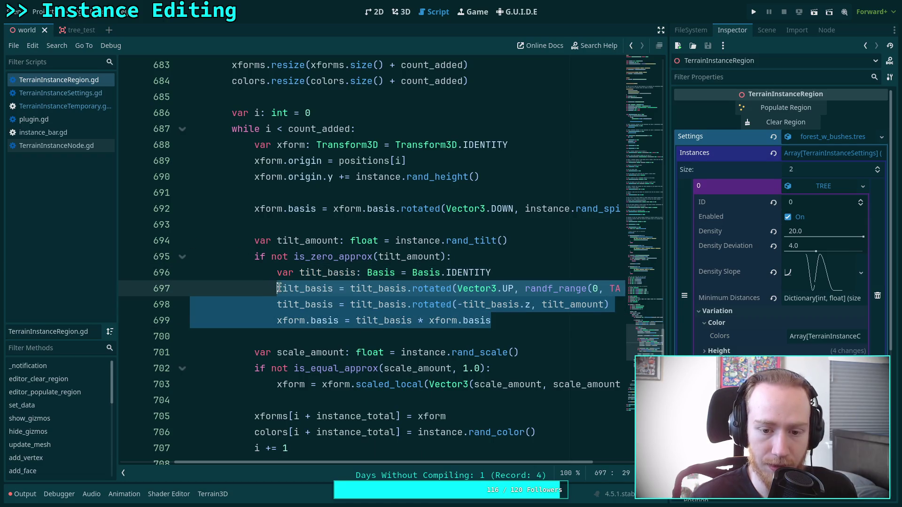
{"action": "right_click", "coordinate": [294, 285]}
{"action": "left_click", "coordinate": [312, 334]}
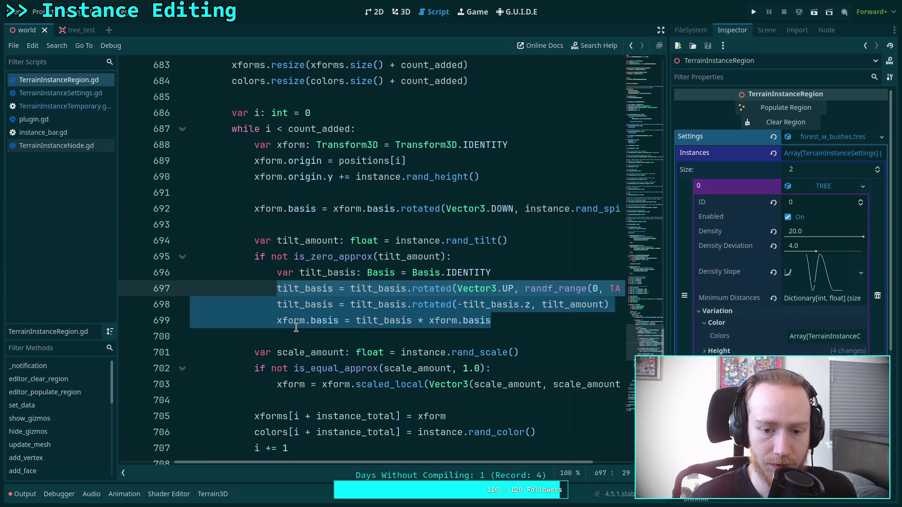
Paste the tilt lines into update_transform in TerrainInstanceTemporary.gd and fix their indentation
{"action": "left_click", "coordinate": [69, 147]}
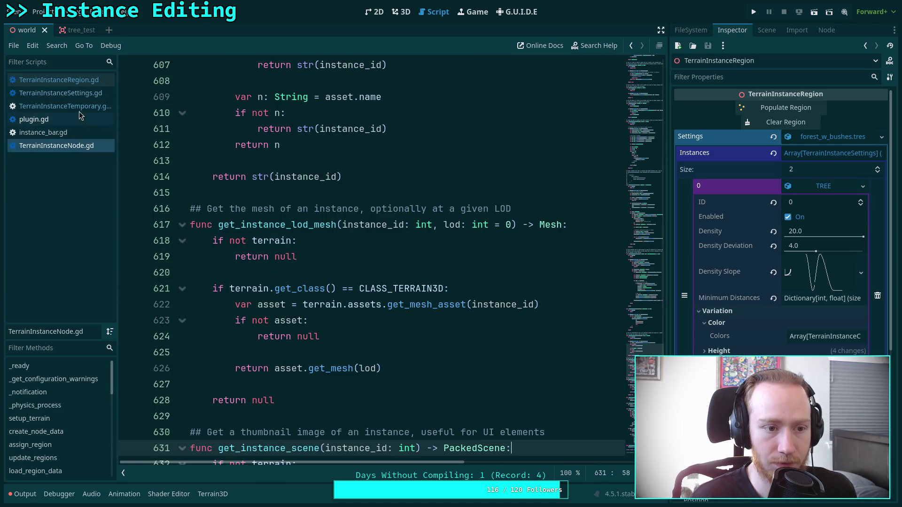
{"action": "left_click", "coordinate": [66, 107]}
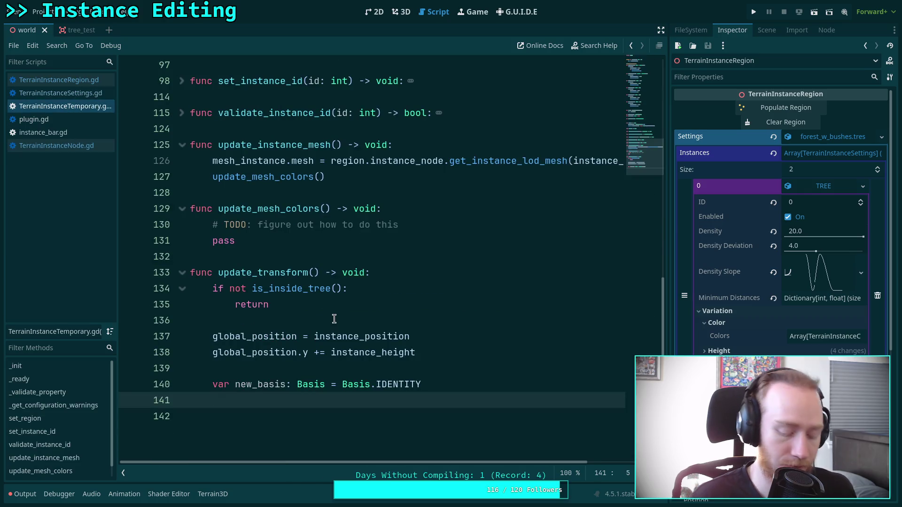
{"action": "key", "text": "ctrl+v"}
{"action": "left_click_drag", "start_coordinate": [364, 433], "coordinate": [359, 416]}
{"action": "key", "text": "Tab"}
{"action": "key", "text": "Tab"}
{"action": "key", "text": "Tab"}
{"action": "key", "text": "shift+Tab"}
{"action": "key", "text": "shift+Tab"}
{"action": "key", "text": "shift+Tab"}
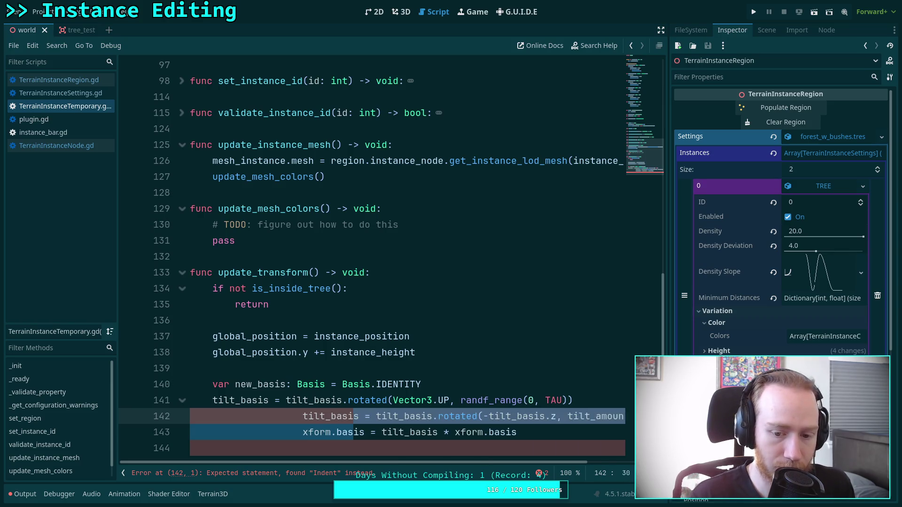
{"action": "key", "text": "shift+Tab"}
{"action": "key", "text": "shift+Tab"}
Replace every tilt_basis in the pasted lines 141–142 with new_basis
{"action": "scroll", "coordinate": [309, 416], "scroll_direction": "down", "scroll_amount": 1}
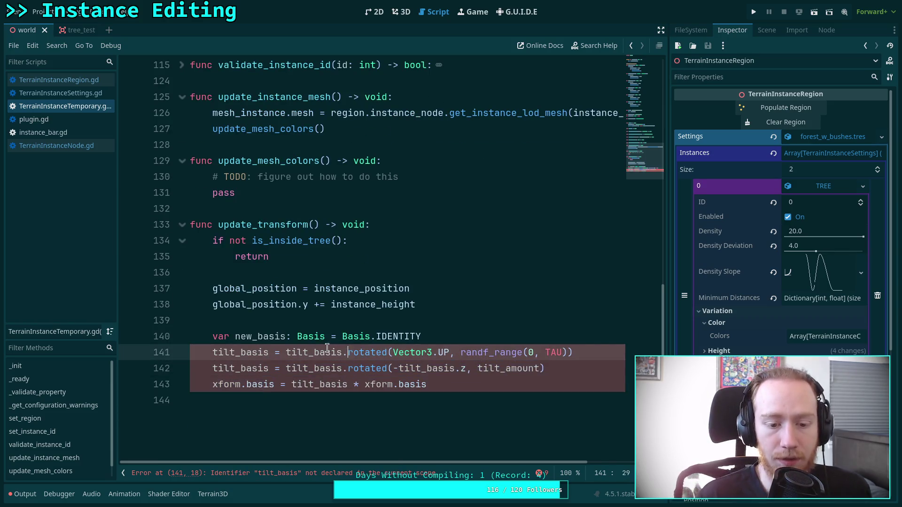
{"action": "left_click", "coordinate": [257, 337]}
{"action": "double_click", "coordinate": [257, 336]}
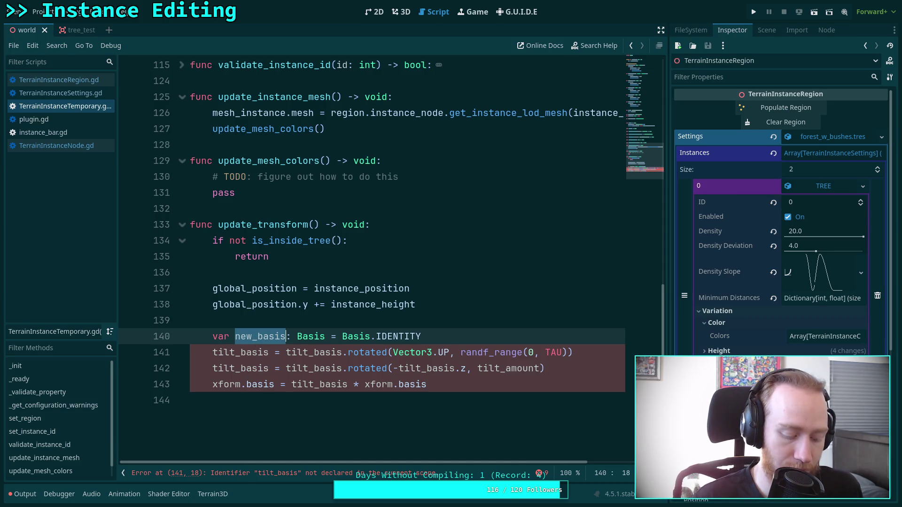
{"action": "key", "text": "ctrl+c"}
{"action": "double_click", "coordinate": [249, 353]}
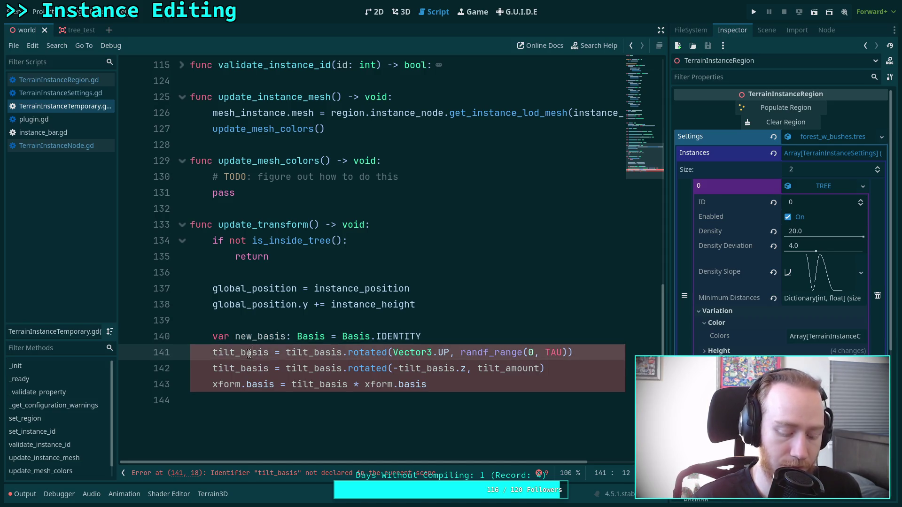
{"action": "key", "text": "ctrl+v"}
{"action": "left_click", "coordinate": [298, 358]}
{"action": "double_click", "coordinate": [298, 353]}
{"action": "key", "text": "ctrl+v"}
{"action": "key", "text": "Down"}
{"action": "key", "text": "Home"}
{"action": "key", "text": "ctrl+shift+Right"}
{"action": "key", "text": "ctrl+v"}
{"action": "double_click", "coordinate": [302, 369]}
{"action": "key", "text": "ctrl+v"}
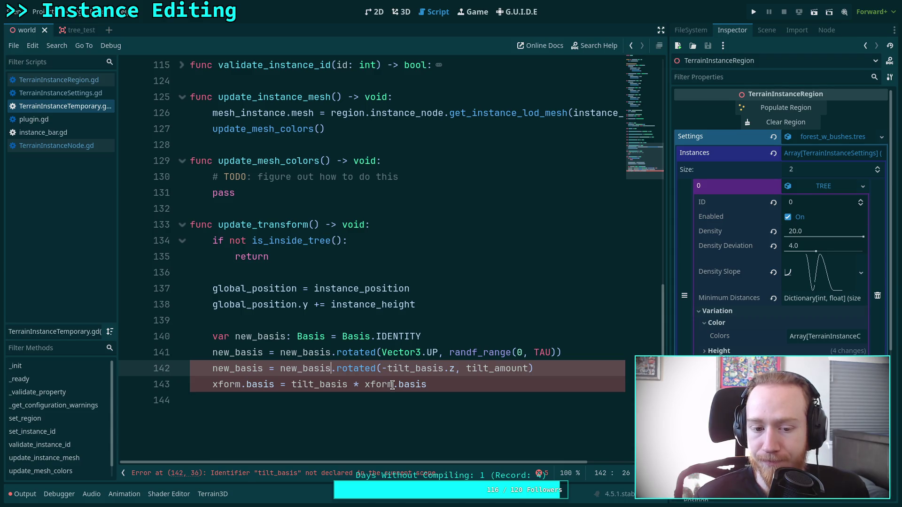
Add 'var _tilt_axis: float = 0' on a new line above instance_tilt
{"action": "scroll", "coordinate": [393, 386], "scroll_direction": "up", "scroll_amount": 20}
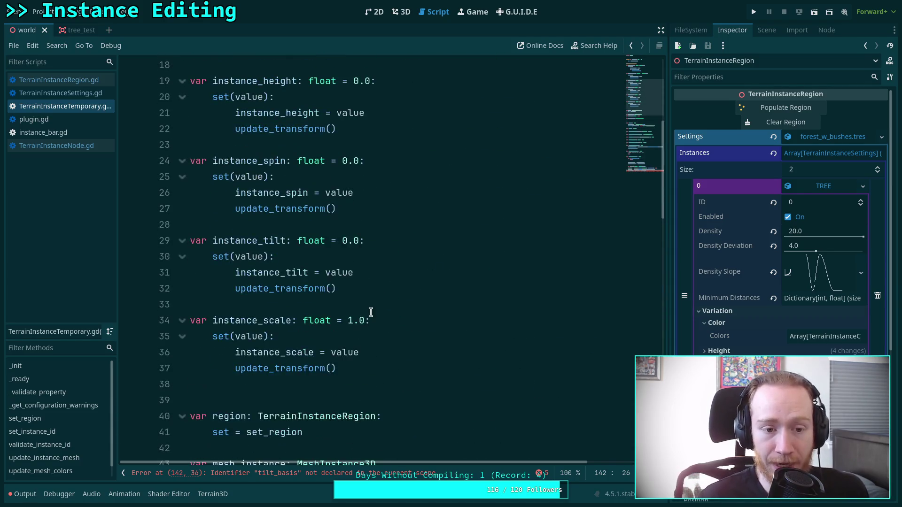
{"action": "scroll", "coordinate": [350, 305], "scroll_direction": "up", "scroll_amount": 1}
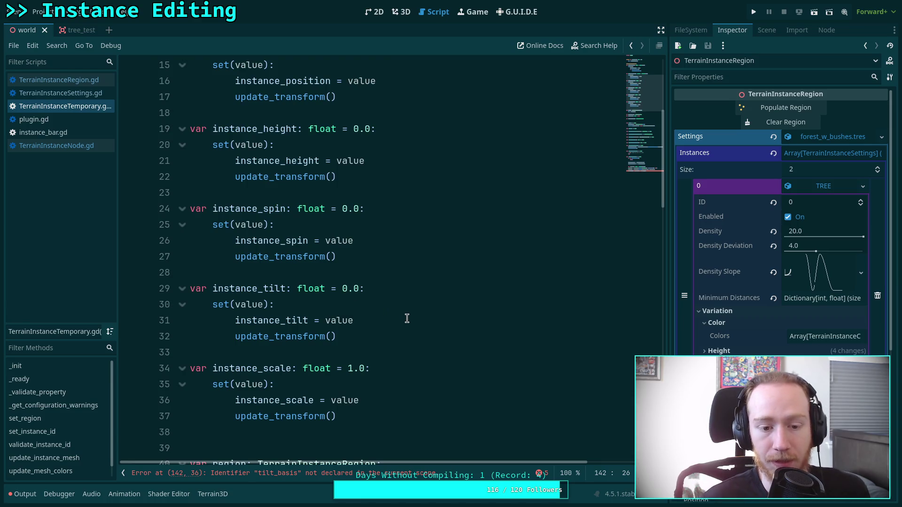
{"action": "double_click", "coordinate": [244, 288]}
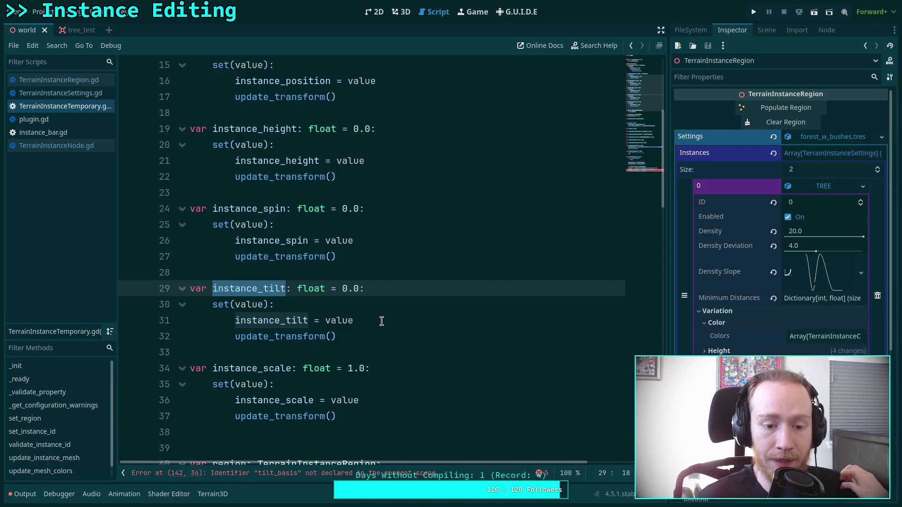
{"action": "left_click", "coordinate": [381, 322]}
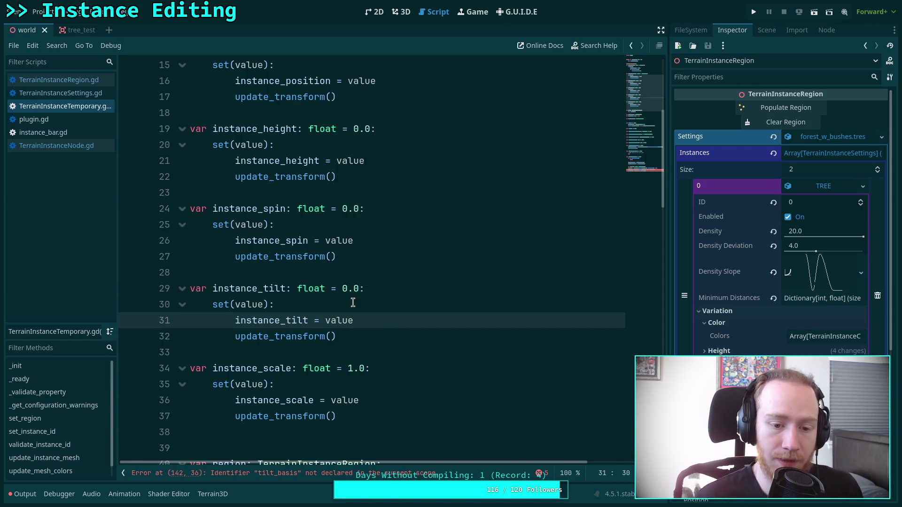
{"action": "left_click", "coordinate": [339, 273]}
{"action": "key", "text": "Return"}
{"action": "type", "text": "var "}
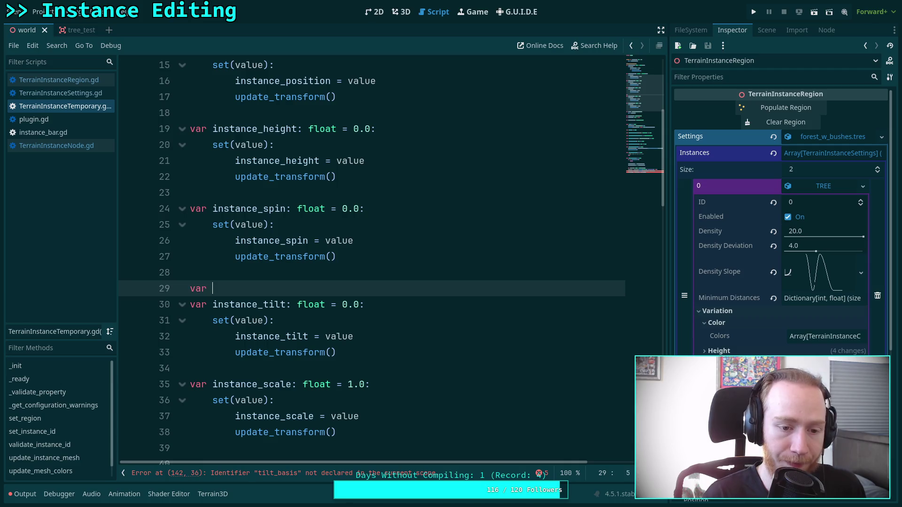
{"action": "type", "text": "_tilt_axk"}
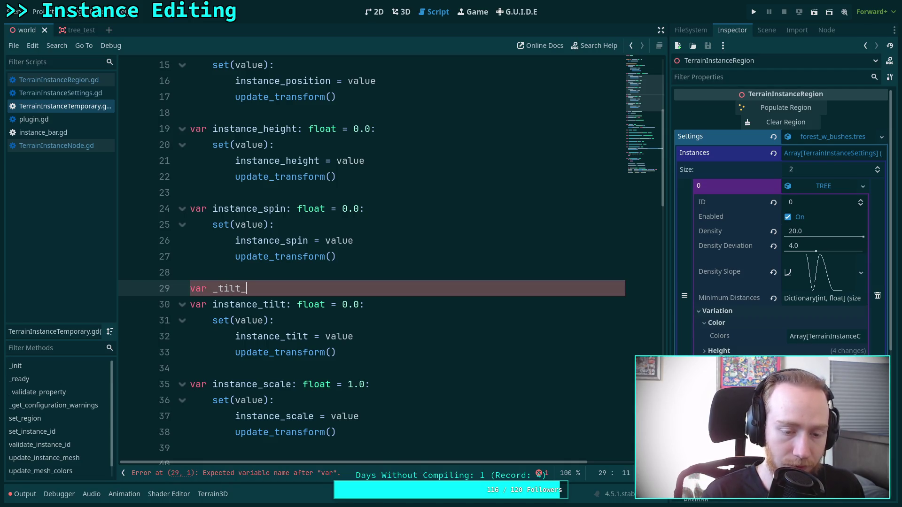
{"action": "key", "text": "BackSpace"}
{"action": "type", "text": "is: "}
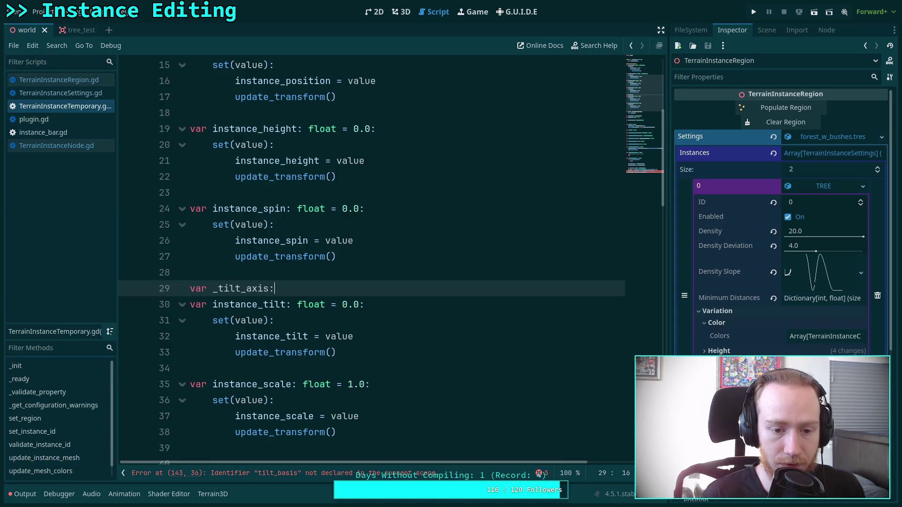
{"action": "type", "text": "float"}
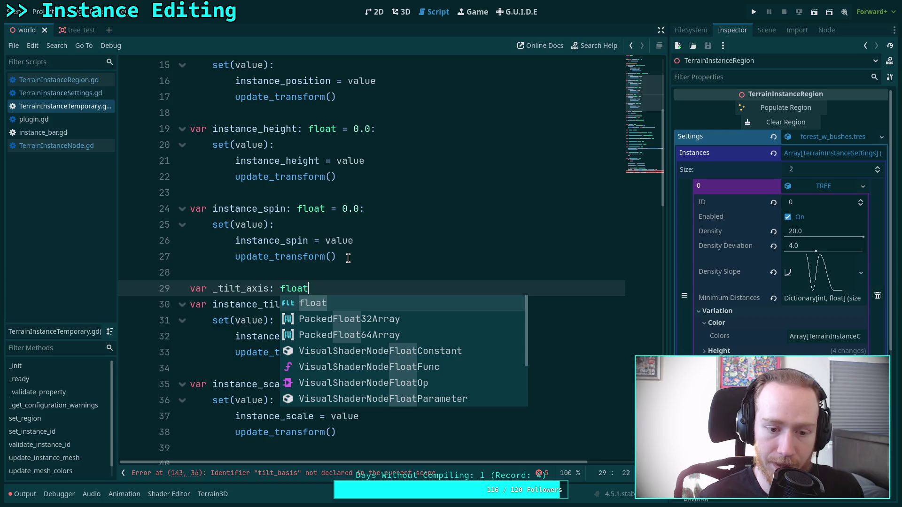
{"action": "type", "text": " = 0.0"}
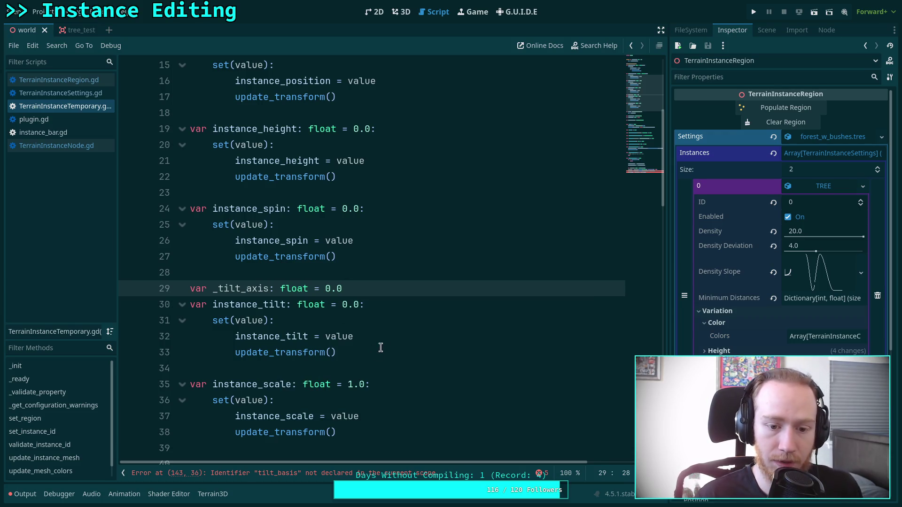
Open an empty line after 'instance_tilt = value' in the tilt setter
{"action": "left_click", "coordinate": [391, 337]}
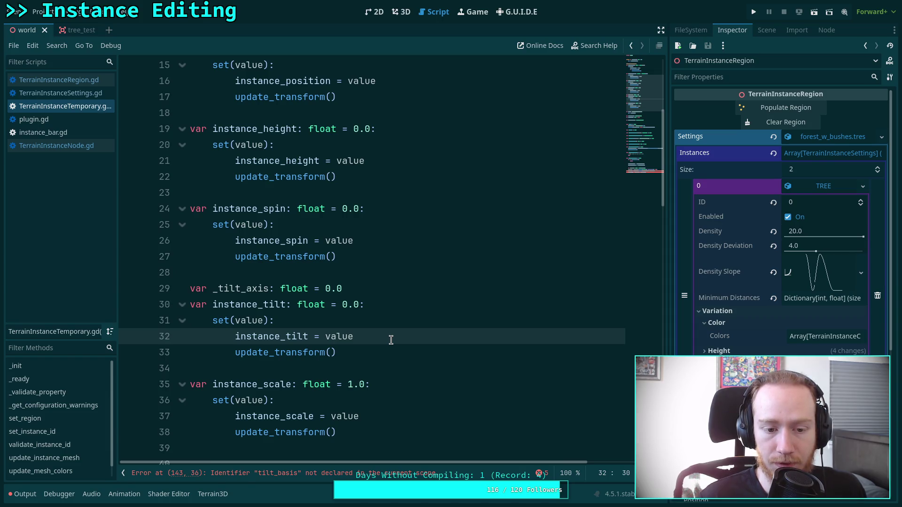
{"action": "key", "text": "Return"}
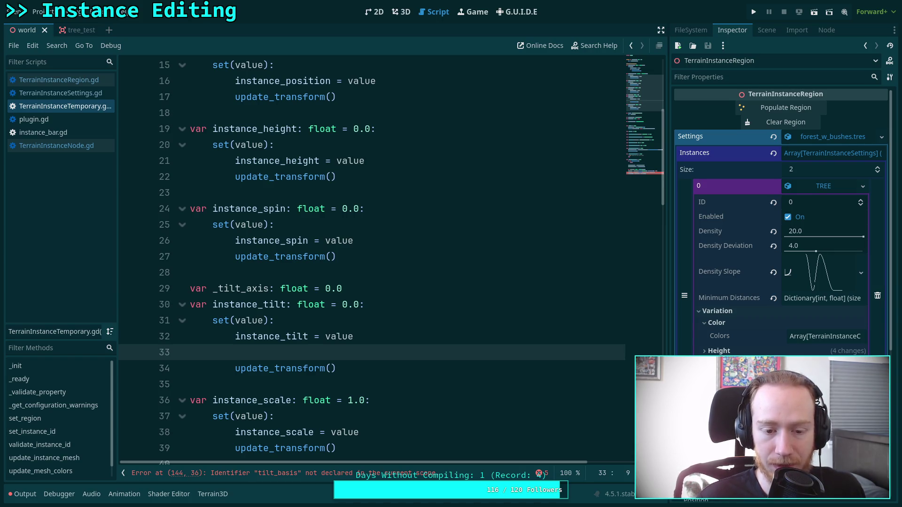
{"action": "scroll", "coordinate": [390, 316], "scroll_direction": "down", "scroll_amount": 7}
{"action": "scroll", "coordinate": [399, 316], "scroll_direction": "up", "scroll_amount": 5}
{"action": "scroll", "coordinate": [379, 244], "scroll_direction": "up", "scroll_amount": 1}
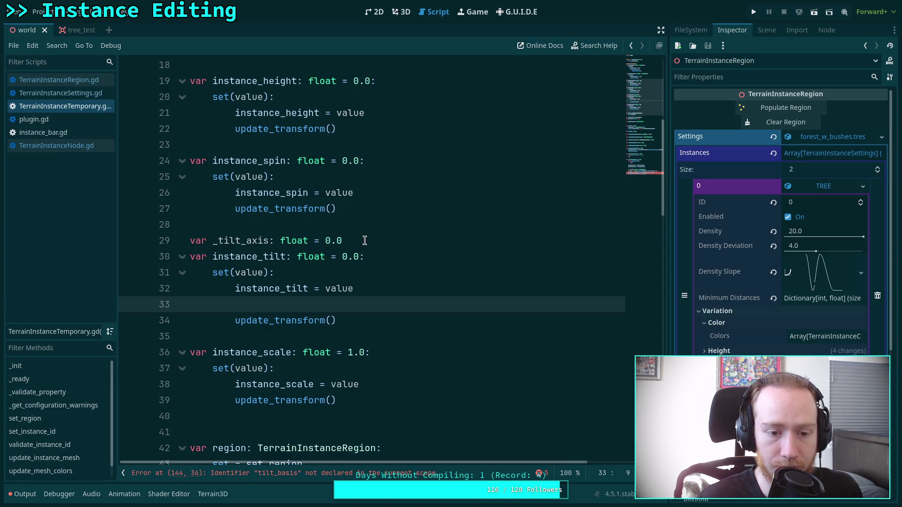
{"action": "scroll", "coordinate": [372, 248], "scroll_direction": "down", "scroll_amount": 20}
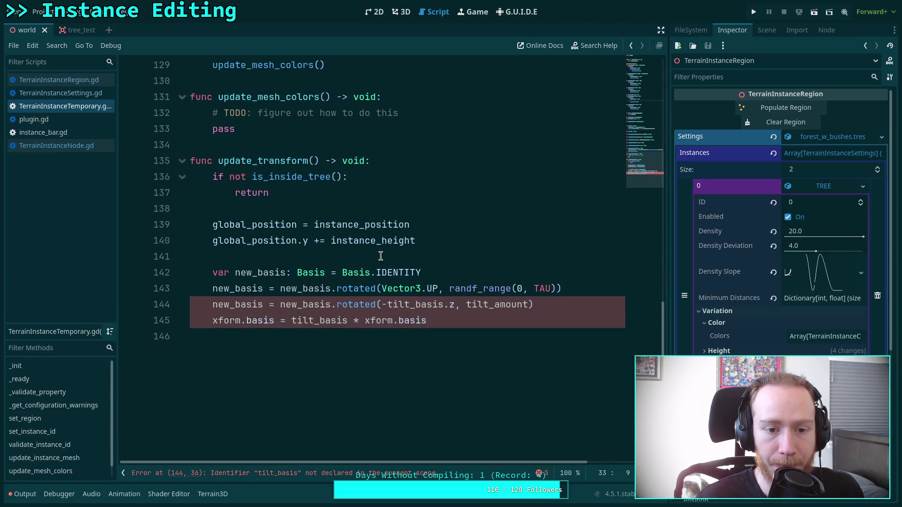
{"action": "scroll", "coordinate": [381, 256], "scroll_direction": "up", "scroll_amount": 3}
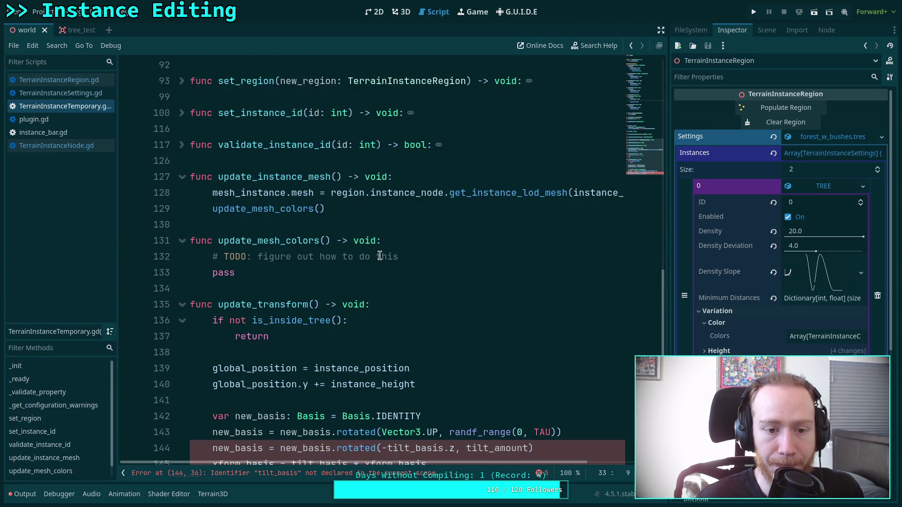
Add a rand_tilt_axis() -> void function setting _tilt_axis = randf() * TAU, and save
{"action": "left_click", "coordinate": [312, 292]}
{"action": "key", "text": "Return"}
{"action": "key", "text": "Return"}
{"action": "type", "text": "func"}
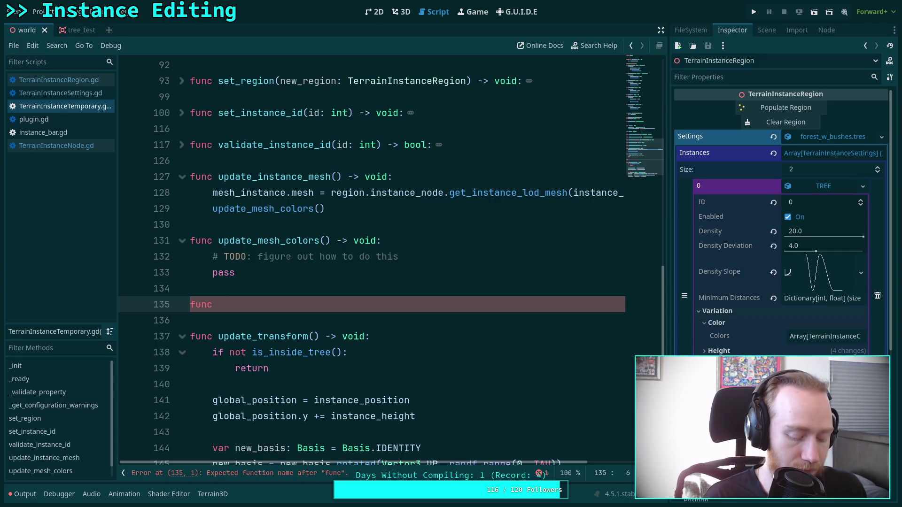
{"action": "type", "text": "rand_tilt"}
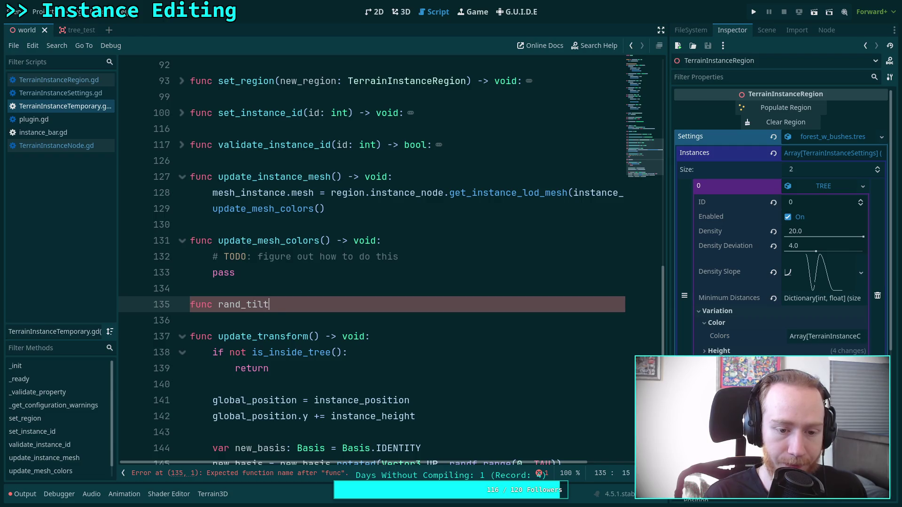
{"action": "type", "text": "_axis() -> void:"}
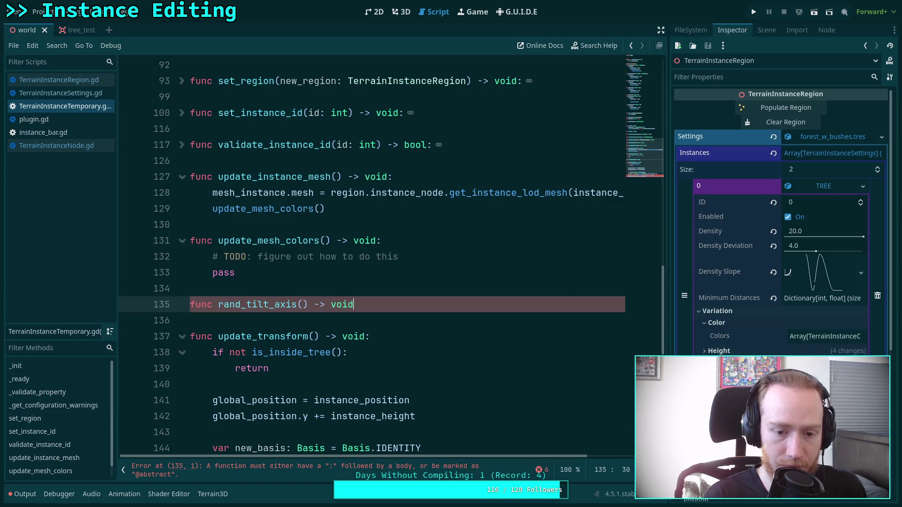
{"action": "key", "text": "Return"}
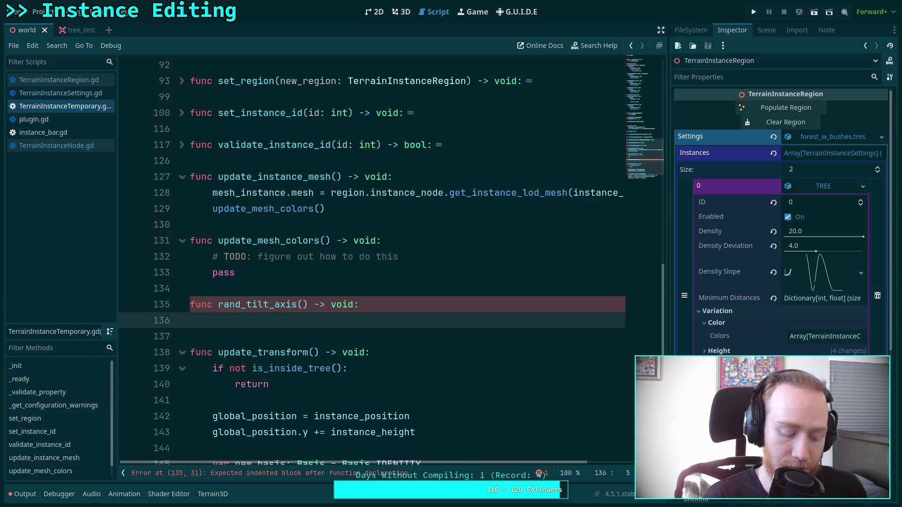
{"action": "type", "text": "_ti"}
{"action": "key", "text": "Return"}
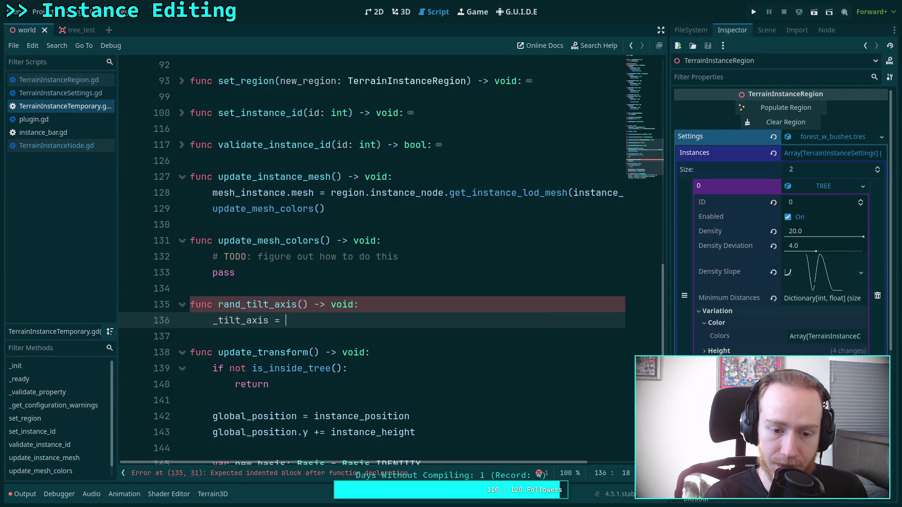
{"action": "type", "text": "rand"}
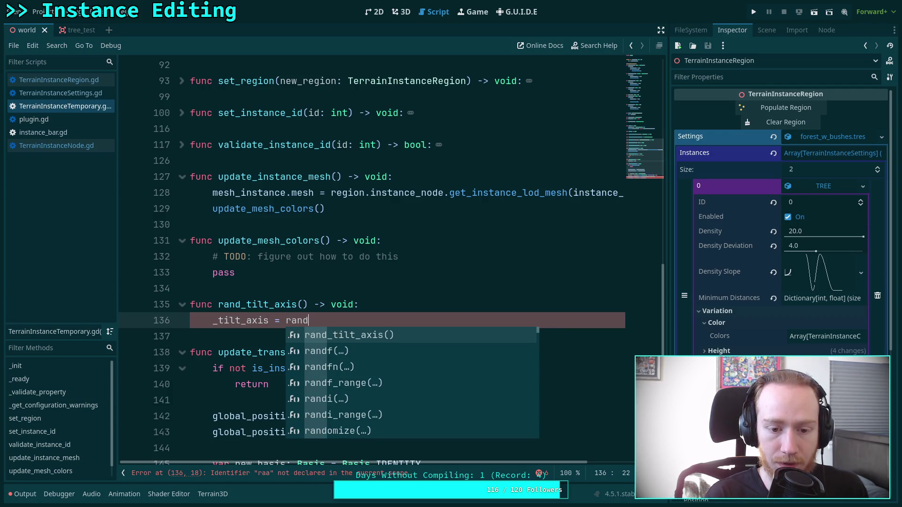
{"action": "type", "text": "f"}
{"action": "key", "text": "Return"}
{"action": "type", "text": "* TAU"}
{"action": "key", "text": "ctrl+s"}
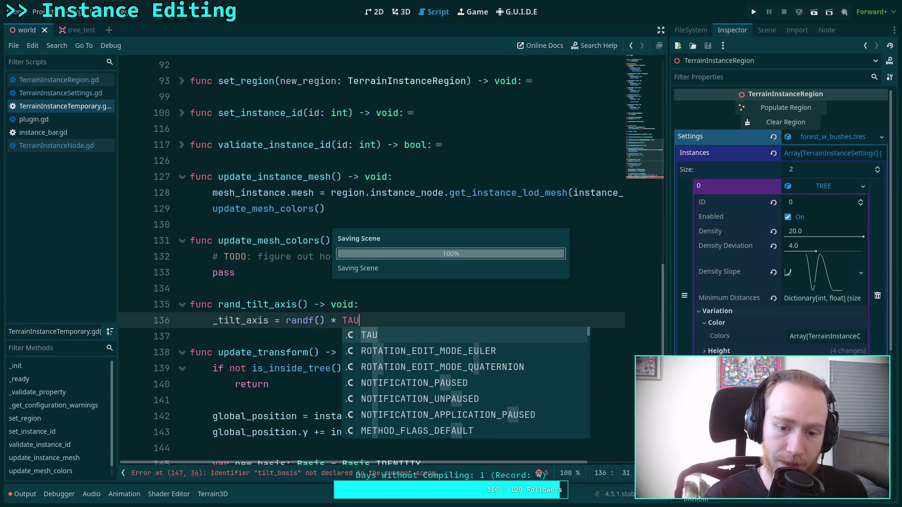
Check the randf documentation, then replace the random range call on line 146 with _tilt_axis
{"action": "scroll", "coordinate": [437, 306], "scroll_direction": "down", "scroll_amount": 4}
{"action": "scroll", "coordinate": [426, 293], "scroll_direction": "up", "scroll_amount": 1}
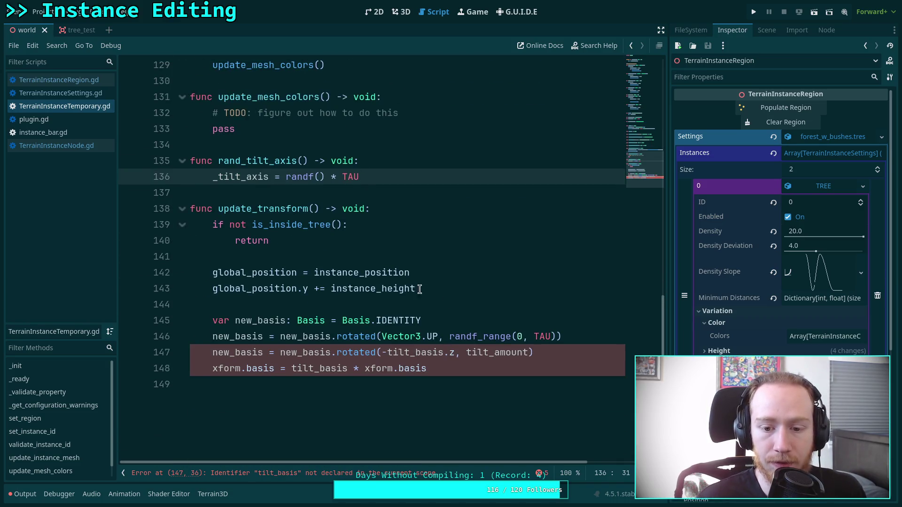
{"action": "mouse_move", "coordinate": [316, 176]}
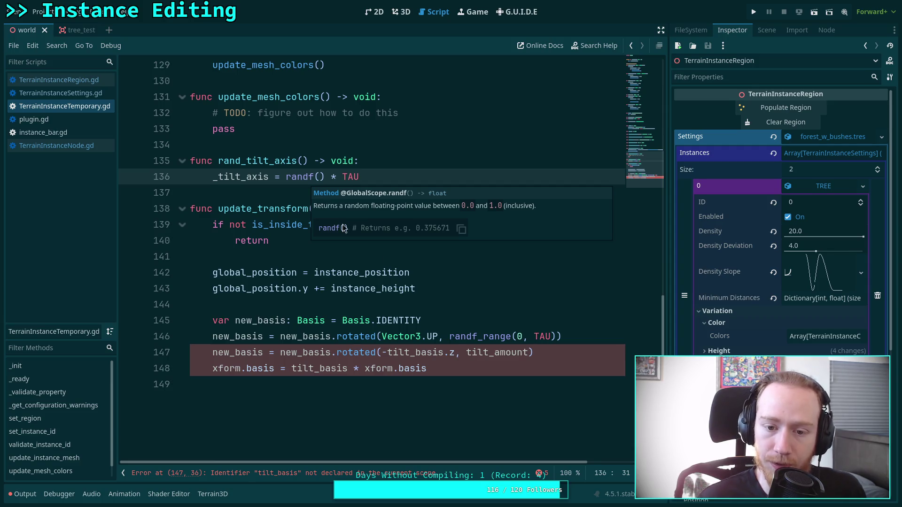
{"action": "mouse_move", "coordinate": [504, 338]}
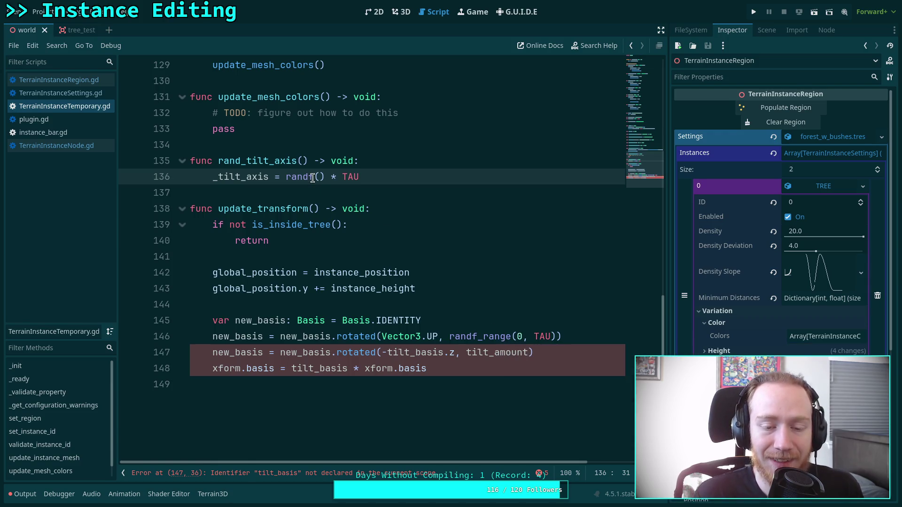
{"action": "left_click", "coordinate": [360, 146]}
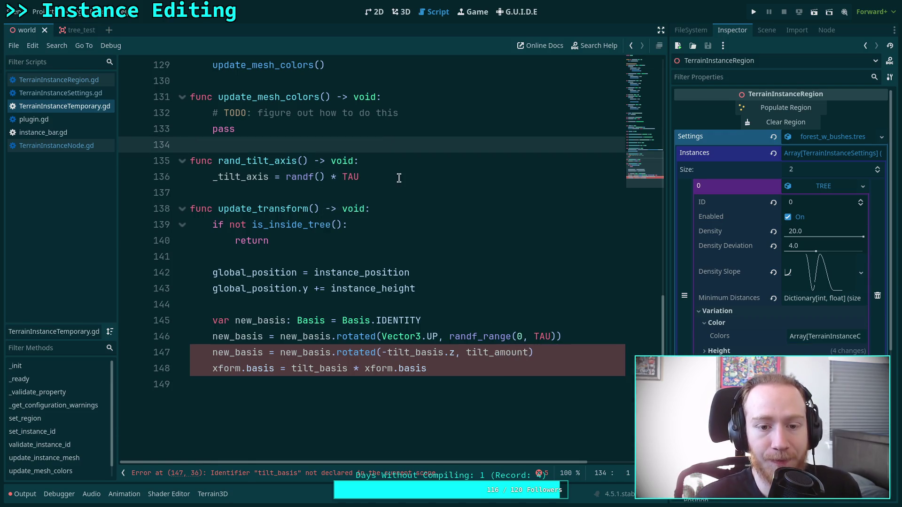
{"action": "scroll", "coordinate": [435, 238], "scroll_direction": "up", "scroll_amount": 1}
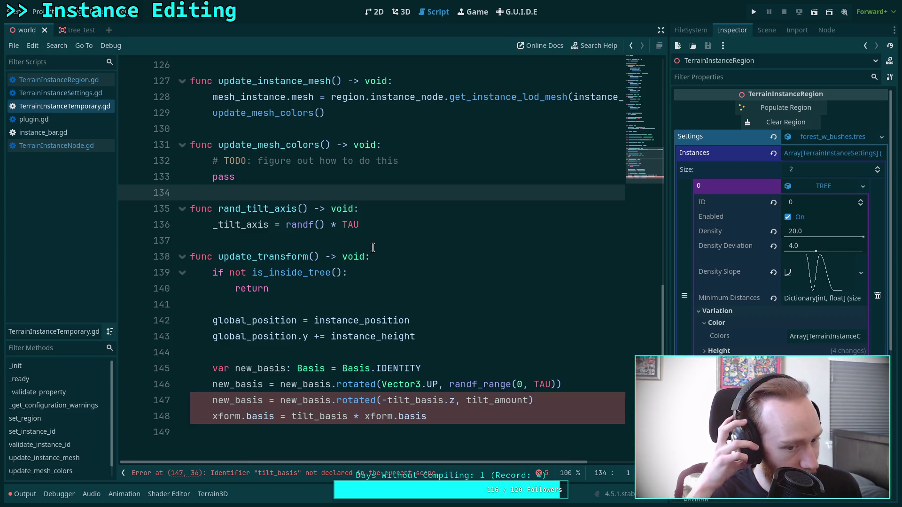
{"action": "left_click_drag", "start_coordinate": [450, 384], "coordinate": [555, 384]}
{"action": "type", "text": "_tilt_axis"}
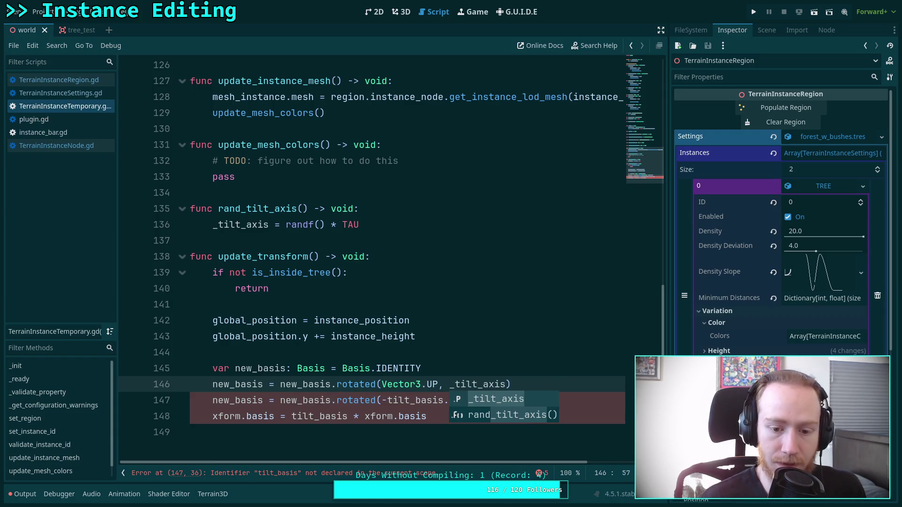
On line 147, rotate new_basis instead of tilt_basis, by instance_tilt instead of tilt_amount
{"action": "left_click", "coordinate": [500, 337]}
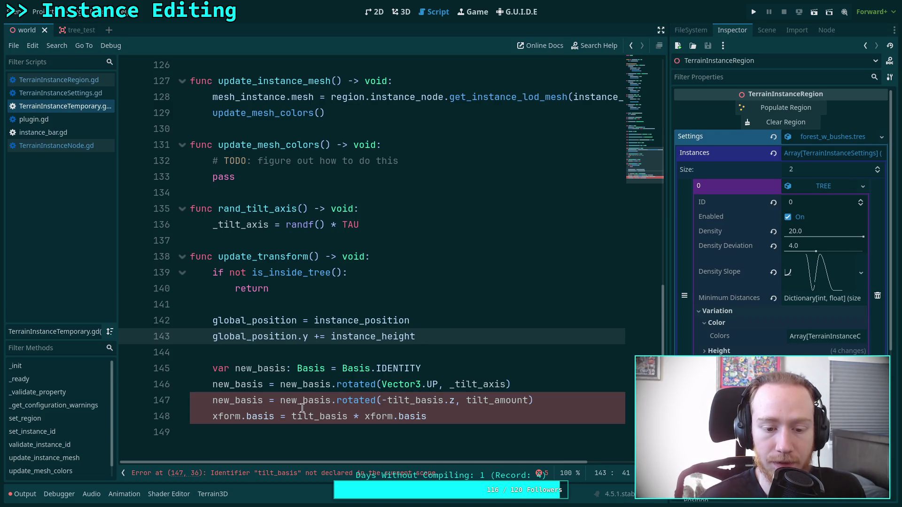
{"action": "double_click", "coordinate": [390, 403]}
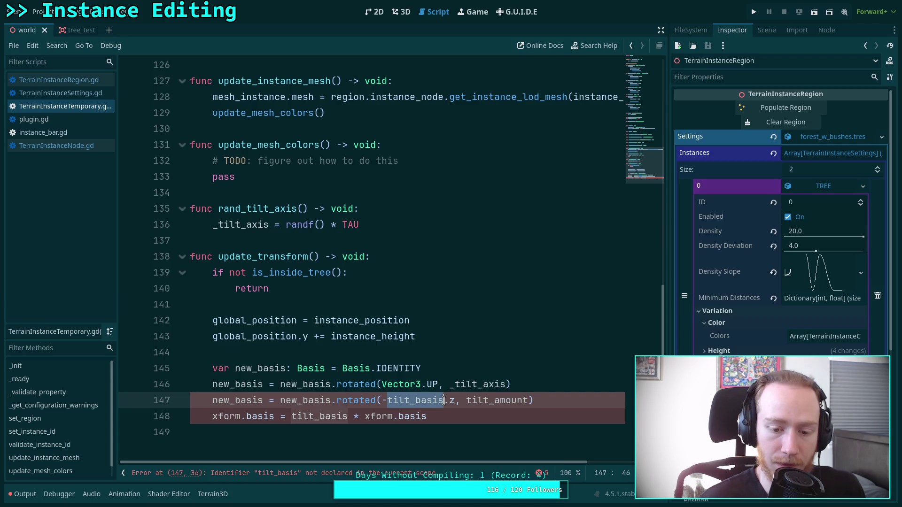
{"action": "type", "text": "new_basi"}
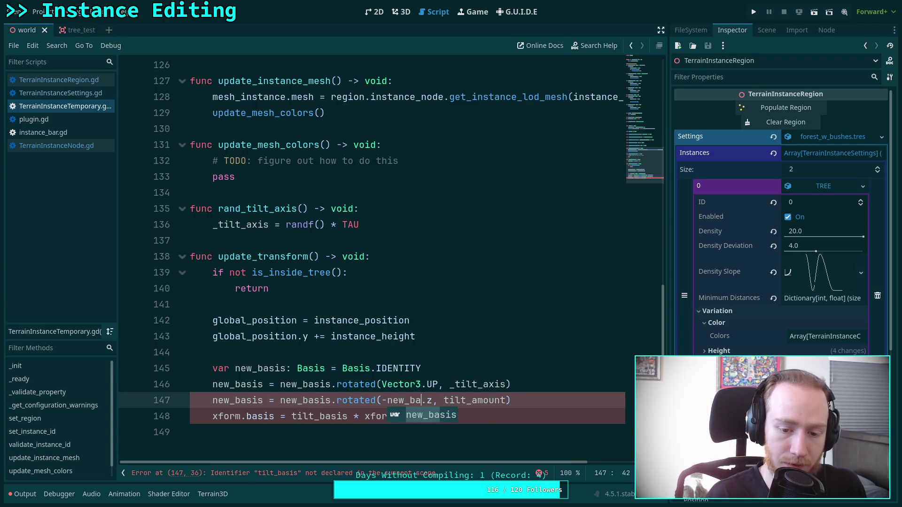
{"action": "type", "text": "s"}
{"action": "key", "text": "Right"}
{"action": "key", "text": "Right"}
{"action": "key", "text": "Right"}
{"action": "key", "text": "Left"}
{"action": "key", "text": "Left"}
{"action": "key", "text": "Left"}
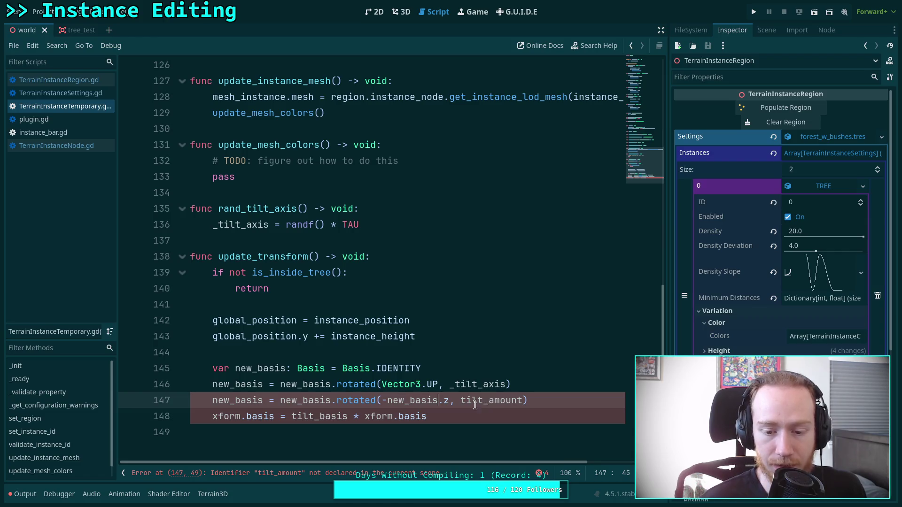
{"action": "left_click_drag", "start_coordinate": [462, 403], "coordinate": [523, 401]}
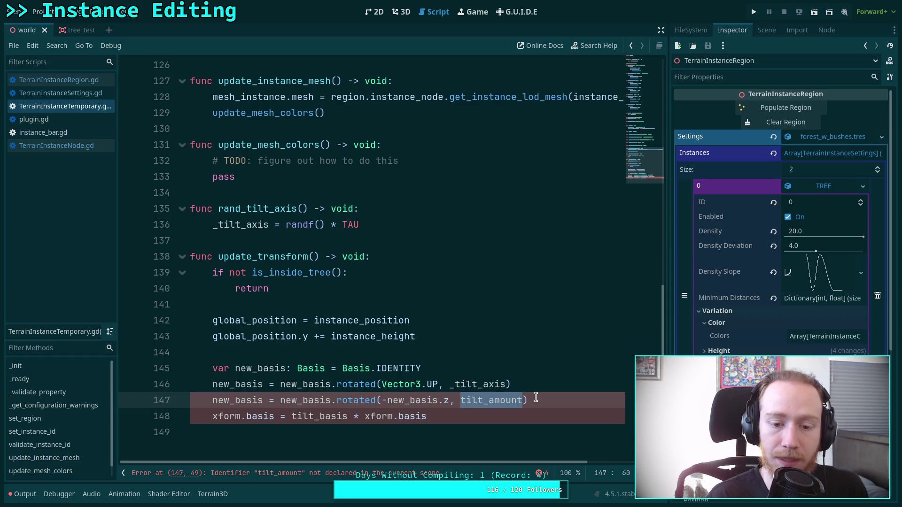
{"action": "type", "text": "instance_tilt"}
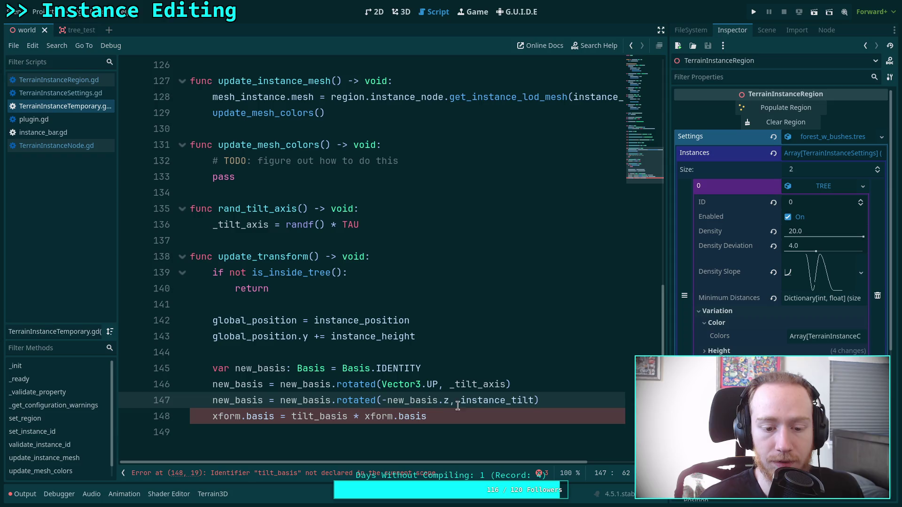
Start a new_basis.rotated statement on a new line 148, then delete the unfinished line
{"action": "left_click", "coordinate": [429, 417]}
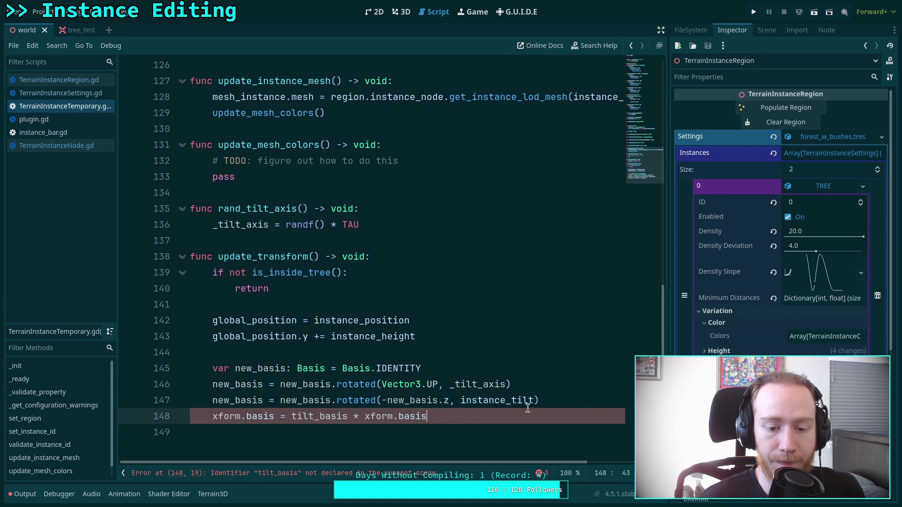
{"action": "left_click", "coordinate": [585, 403]}
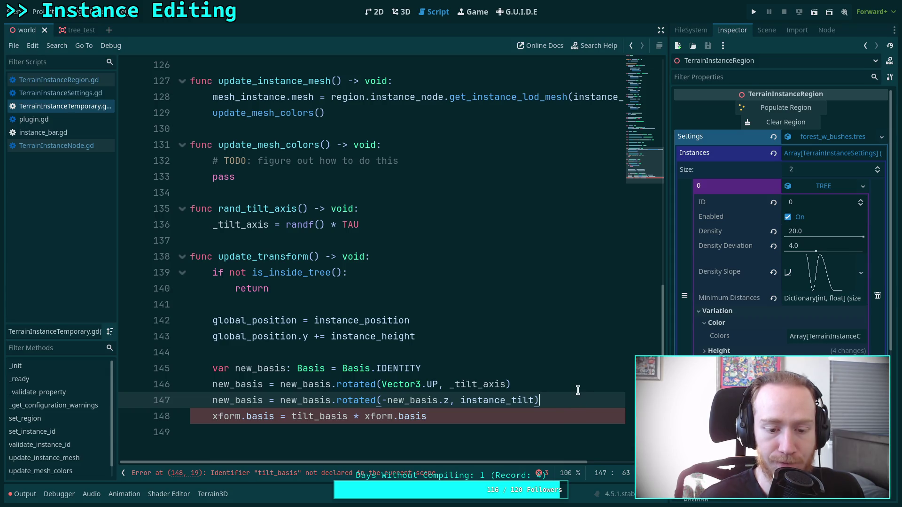
{"action": "key", "text": "Return"}
{"action": "type", "text": "new_"}
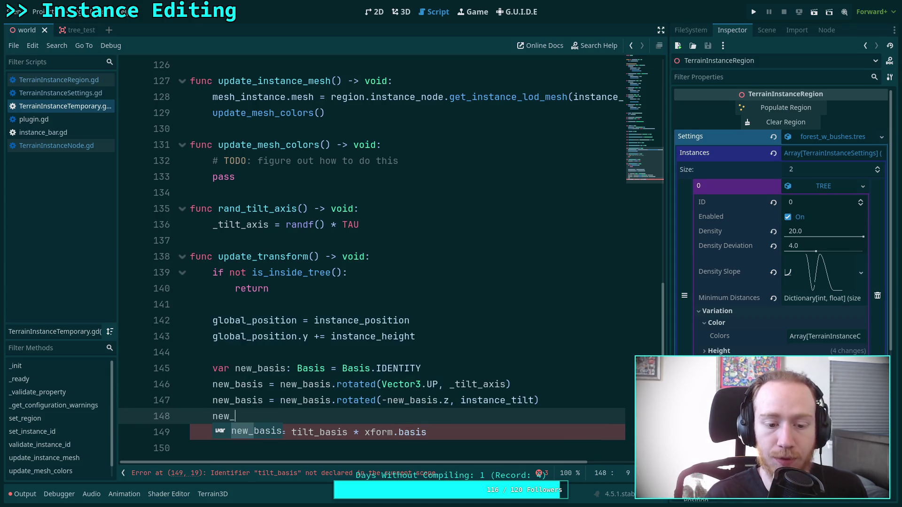
{"action": "type", "text": "basis = ne"}
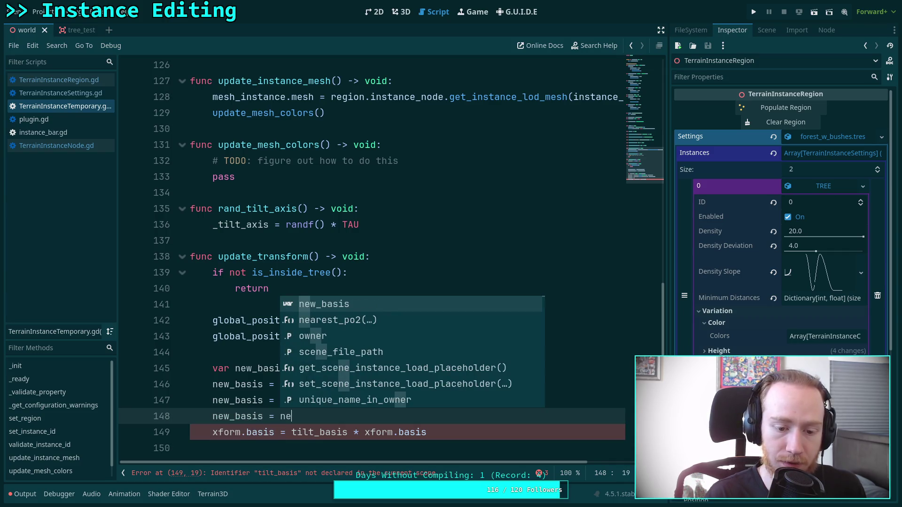
{"action": "key", "text": "Return"}
{"action": "type", "text": "rotati"}
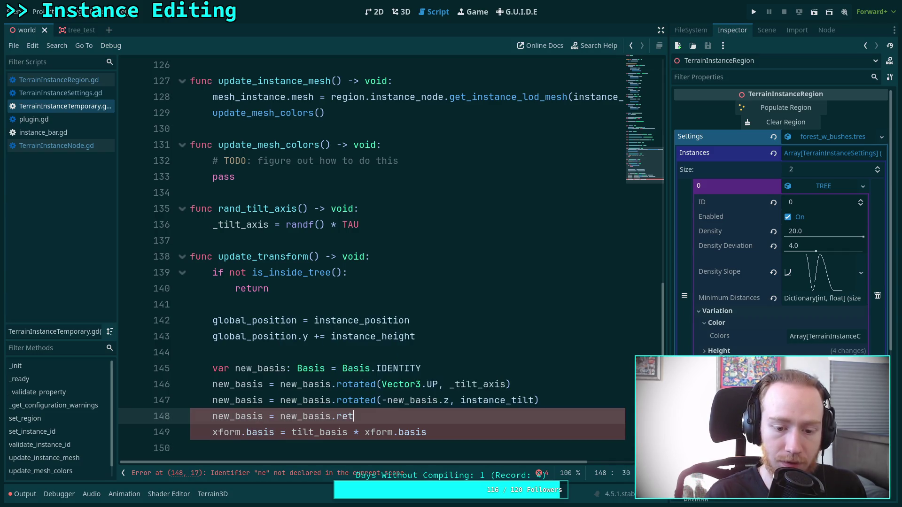
{"action": "type", "text": "ed"}
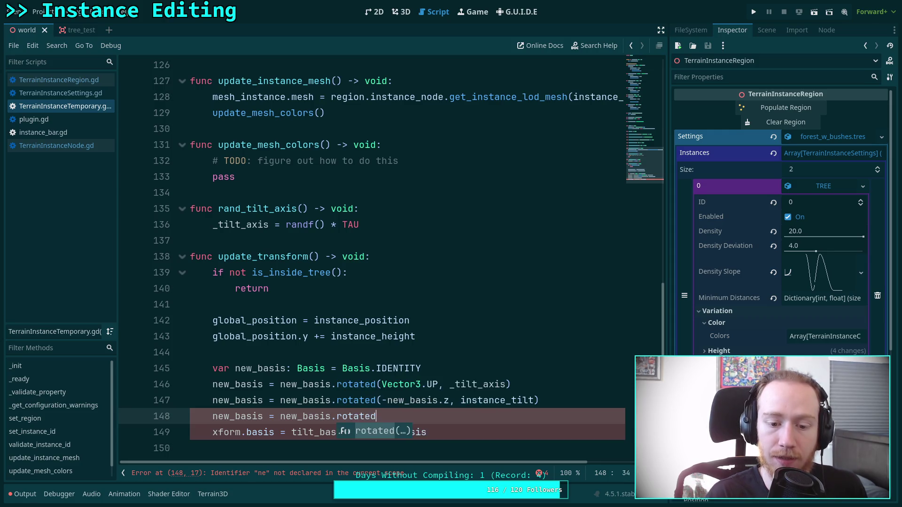
{"action": "key", "text": "Return"}
{"action": "mouse_move", "coordinate": [436, 416]}
{"action": "left_mouse_down"}
{"action": "mouse_move", "coordinate": [195, 416]}
{"action": "mouse_move", "coordinate": [213, 416]}
{"action": "left_mouse_up"}
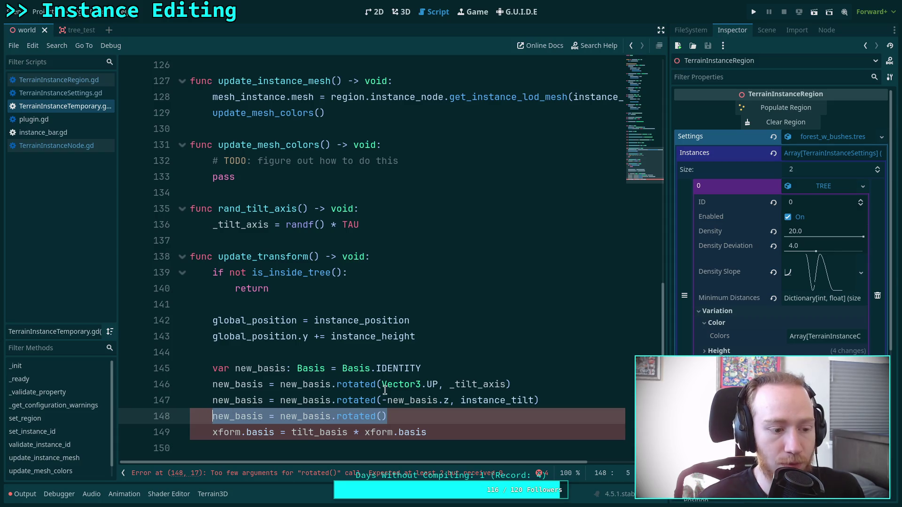
{"action": "key", "text": "BackSpace"}
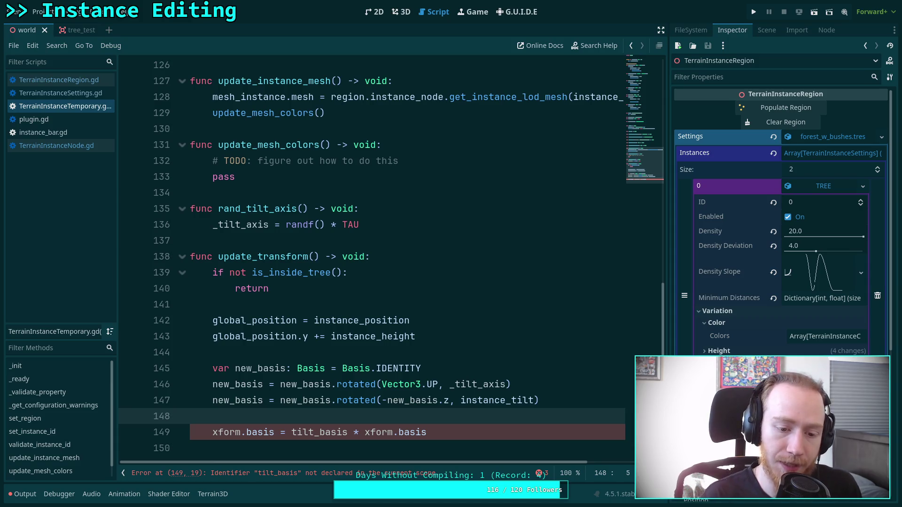
Begin line 148 as new_basis = new_basis.rotated(Vector3.UP, …)
{"action": "type", "text": "new_"}
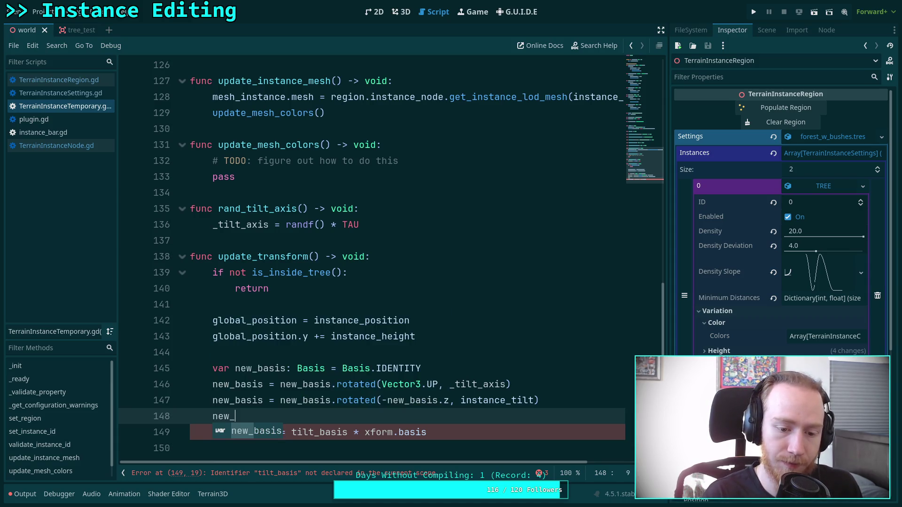
{"action": "type", "text": "basis = new_"}
{"action": "key", "text": "Return"}
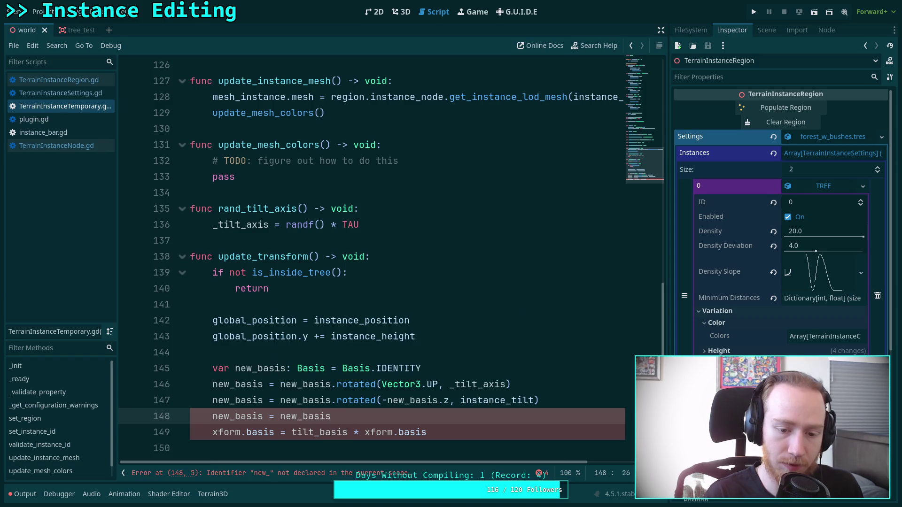
{"action": "type", "text": ".rot"}
{"action": "key", "text": "Return"}
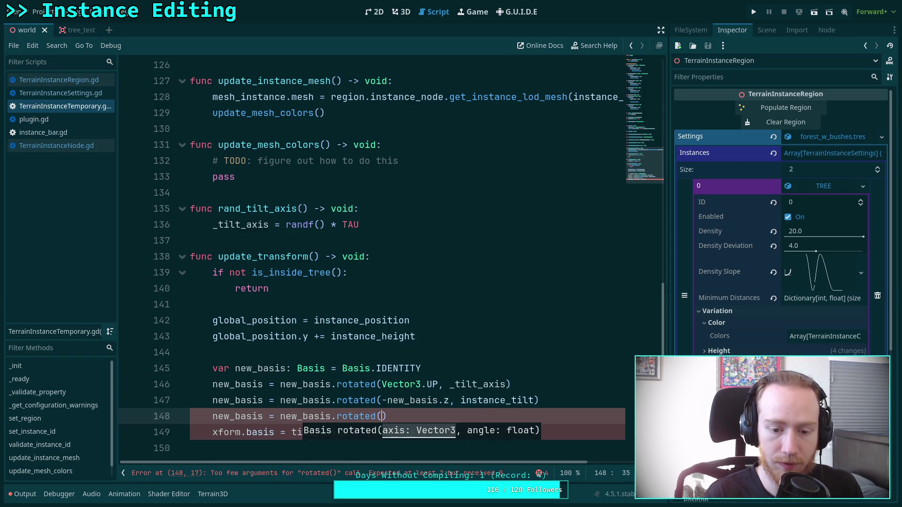
{"action": "type", "text": "Vect"}
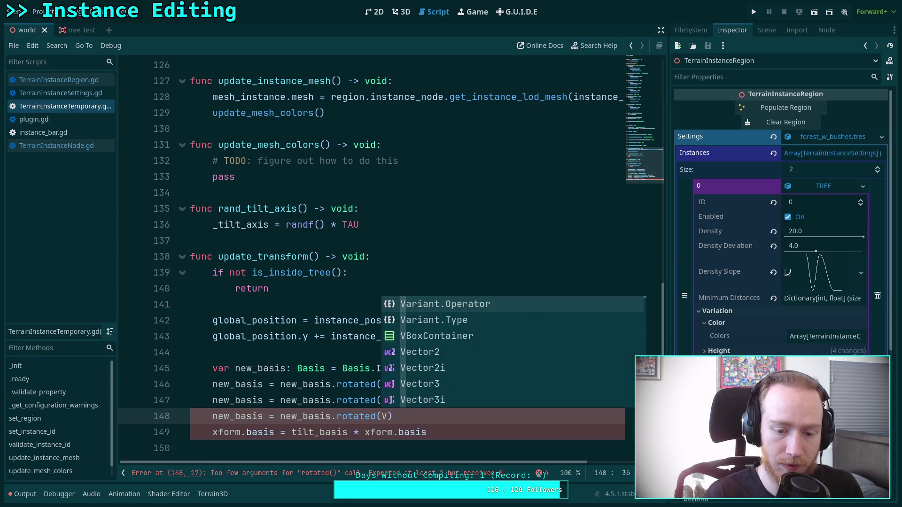
{"action": "key", "text": "Down"}
{"action": "key", "text": "Down"}
{"action": "key", "text": "Return"}
{"action": "type", "text": ".UP,"}
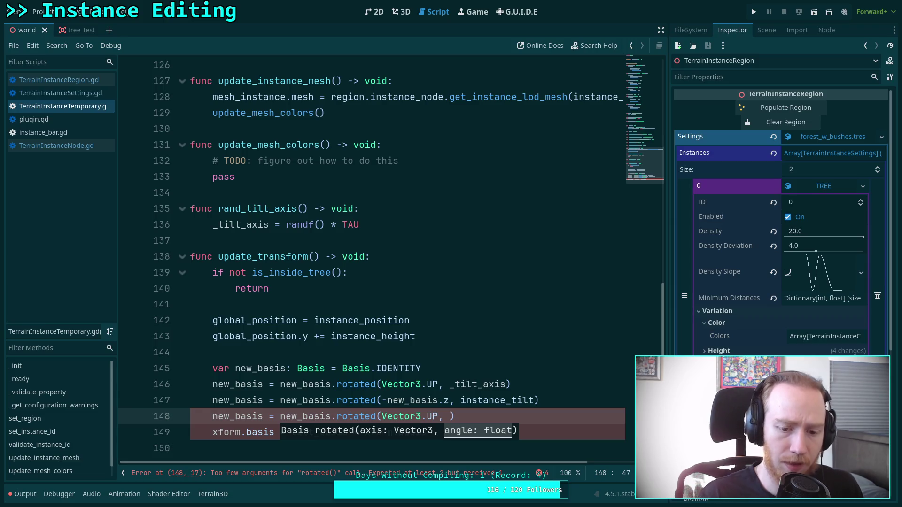
Compare the tilt code in TerrainInstanceRegion.gd and TerrainInstanceNode.gd, then return to TerrainInstanceTemporary.gd
{"action": "left_click", "coordinate": [97, 81]}
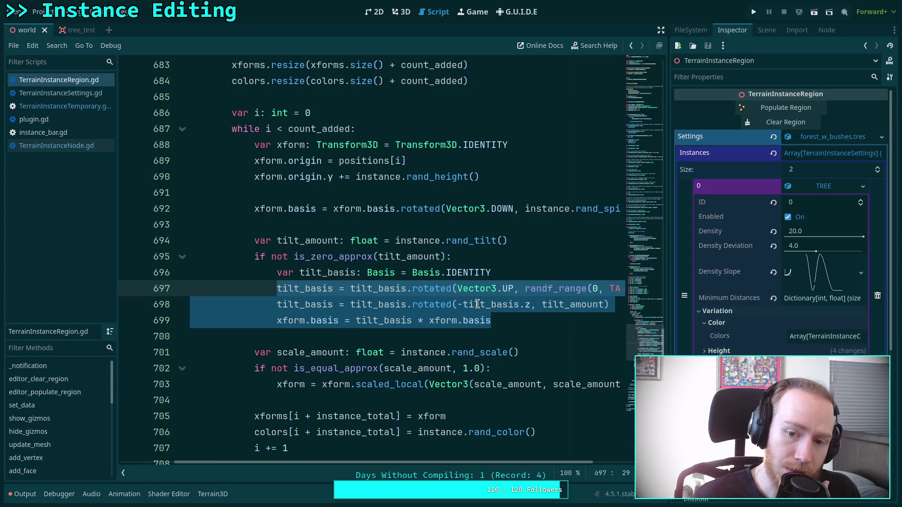
{"action": "scroll", "coordinate": [477, 304], "scroll_direction": "up", "scroll_amount": 1}
{"action": "mouse_move", "coordinate": [499, 463]}
{"action": "left_mouse_down"}
{"action": "mouse_move", "coordinate": [554, 460]}
{"action": "mouse_move", "coordinate": [512, 462]}
{"action": "left_mouse_up"}
{"action": "left_click", "coordinate": [87, 146]}
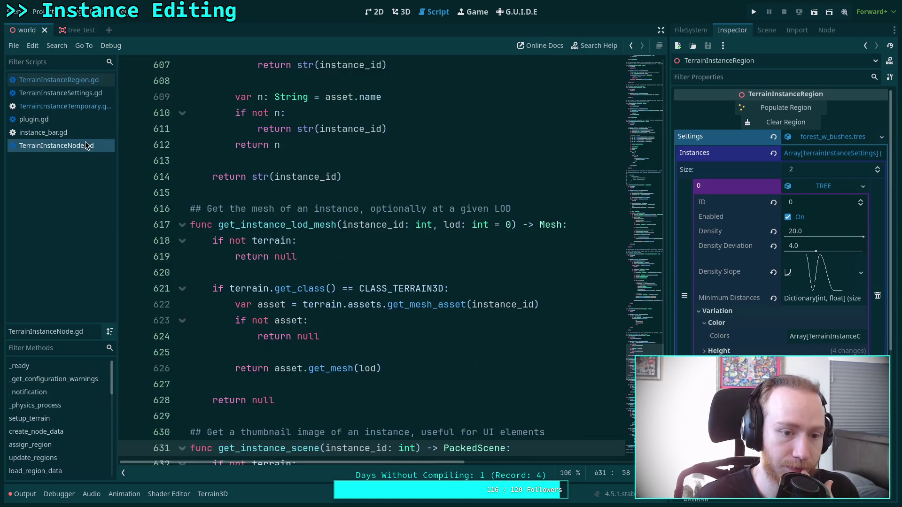
{"action": "left_click", "coordinate": [66, 107]}
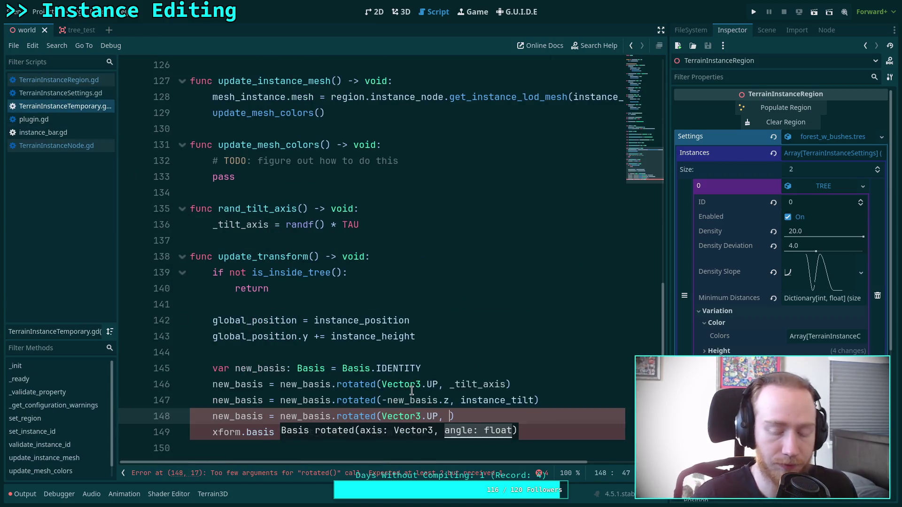
Change the rotation axis to Vector3.DOWN and pass instance_spin as the angle
{"action": "key", "text": "Left"}
{"action": "key", "text": "BackSpace"}
{"action": "key", "text": "BackSpace"}
{"action": "type", "text": "DON"}
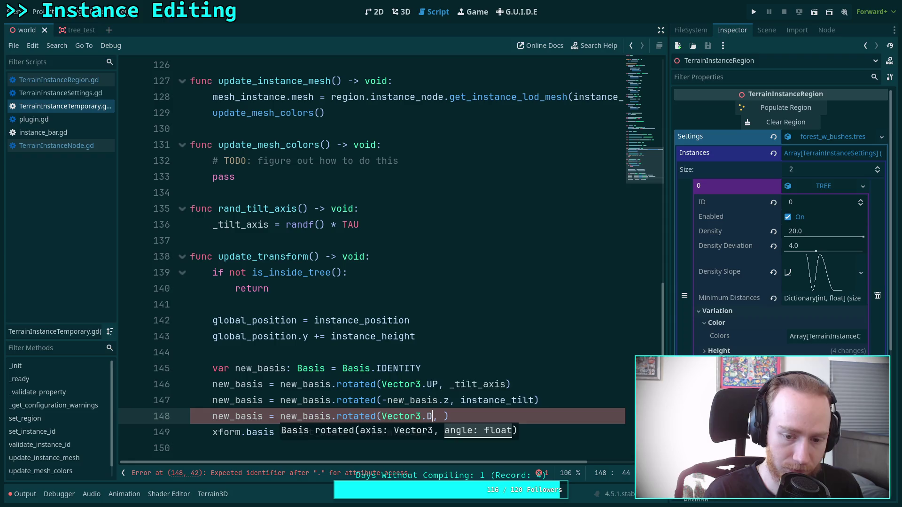
{"action": "type", "text": "W"}
{"action": "key", "text": "Right"}
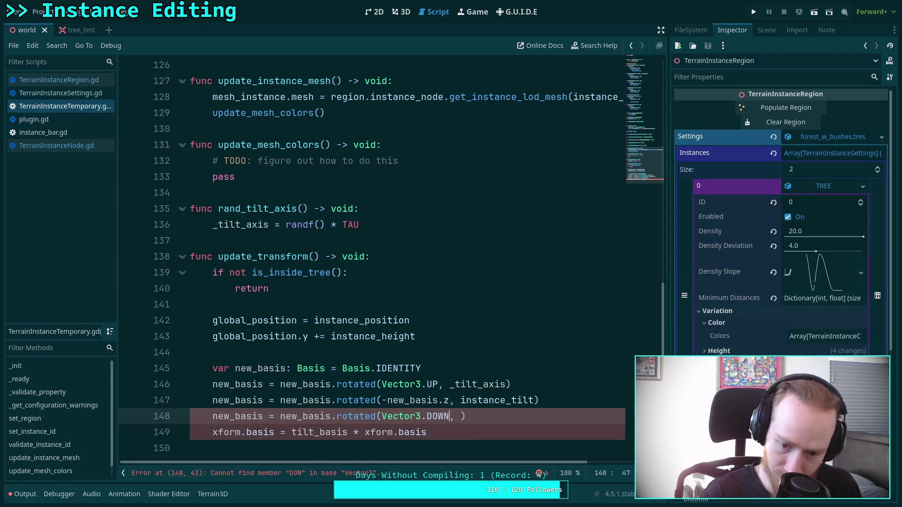
{"action": "key", "text": "Right"}
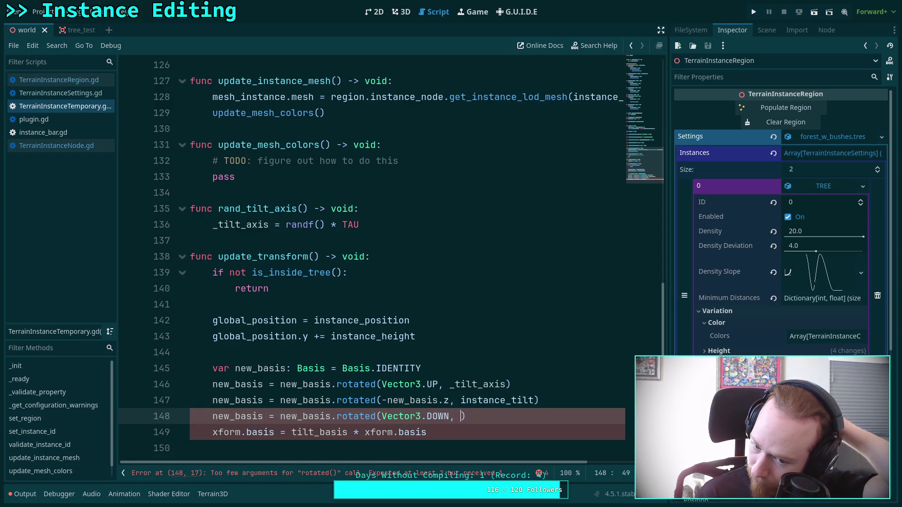
{"action": "type", "text": "instance_sp"}
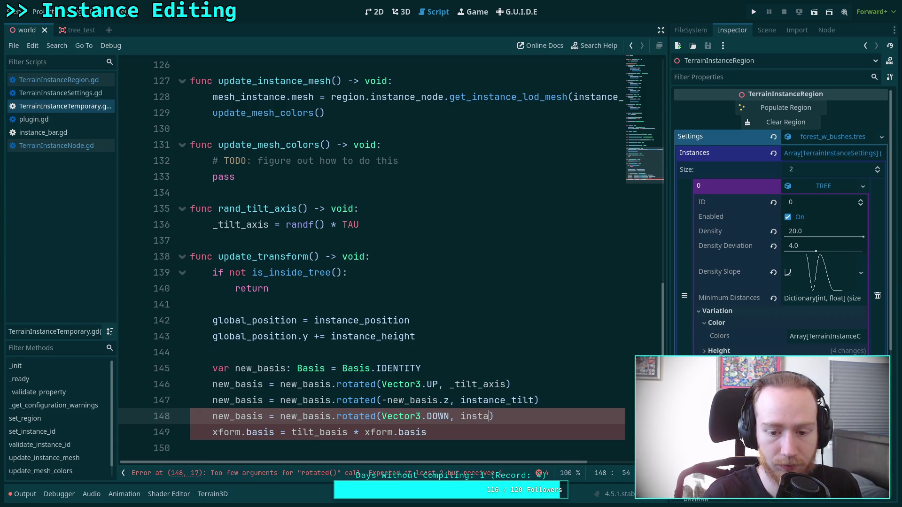
{"action": "type", "text": "in"}
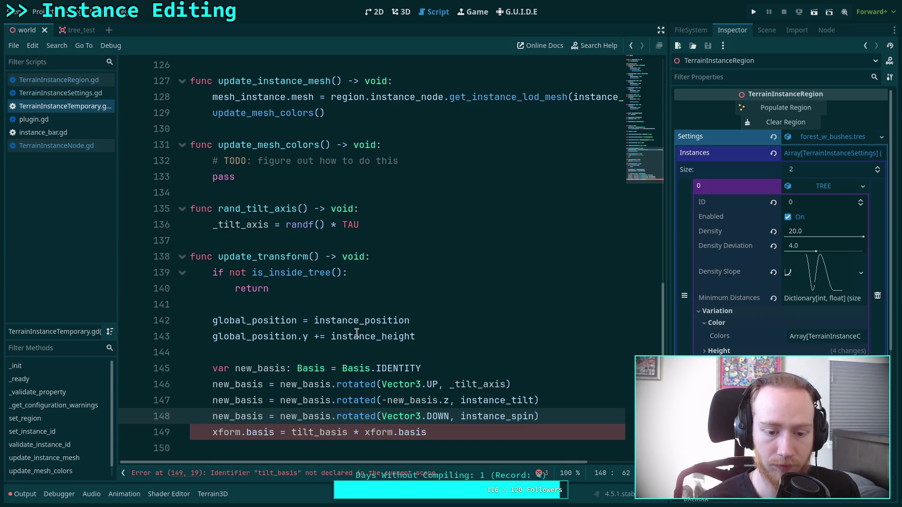
Replace the xform.basis line with new_basis.scaled(Vector3(instance_scale, instance_scale, instance_scale)) and save
{"action": "scroll", "coordinate": [451, 384], "scroll_direction": "down", "scroll_amount": 1}
{"action": "left_click_drag", "start_coordinate": [451, 384], "coordinate": [212, 384]}
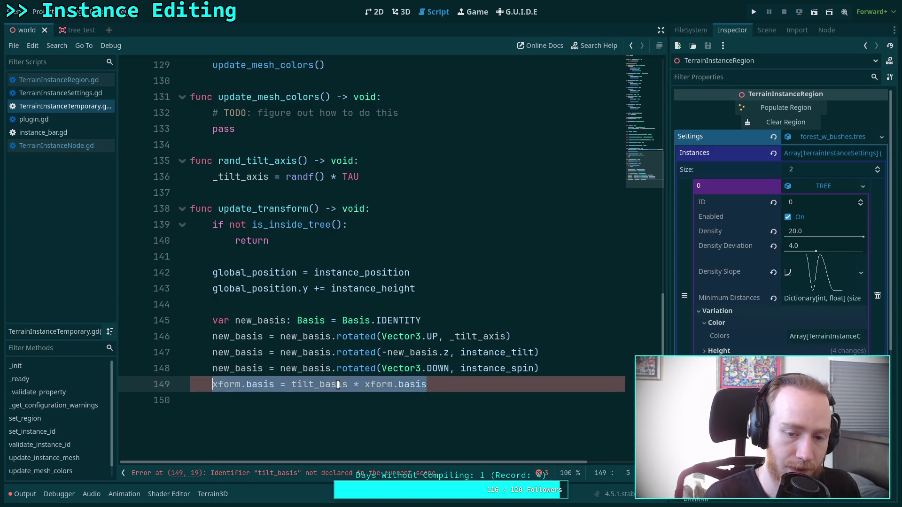
{"action": "type", "text": "new"}
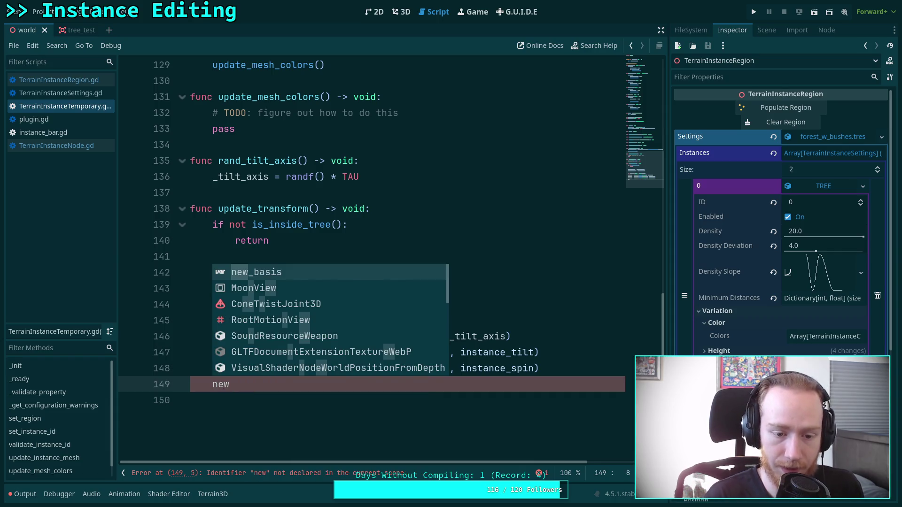
{"action": "type", "text": "_basis = new_basis"}
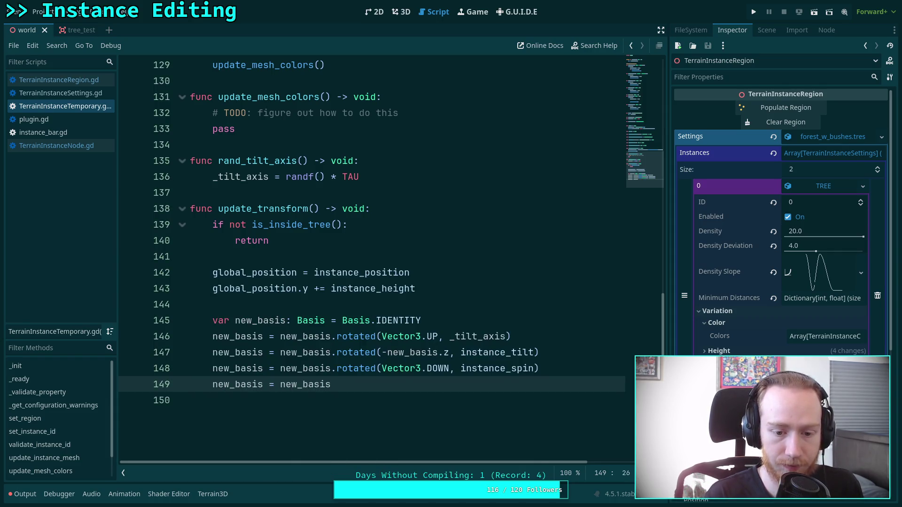
{"action": "type", "text": ".sc"}
{"action": "key", "text": "Return"}
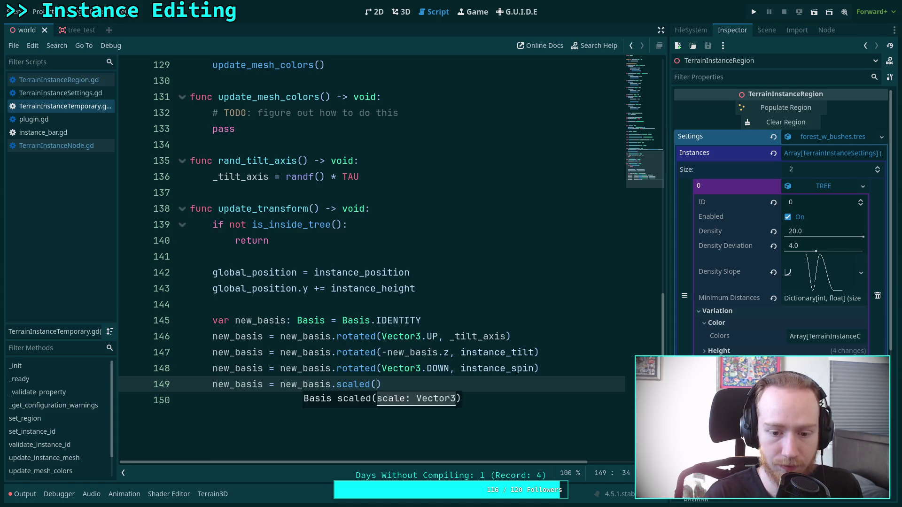
{"action": "key", "text": "BackSpace"}
{"action": "type", "text": "_"}
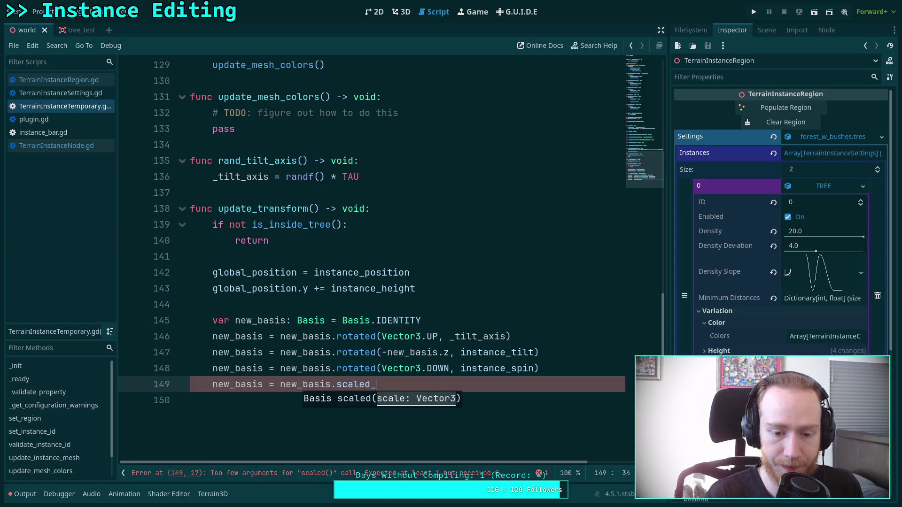
{"action": "key", "text": "BackSpace"}
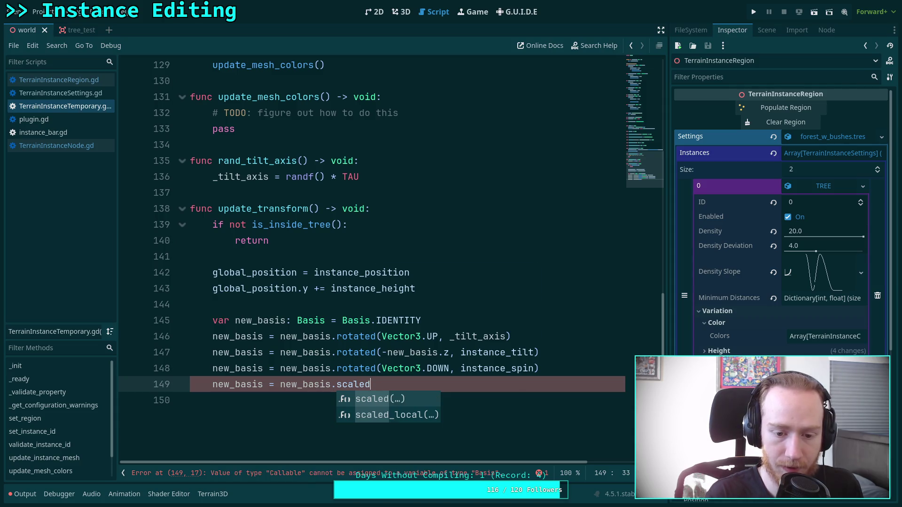
{"action": "key", "text": "Return"}
{"action": "type", "text": "Vector3)"}
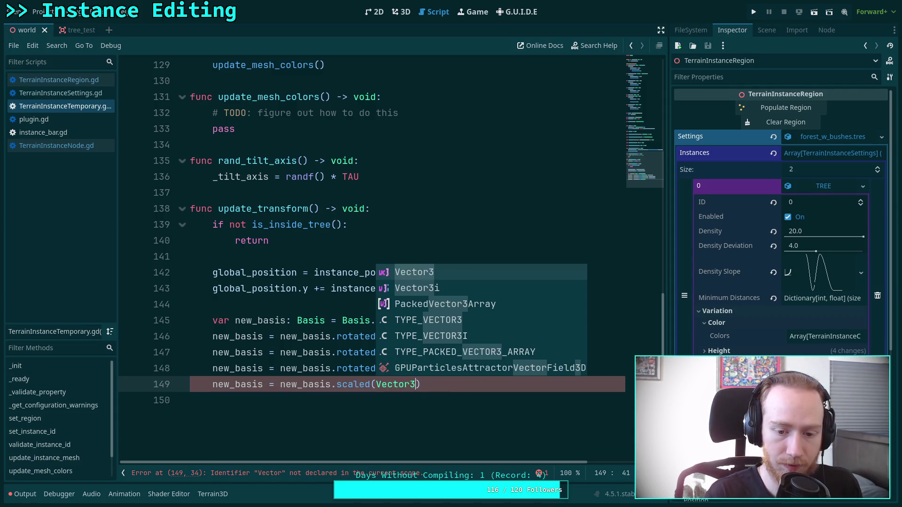
{"action": "key", "text": "Return"}
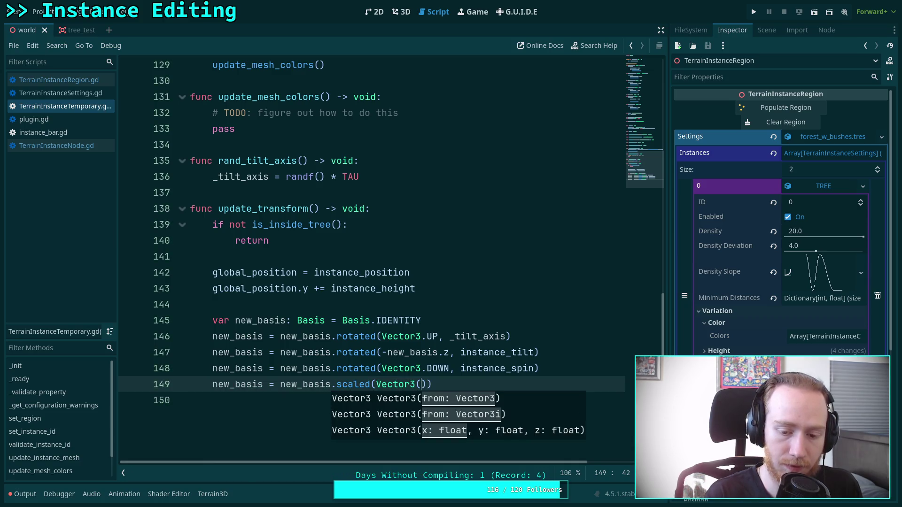
{"action": "type", "text": "instance_spa"}
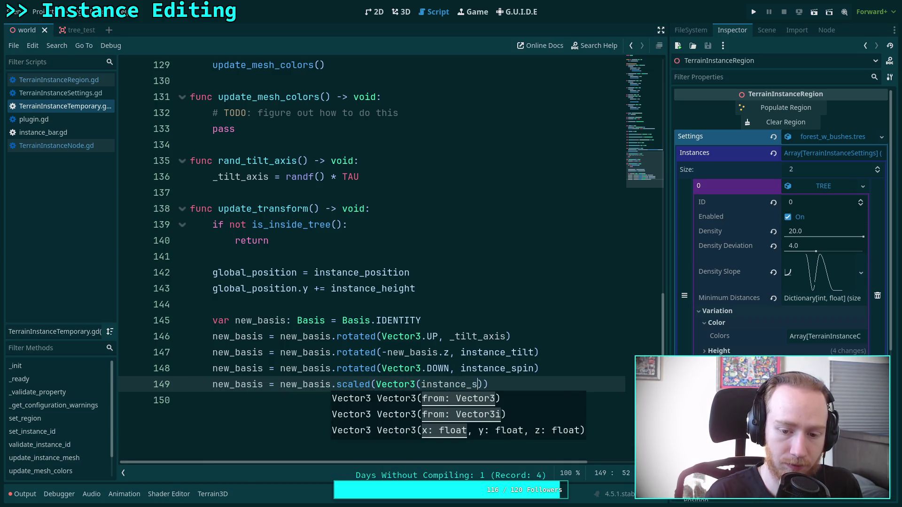
{"action": "key", "text": "BackSpace"}
{"action": "key", "text": "BackSpace"}
{"action": "type", "text": "cale, i"}
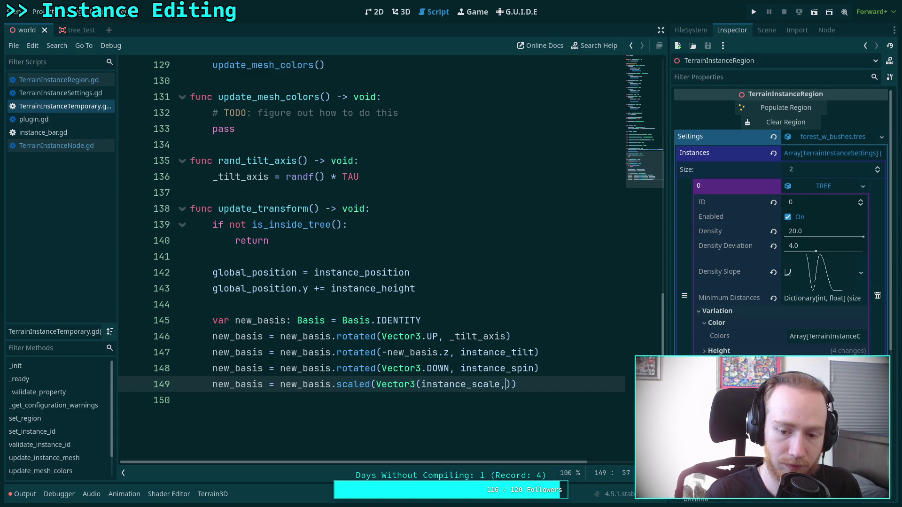
{"action": "type", "text": "n"}
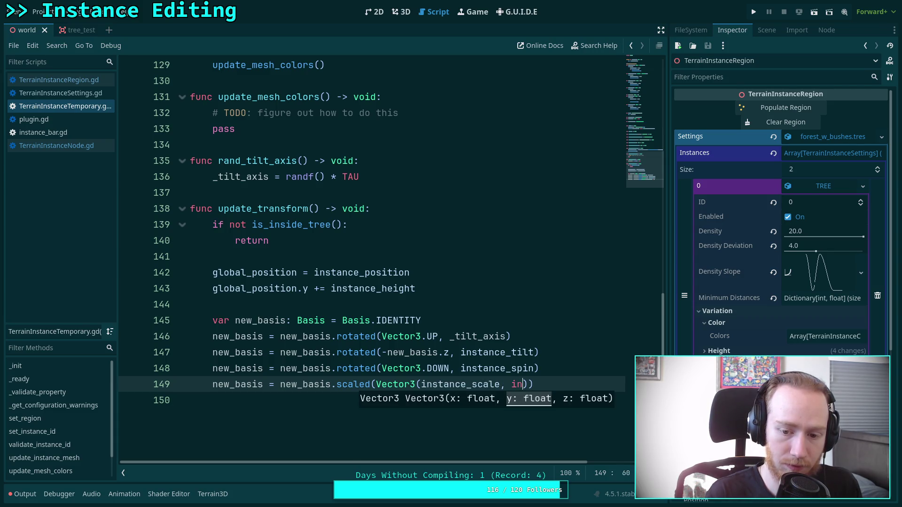
{"action": "type", "text": "stance_s"}
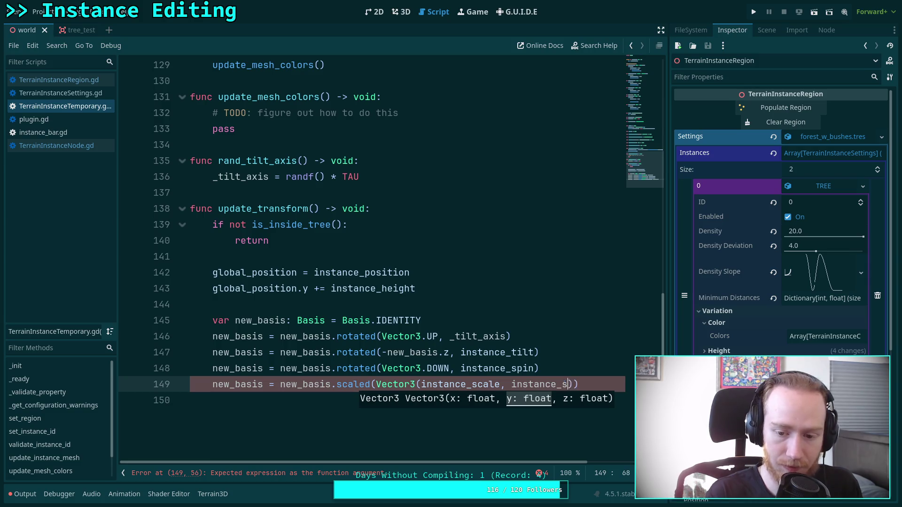
{"action": "type", "text": "cale, instance_"}
{"action": "key", "text": "BackSpace"}
{"action": "key", "text": "BackSpace"}
{"action": "type", "text": "scale"}
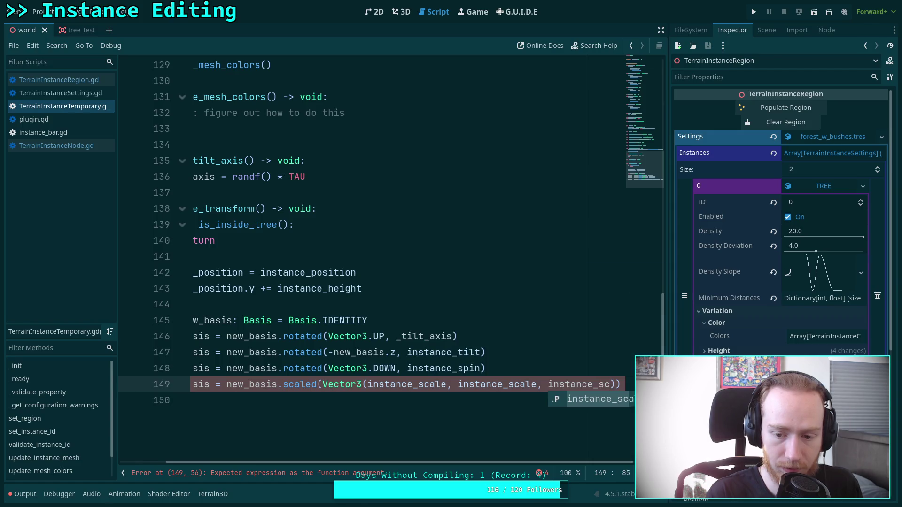
{"action": "key", "text": "ctrl+s"}
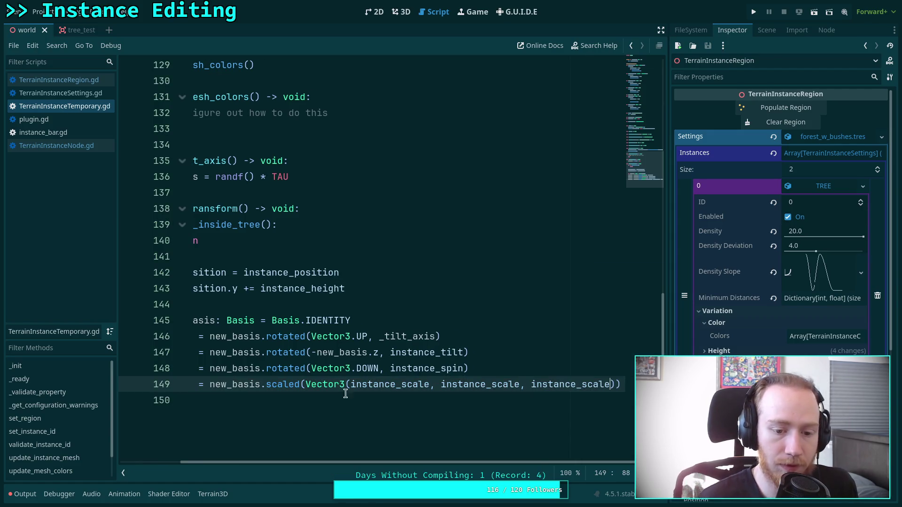
Add global_basis = new_basis below the scaling line and save the script
{"action": "left_click_drag", "start_coordinate": [414, 461], "coordinate": [302, 413]}
{"action": "left_click", "coordinate": [310, 409]}
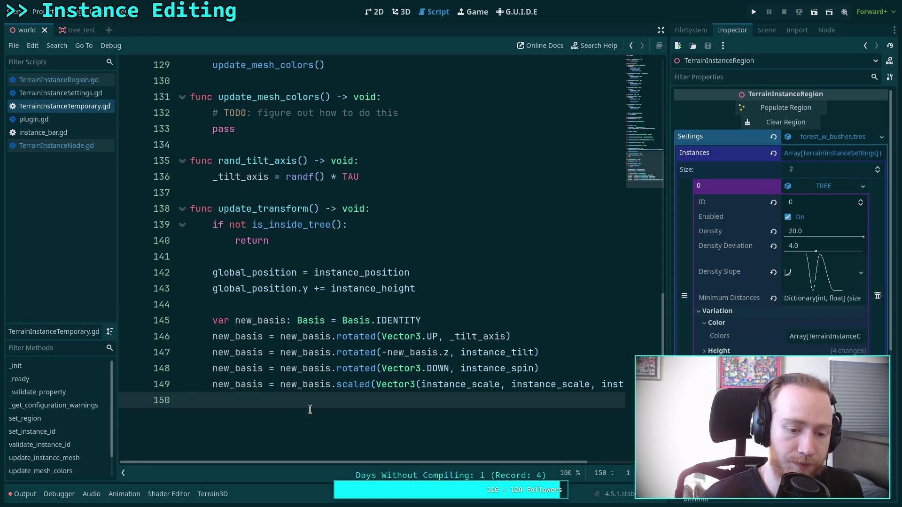
{"action": "key", "text": "Return"}
{"action": "type", "text": "global"}
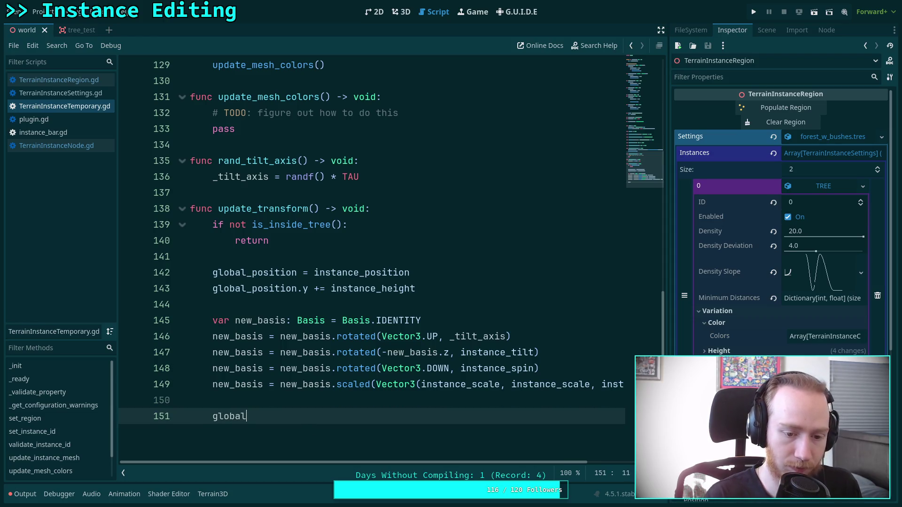
{"action": "type", "text": "_basis = new_basis"}
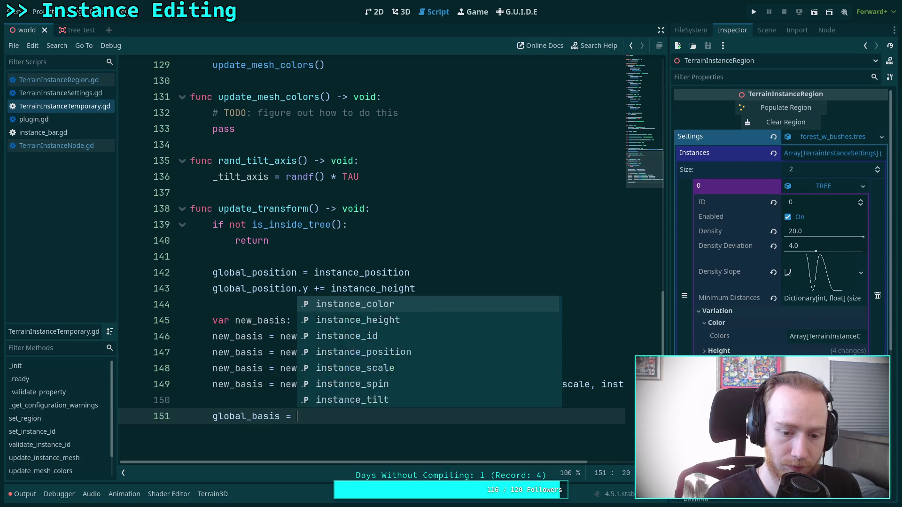
{"action": "key", "text": "ctrl+s"}
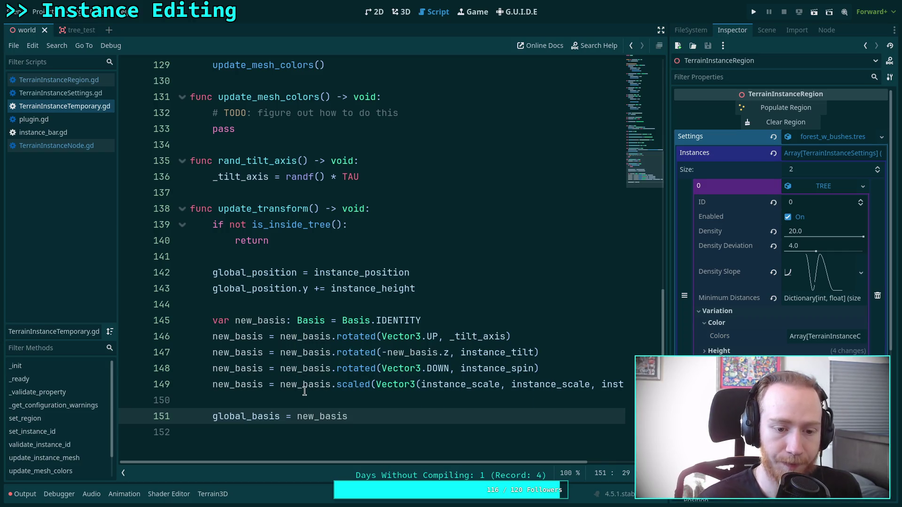
{"action": "left_click", "coordinate": [303, 399]}
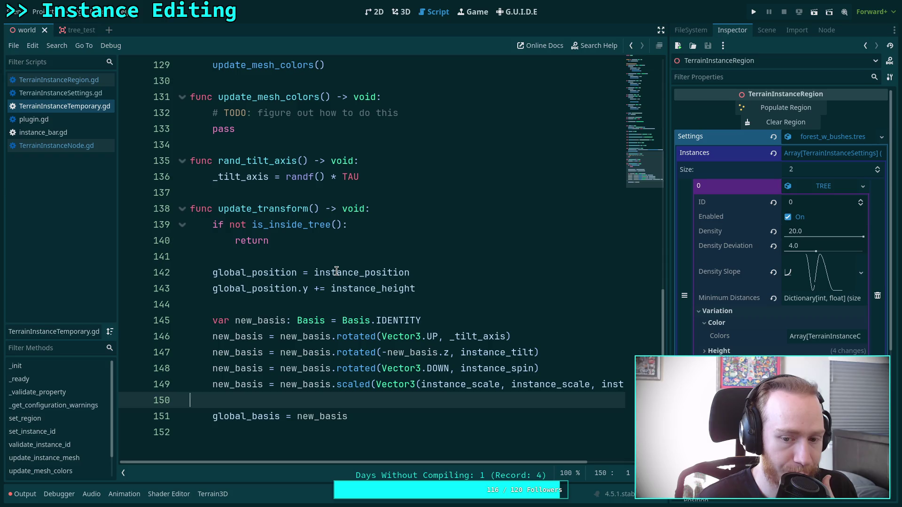
{"action": "mouse_move", "coordinate": [337, 272]}
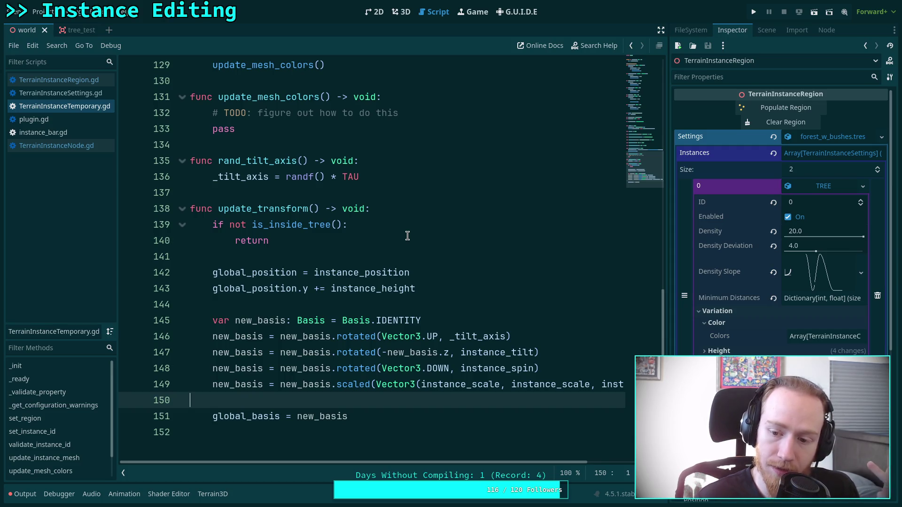
{"action": "left_click_drag", "start_coordinate": [319, 225], "coordinate": [211, 209]}
{"action": "left_click", "coordinate": [316, 256]}
Review the instance_tilt setter and remove the blank line after it
{"action": "scroll", "coordinate": [393, 331], "scroll_direction": "up", "scroll_amount": 20}
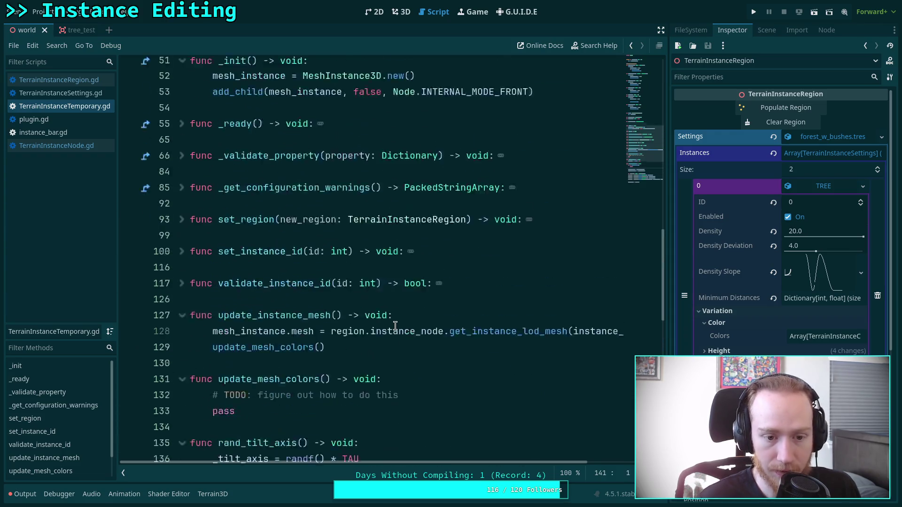
{"action": "scroll", "coordinate": [395, 326], "scroll_direction": "up", "scroll_amount": 10}
{"action": "scroll", "coordinate": [367, 322], "scroll_direction": "down", "scroll_amount": 3}
{"action": "scroll", "coordinate": [367, 322], "scroll_direction": "down", "scroll_amount": 1}
{"action": "left_click", "coordinate": [347, 305]}
{"action": "key", "text": "BackSpace"}
{"action": "key", "text": "BackSpace"}
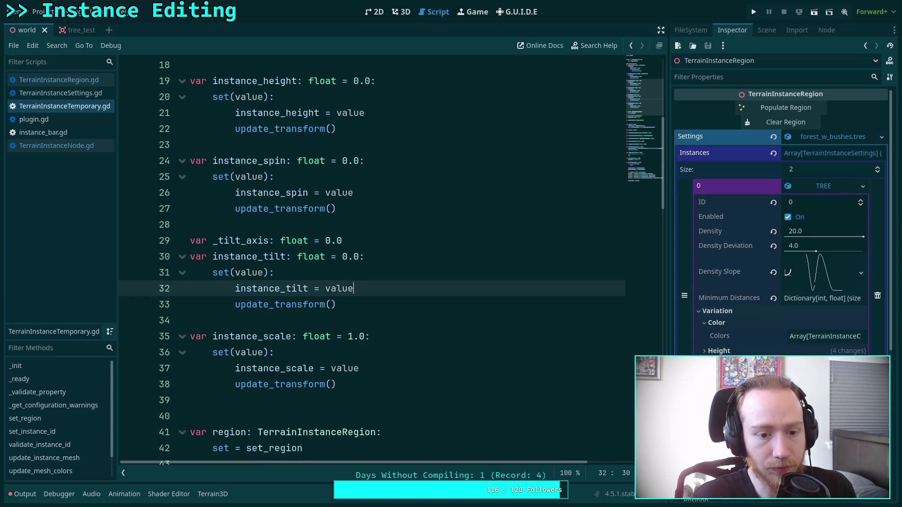
{"action": "type", "text": "e"}
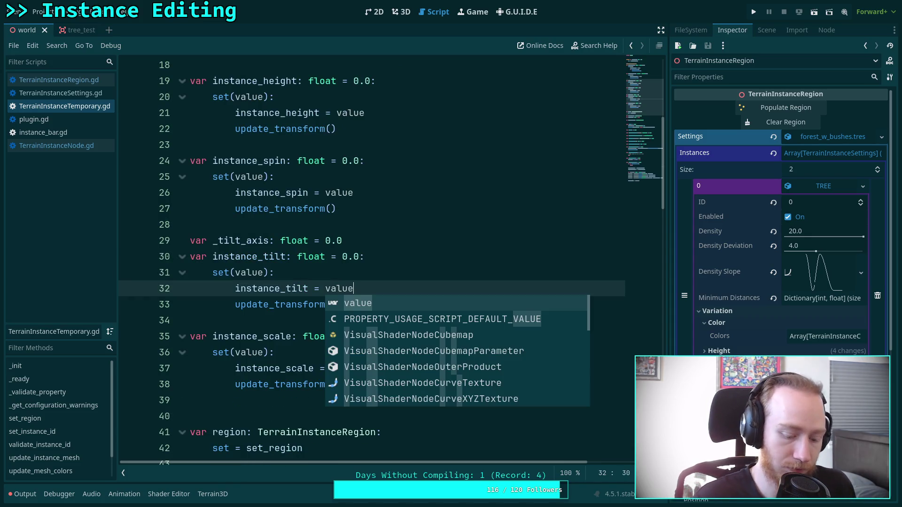
{"action": "left_click", "coordinate": [364, 269]}
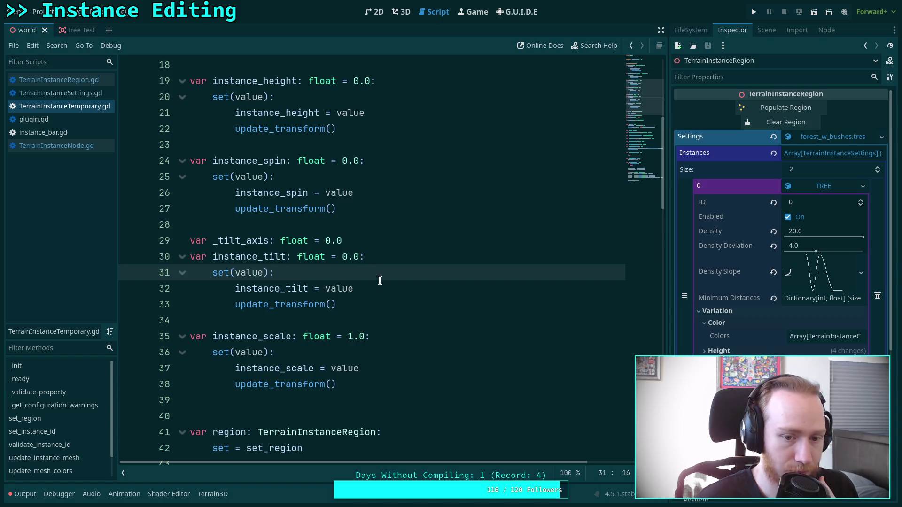
Check the _tilt_axis declaration's 0.0 default, then switch to instance_bar.gd
{"action": "left_click", "coordinate": [322, 241]}
{"action": "left_click", "coordinate": [364, 240]}
{"action": "double_click", "coordinate": [331, 240]}
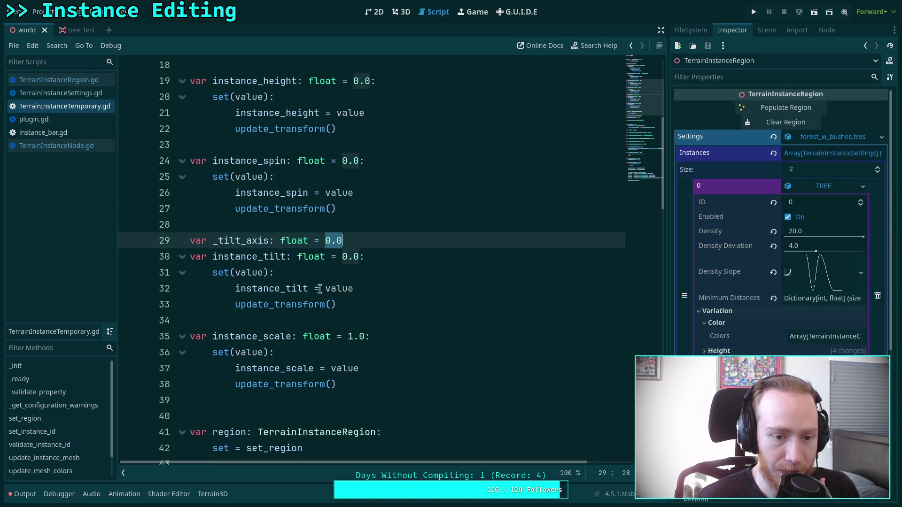
{"action": "left_click", "coordinate": [280, 319]}
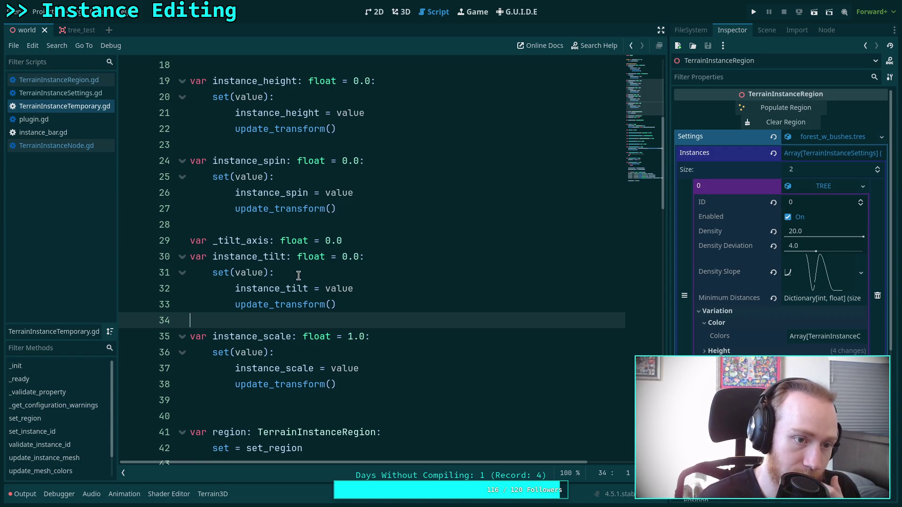
{"action": "left_click", "coordinate": [80, 79]}
{"action": "left_click", "coordinate": [72, 133]}
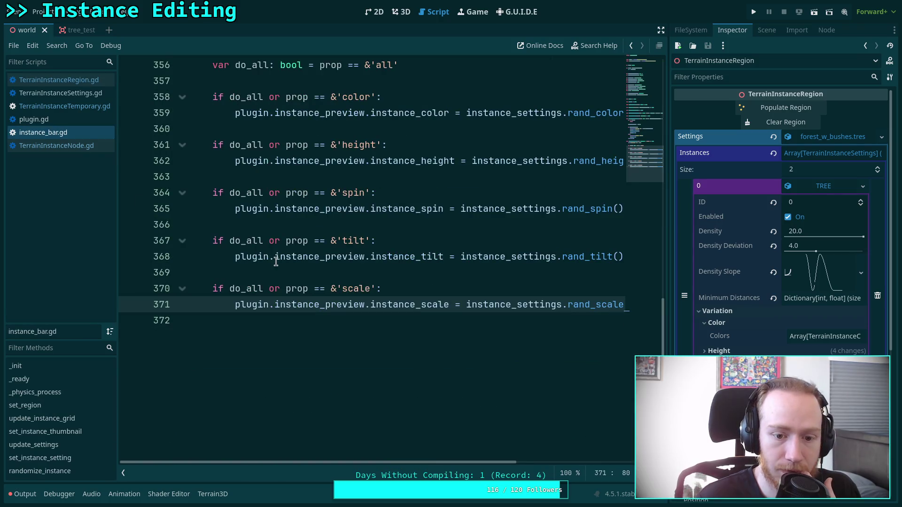
Insert plugin.instance_preview.rand_tilt_axis() on line 368 inside the tilt check and save
{"action": "scroll", "coordinate": [385, 297], "scroll_direction": "up", "scroll_amount": 1}
{"action": "left_click", "coordinate": [412, 291]}
{"action": "key", "text": "Return"}
{"action": "type", "text": "plug"}
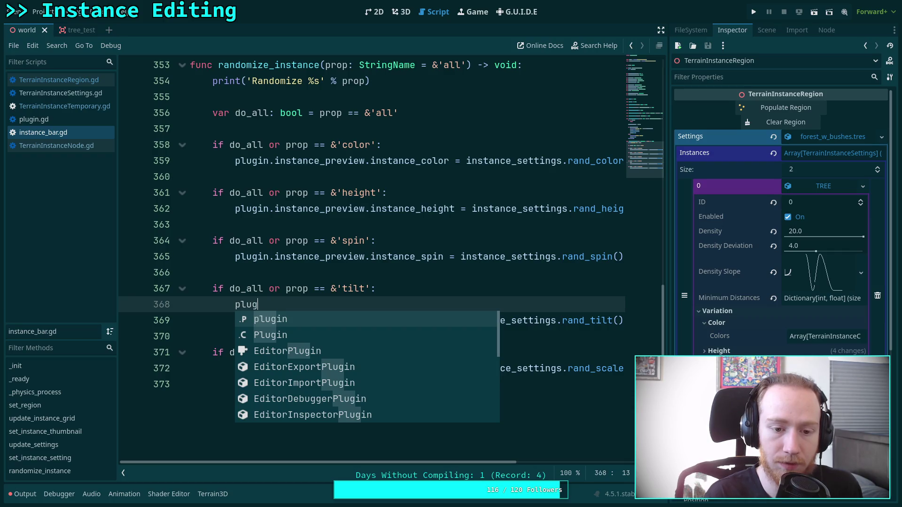
{"action": "key", "text": "Return"}
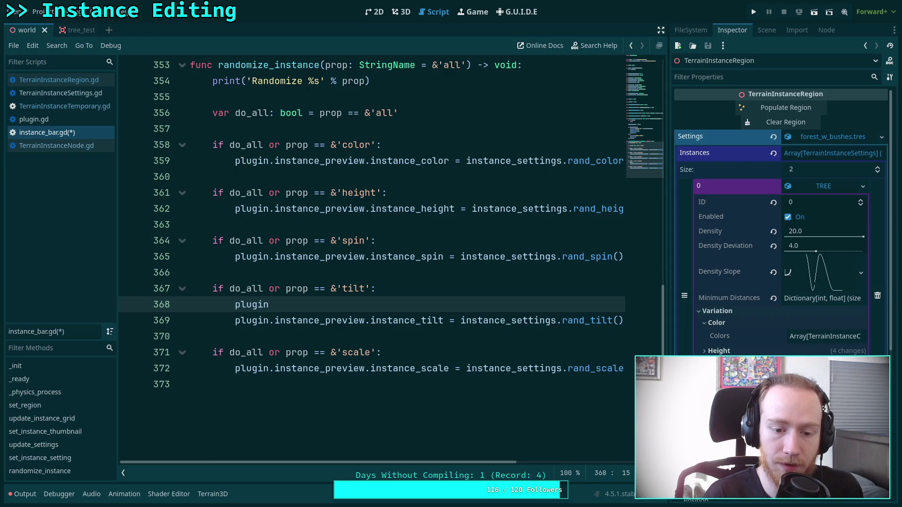
{"action": "type", "text": ".inst"}
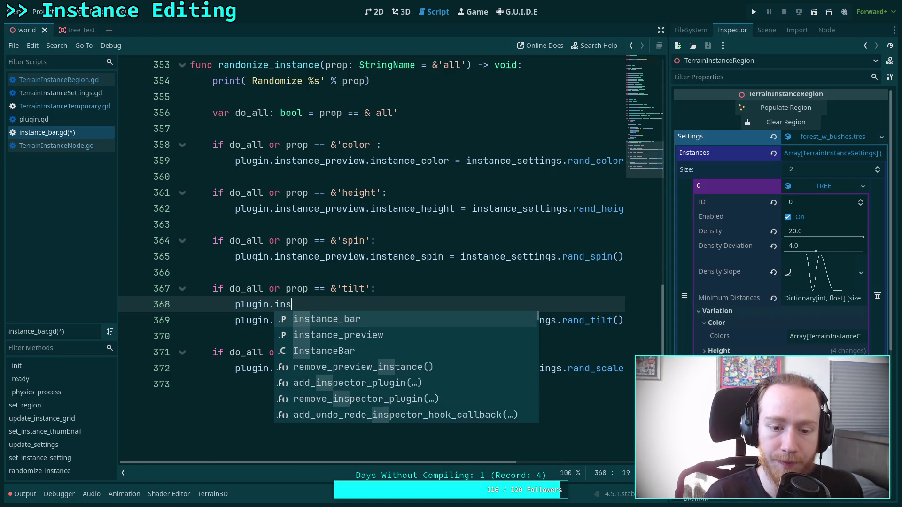
{"action": "key", "text": "Down"}
{"action": "key", "text": "Return"}
{"action": "type", "text": ".ran"}
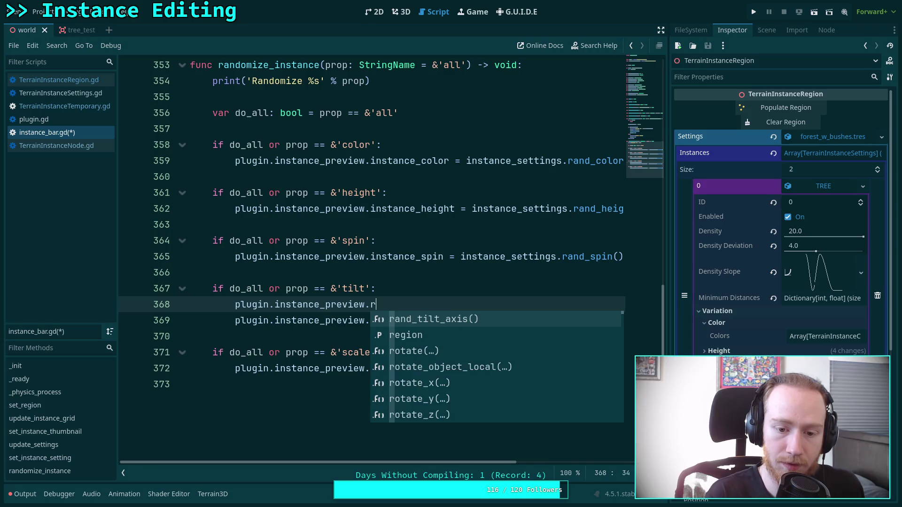
{"action": "key", "text": "Return"}
{"action": "key", "text": "ctrl+s"}
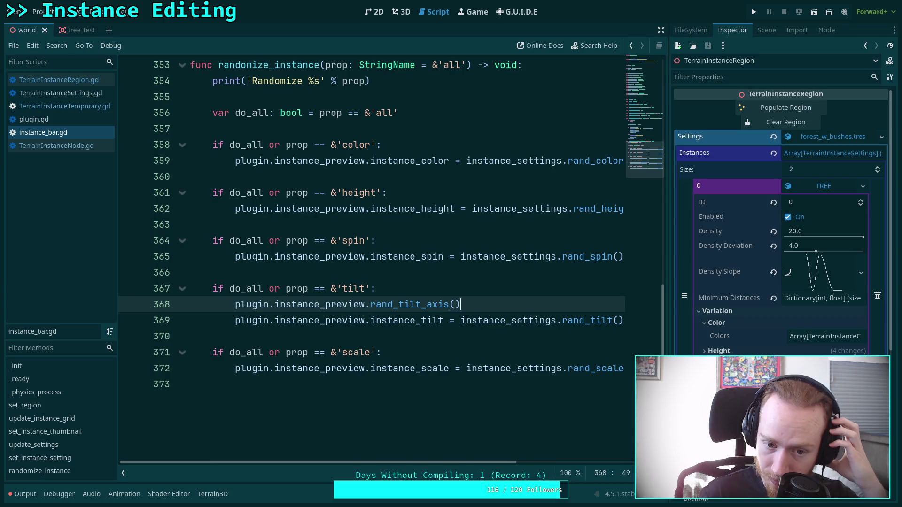
Review the randomization branches' rand_height and rand_tilt calls, then switch to TerrainInstanceRegion.gd
{"action": "left_click", "coordinate": [378, 274]}
{"action": "scroll", "coordinate": [391, 288], "scroll_direction": "up", "scroll_amount": 1}
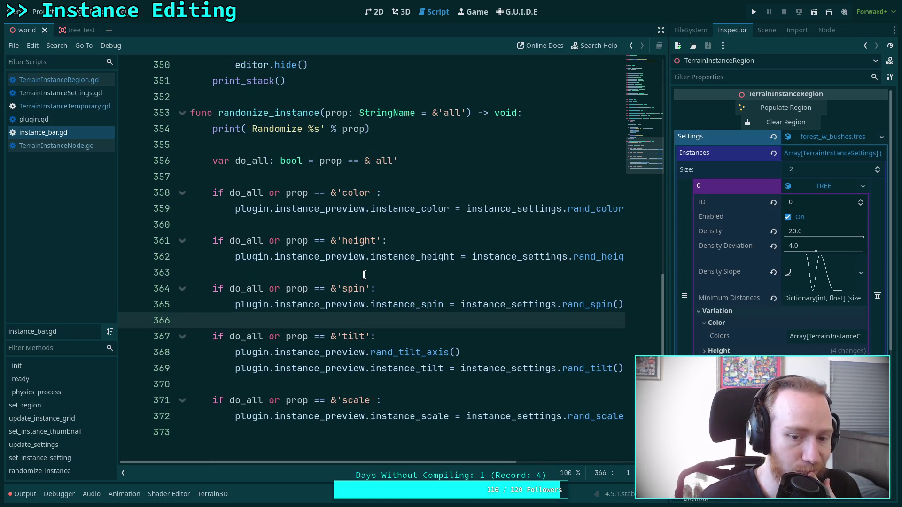
{"action": "left_click", "coordinate": [414, 353]}
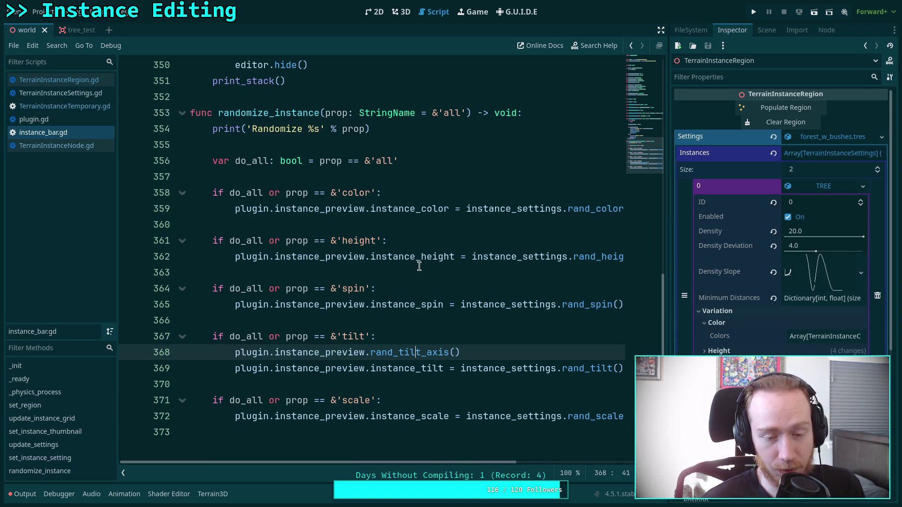
{"action": "mouse_move", "coordinate": [420, 264]}
{"action": "mouse_move", "coordinate": [190, 192]}
{"action": "left_mouse_down"}
{"action": "mouse_move", "coordinate": [451, 376]}
{"action": "mouse_move", "coordinate": [463, 410]}
{"action": "left_mouse_up"}
{"action": "left_click", "coordinate": [387, 207]}
{"action": "left_click_drag", "start_coordinate": [377, 207], "coordinate": [441, 418]}
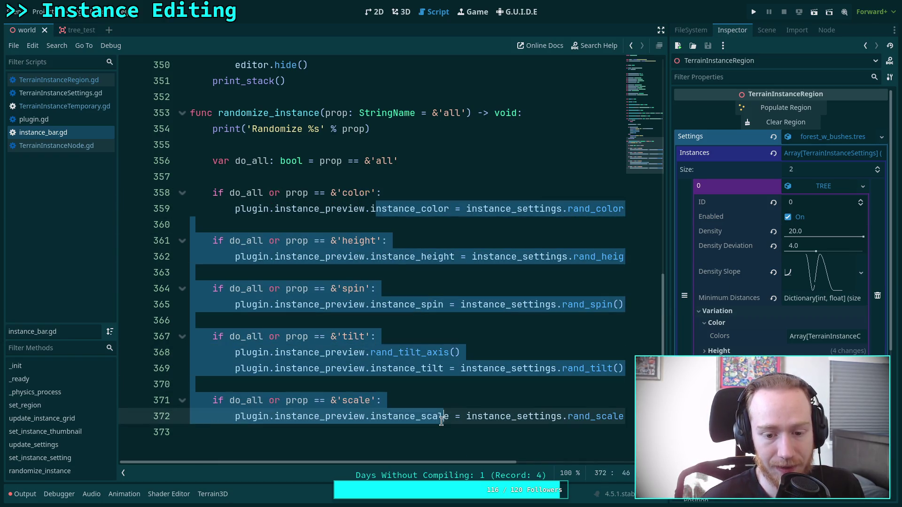
{"action": "left_click", "coordinate": [428, 352]}
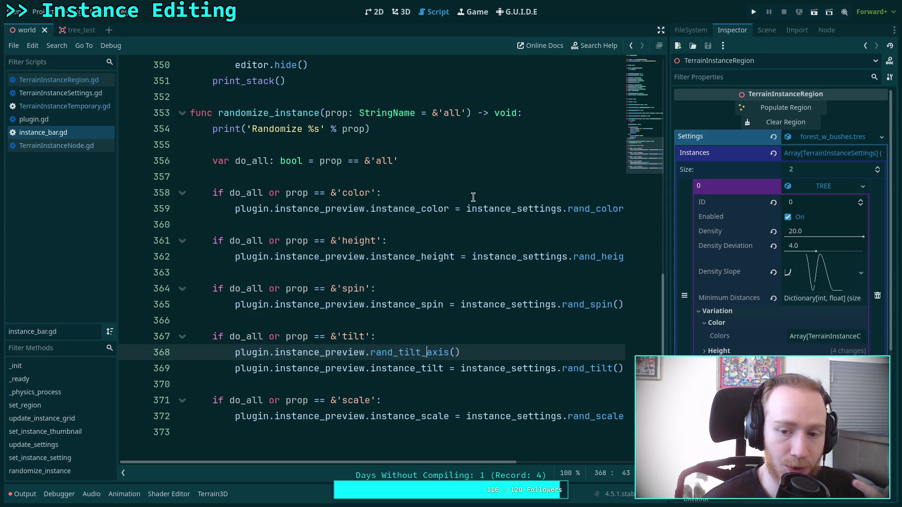
{"action": "left_click", "coordinate": [579, 258]}
{"action": "left_click", "coordinate": [573, 304]}
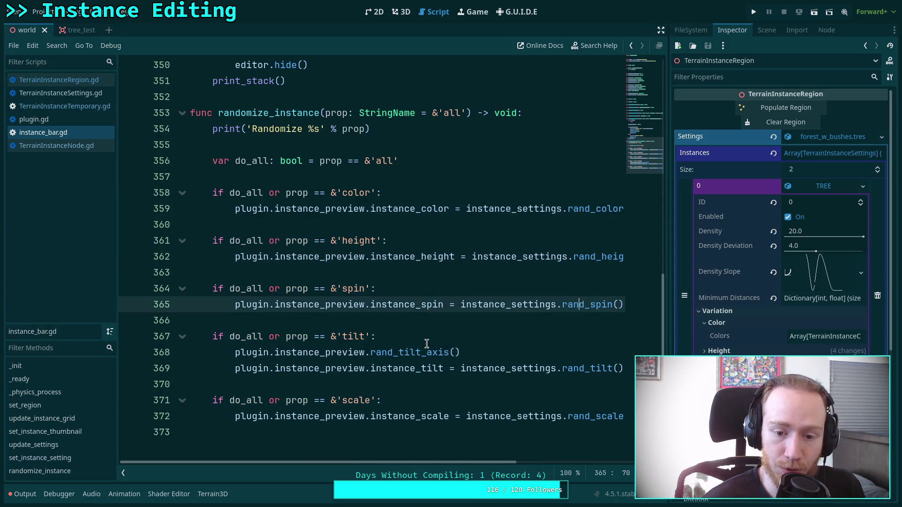
{"action": "left_click", "coordinate": [612, 369]}
{"action": "left_click", "coordinate": [572, 417]}
{"action": "left_click", "coordinate": [492, 369]}
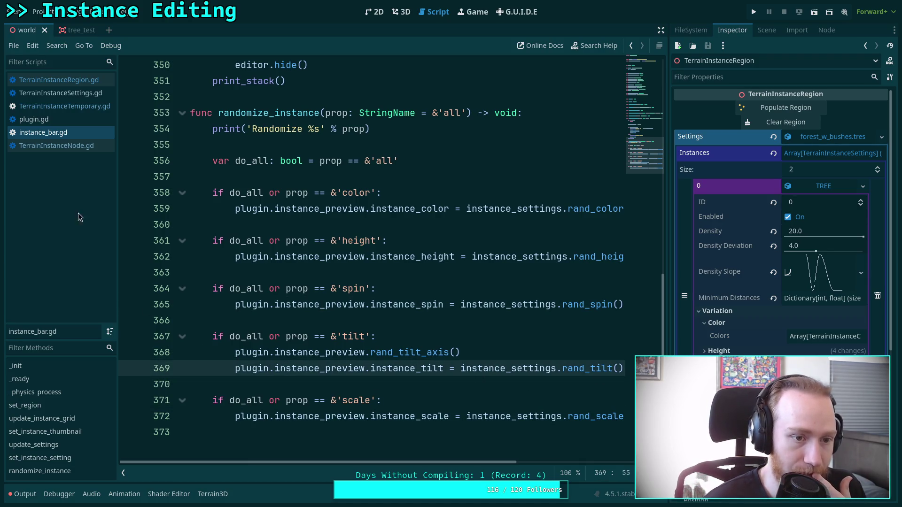
{"action": "left_click", "coordinate": [85, 84]}
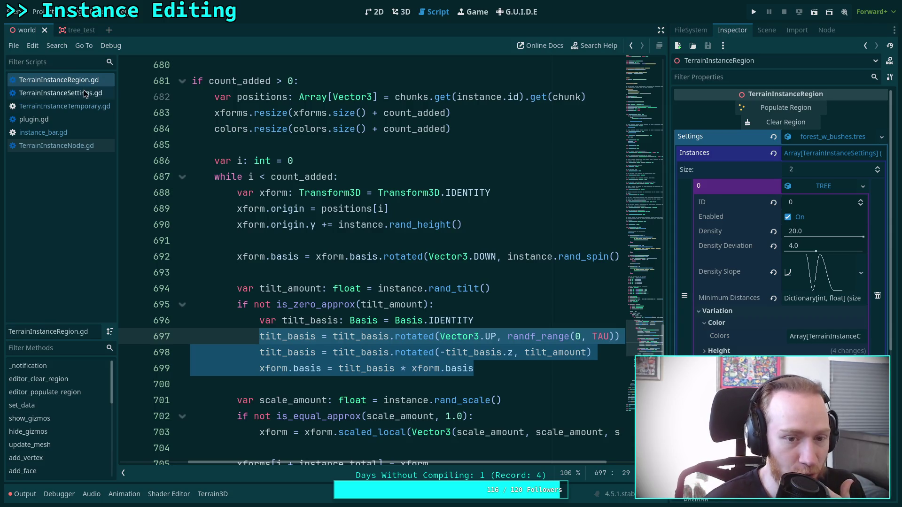
Switch to TerrainInstanceTemporary.gd and scroll through its property setters and update_transform function
{"action": "left_click", "coordinate": [59, 106]}
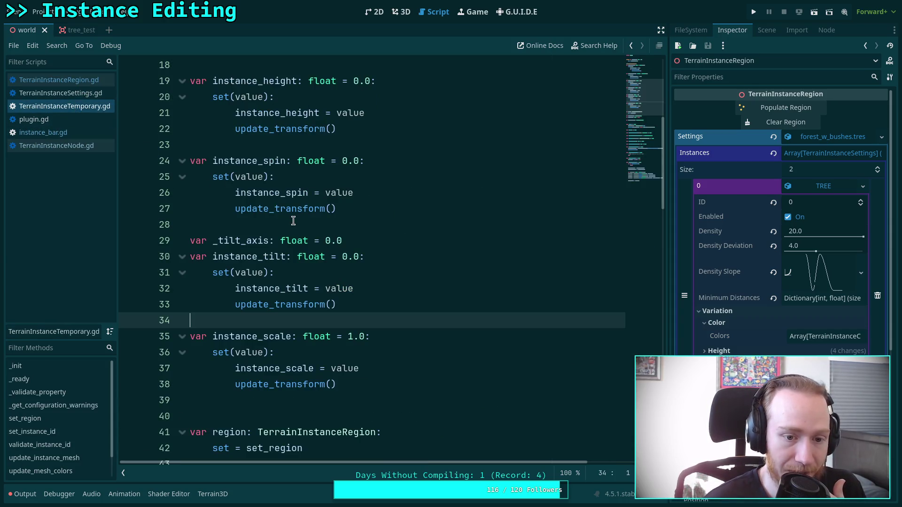
{"action": "scroll", "coordinate": [291, 221], "scroll_direction": "down", "scroll_amount": 1}
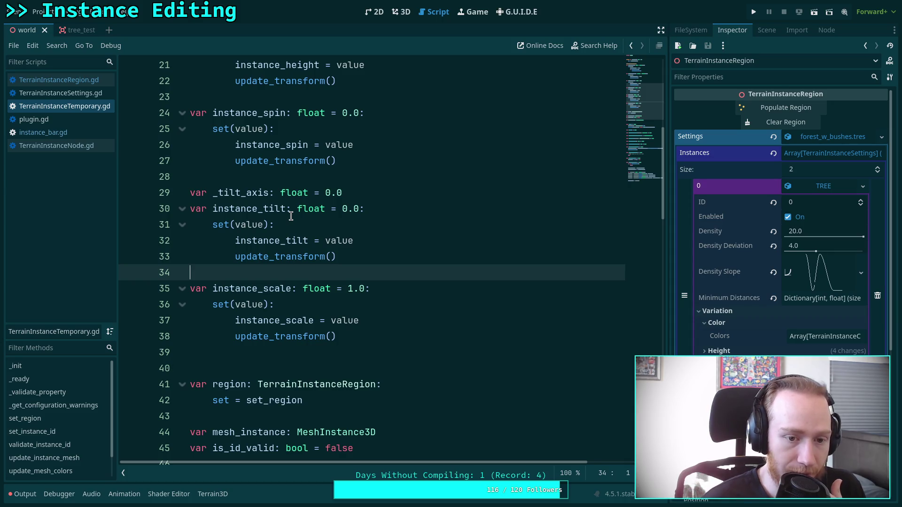
{"action": "scroll", "coordinate": [291, 216], "scroll_direction": "up", "scroll_amount": 4}
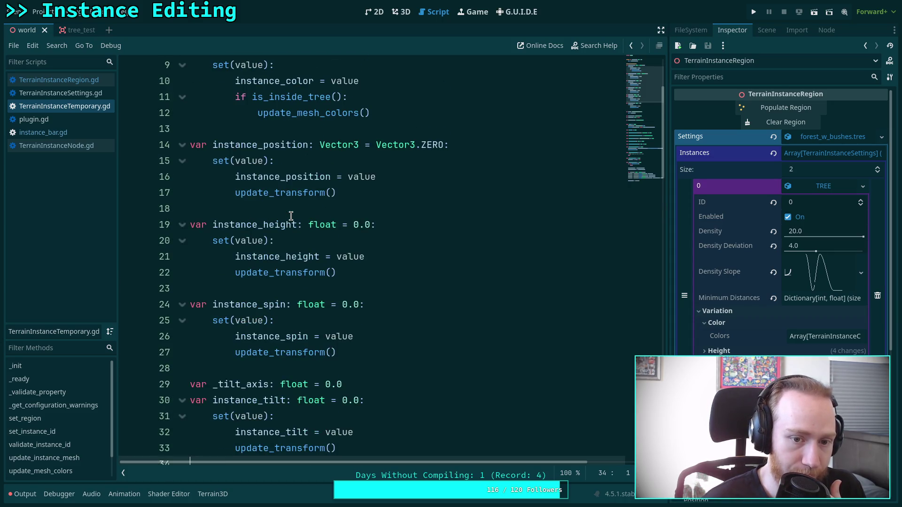
{"action": "scroll", "coordinate": [289, 217], "scroll_direction": "down", "scroll_amount": 13}
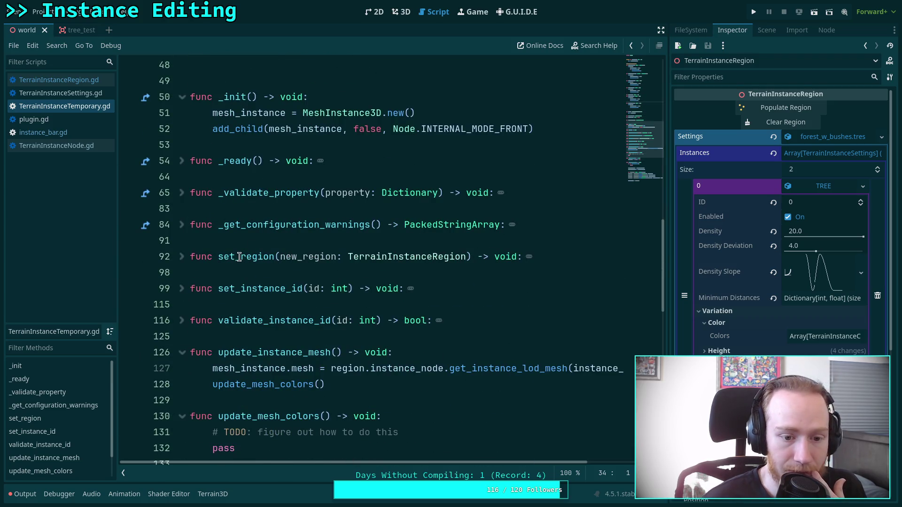
{"action": "scroll", "coordinate": [240, 254], "scroll_direction": "down", "scroll_amount": 3}
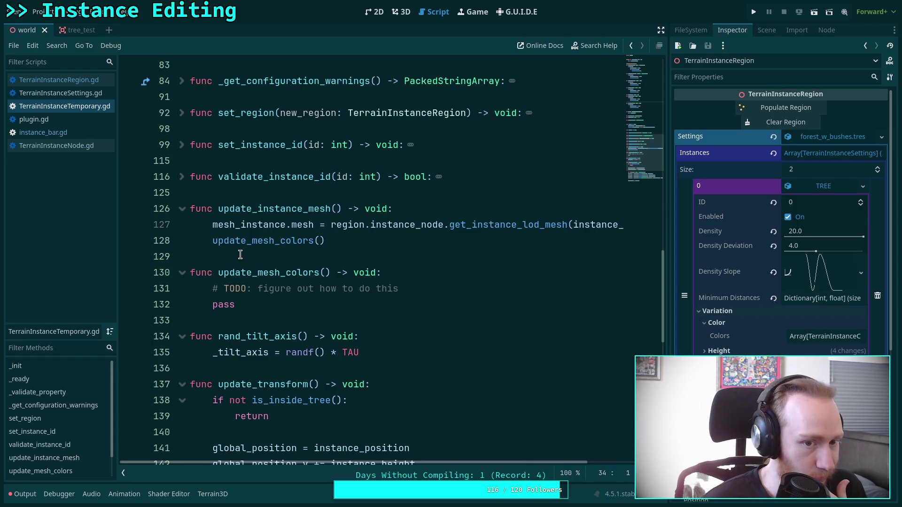
{"action": "scroll", "coordinate": [241, 254], "scroll_direction": "up", "scroll_amount": 2}
{"action": "scroll", "coordinate": [240, 254], "scroll_direction": "up", "scroll_amount": 4}
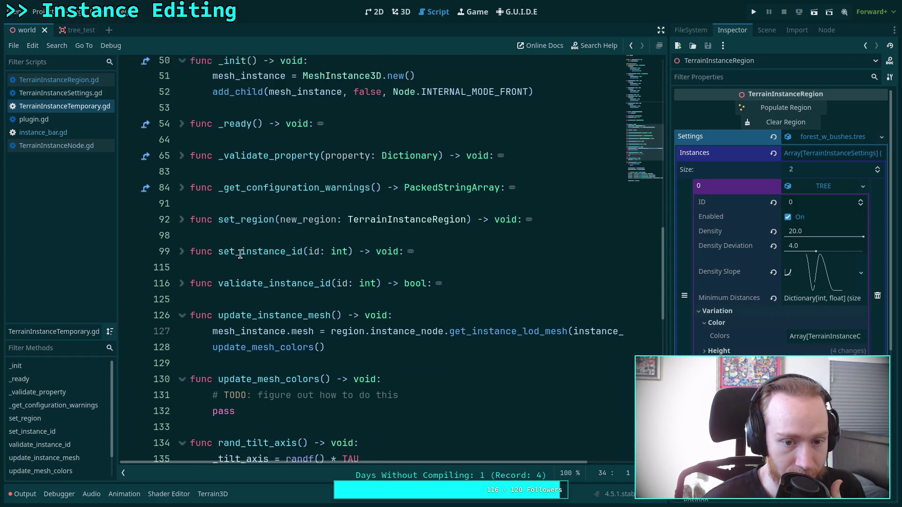
{"action": "scroll", "coordinate": [240, 254], "scroll_direction": "up", "scroll_amount": 2}
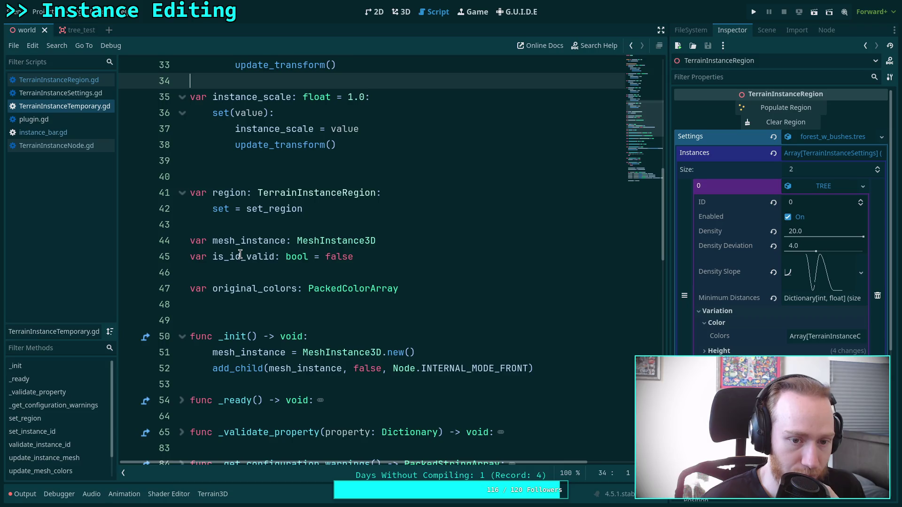
{"action": "scroll", "coordinate": [240, 254], "scroll_direction": "up", "scroll_amount": 6}
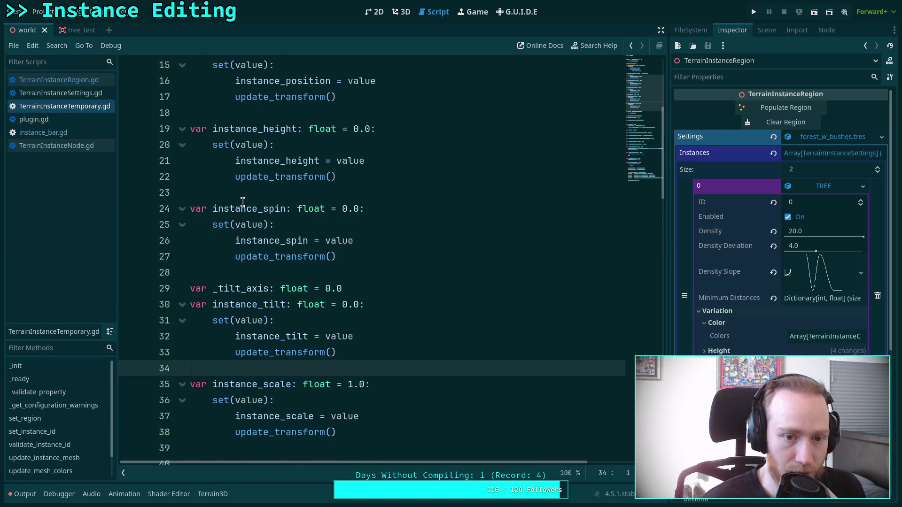
{"action": "scroll", "coordinate": [240, 193], "scroll_direction": "up", "scroll_amount": 2}
{"action": "left_click_drag", "start_coordinate": [240, 193], "coordinate": [269, 189]}
{"action": "scroll", "coordinate": [269, 190], "scroll_direction": "up", "scroll_amount": 2}
Change the position setter's call to queue_update_transform() and paste it into the height setter
{"action": "key", "text": "BackSpace"}
{"action": "type", "text": "queue_update"}
{"action": "double_click", "coordinate": [306, 290]}
{"action": "key", "text": "ctrl+c"}
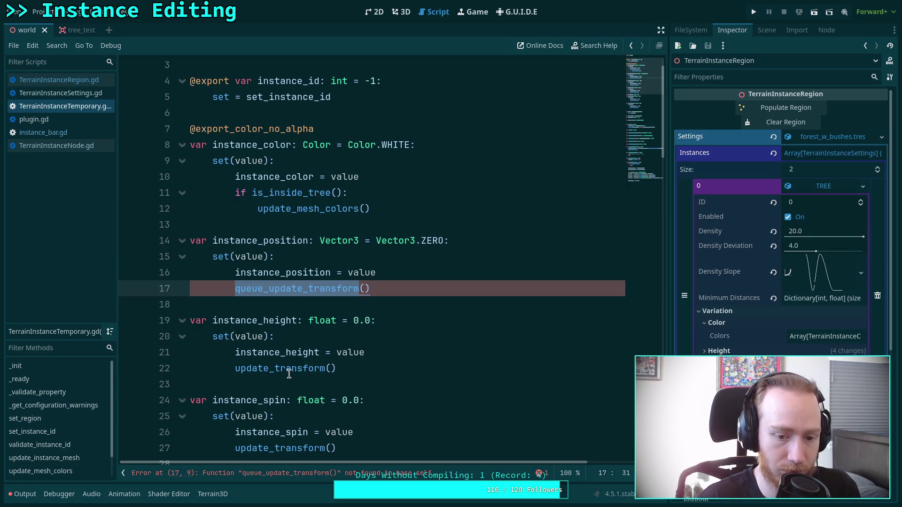
{"action": "left_click", "coordinate": [286, 369]}
{"action": "double_click", "coordinate": [287, 369]}
{"action": "key", "text": "ctrl+v"}
Replace update_transform with queue_update_transform in the spin, tilt and scale setters
{"action": "scroll", "coordinate": [284, 362], "scroll_direction": "down", "scroll_amount": 3}
{"action": "double_click", "coordinate": [295, 307]}
{"action": "key", "text": "ctrl+v"}
{"action": "double_click", "coordinate": [287, 400]}
{"action": "key", "text": "ctrl+v"}
{"action": "scroll", "coordinate": [283, 374], "scroll_direction": "down", "scroll_amount": 2}
{"action": "double_click", "coordinate": [283, 385]}
{"action": "key", "text": "ctrl+v"}
{"action": "scroll", "coordinate": [243, 349], "scroll_direction": "down", "scroll_amount": 3}
{"action": "left_click", "coordinate": [293, 272]}
{"action": "scroll", "coordinate": [293, 272], "scroll_direction": "down", "scroll_amount": 3}
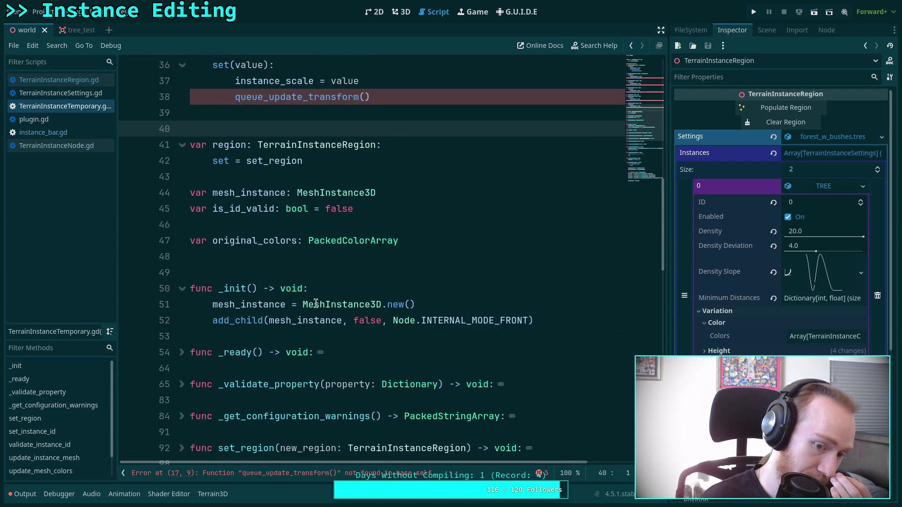
{"action": "scroll", "coordinate": [325, 294], "scroll_direction": "down", "scroll_amount": 3}
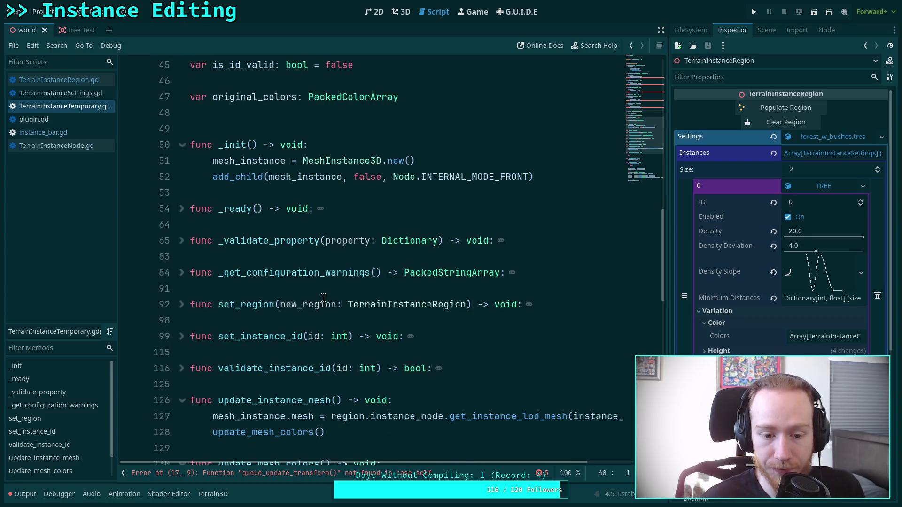
{"action": "scroll", "coordinate": [323, 297], "scroll_direction": "down", "scroll_amount": 7}
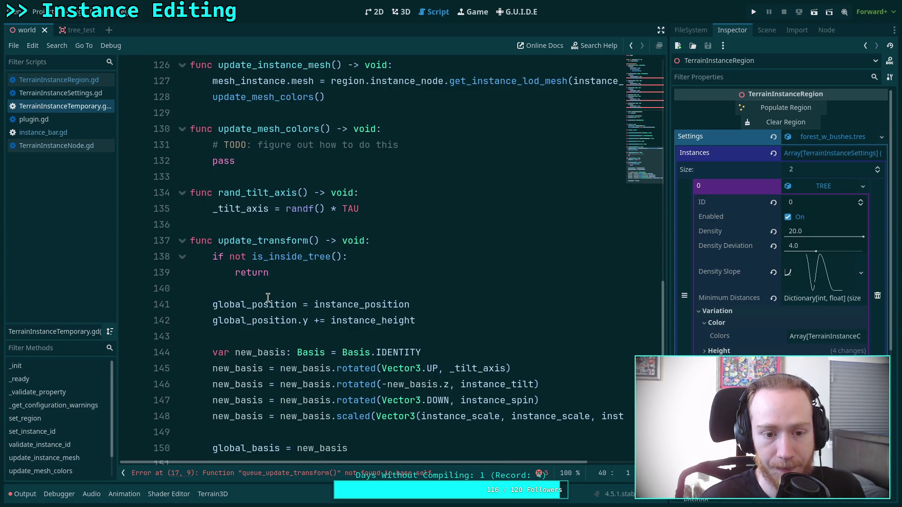
{"action": "mouse_move", "coordinate": [268, 297]}
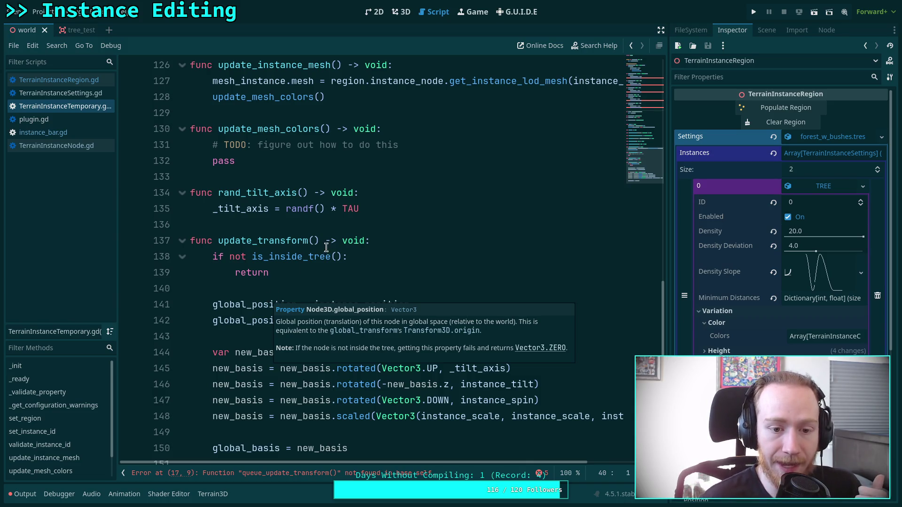
Add a 'func queue_update_transform() -> void' header above update_transform
{"action": "left_click", "coordinate": [346, 230]}
{"action": "key", "text": "Return"}
{"action": "key", "text": "Return"}
{"action": "key", "text": "Up"}
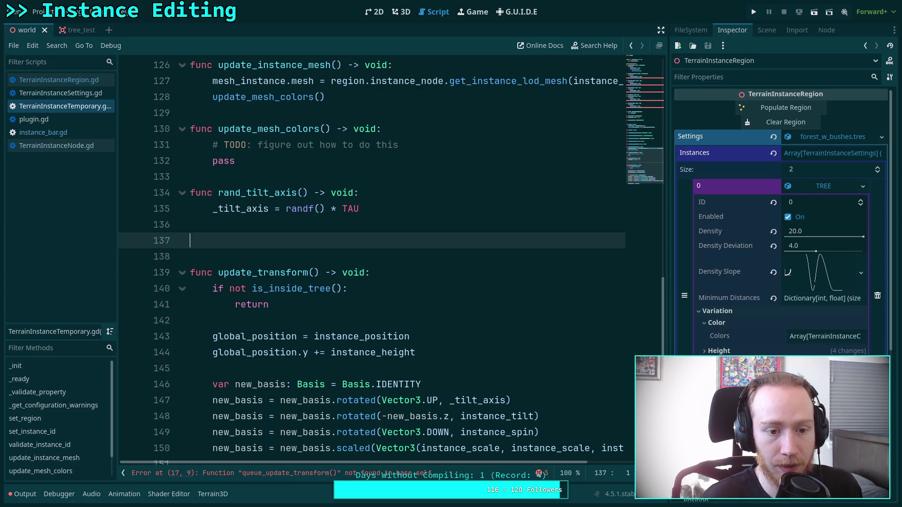
{"action": "key", "text": "Return"}
{"action": "type", "text": "func qu"}
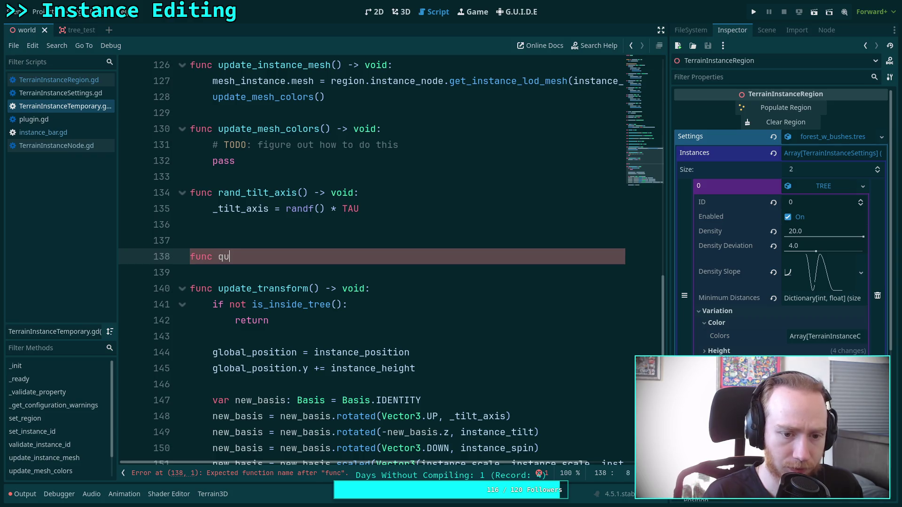
{"action": "type", "text": "eue_update"}
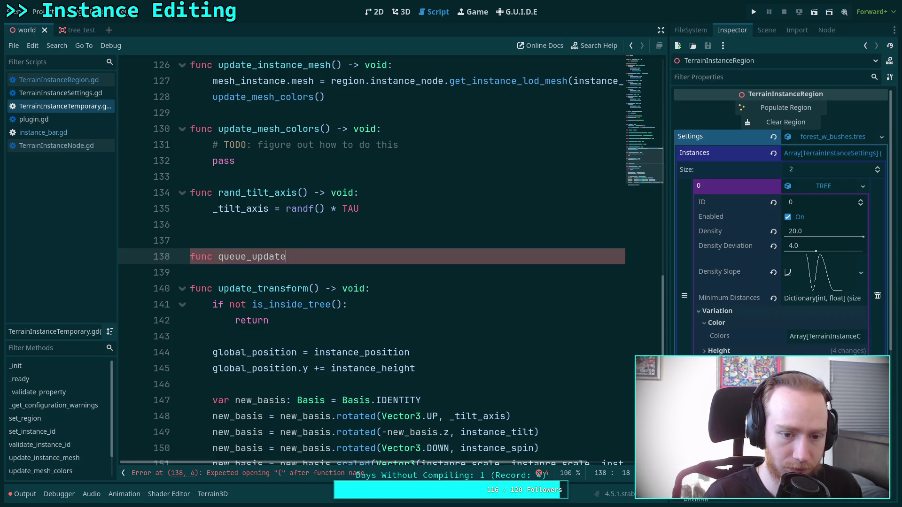
{"action": "type", "text": "_transform() ->"}
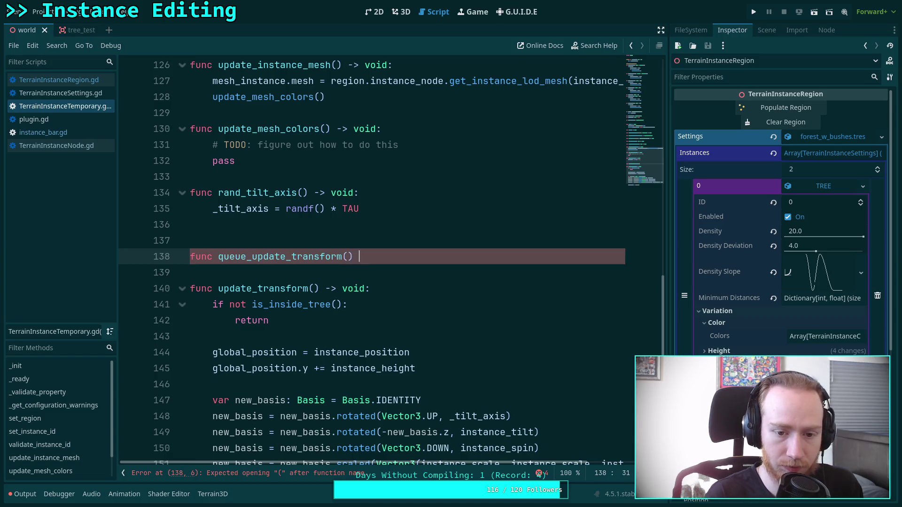
{"action": "type", "text": " voi"}
{"action": "key", "text": "Return"}
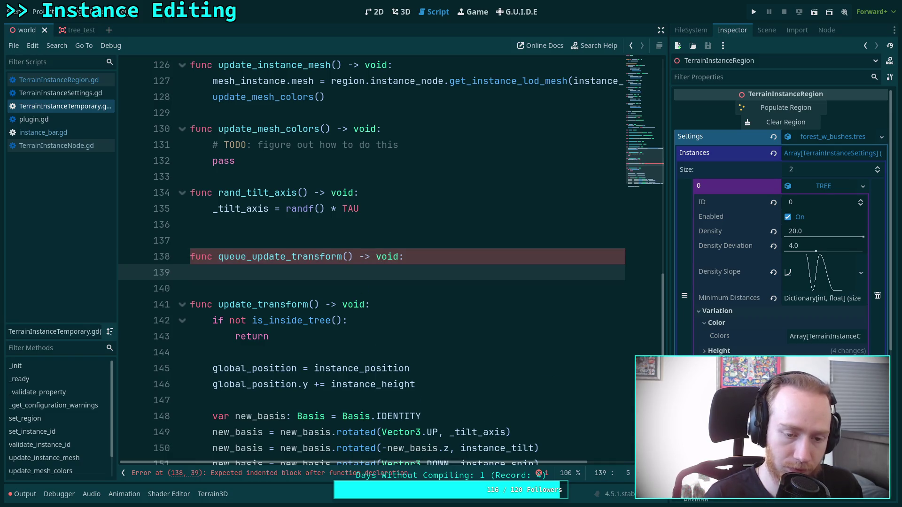
Discard the half-typed var line above queue_update_transform and scroll back toward the variable declarations
{"action": "key", "text": "Up"}
{"action": "key", "text": "Up"}
{"action": "key", "text": "Return"}
{"action": "type", "text": "valr"}
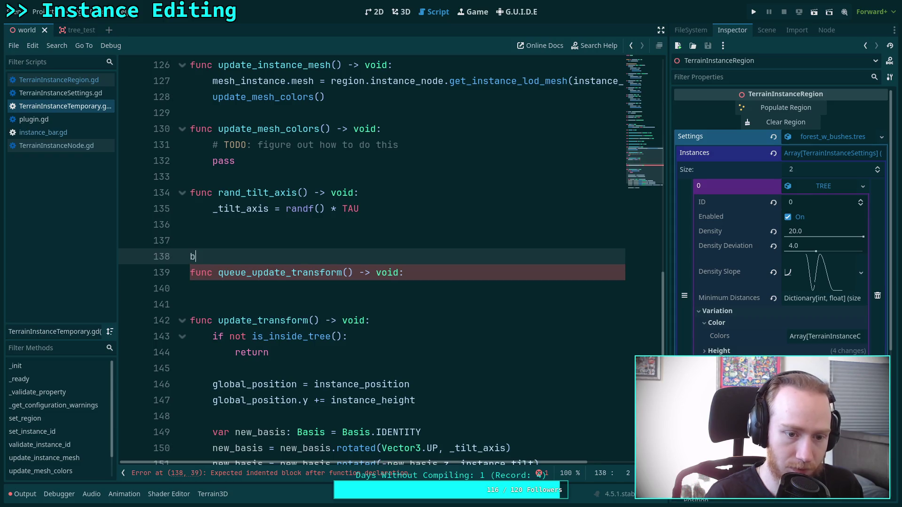
{"action": "key", "text": "BackSpace"}
{"action": "key", "text": "BackSpace"}
{"action": "key", "text": "BackSpace"}
{"action": "type", "text": "r"}
{"action": "key", "text": "BackSpace"}
{"action": "key", "text": "BackSpace"}
{"action": "key", "text": "BackSpace"}
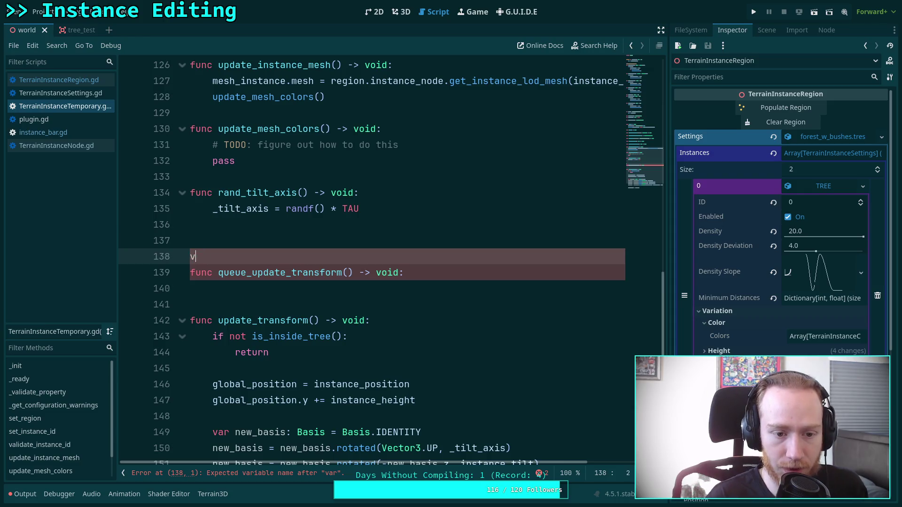
{"action": "scroll", "coordinate": [363, 220], "scroll_direction": "up", "scroll_amount": 20}
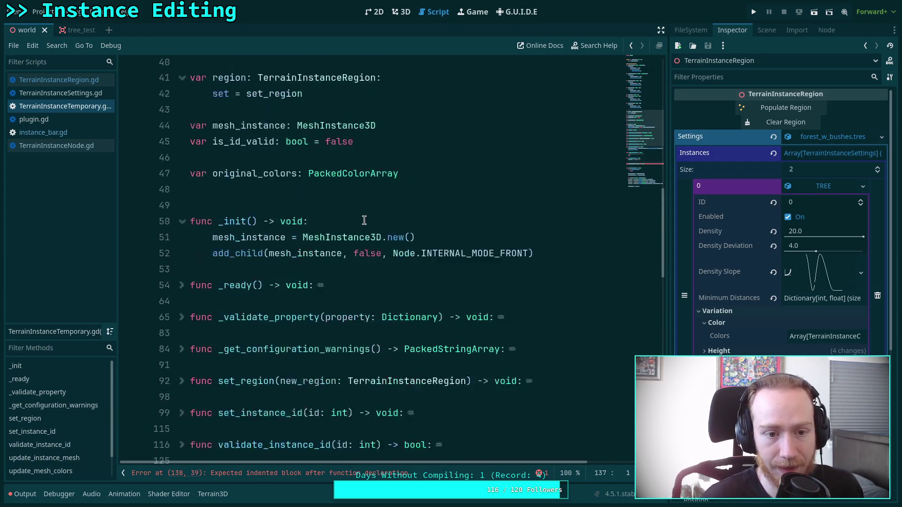
{"action": "scroll", "coordinate": [363, 220], "scroll_direction": "down", "scroll_amount": 20}
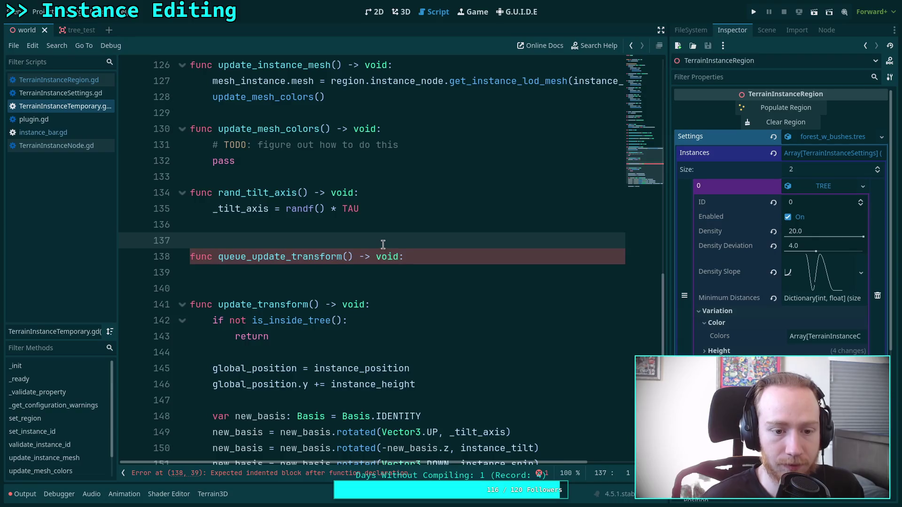
{"action": "scroll", "coordinate": [382, 245], "scroll_direction": "up", "scroll_amount": 20}
{"action": "scroll", "coordinate": [381, 249], "scroll_direction": "down", "scroll_amount": 7}
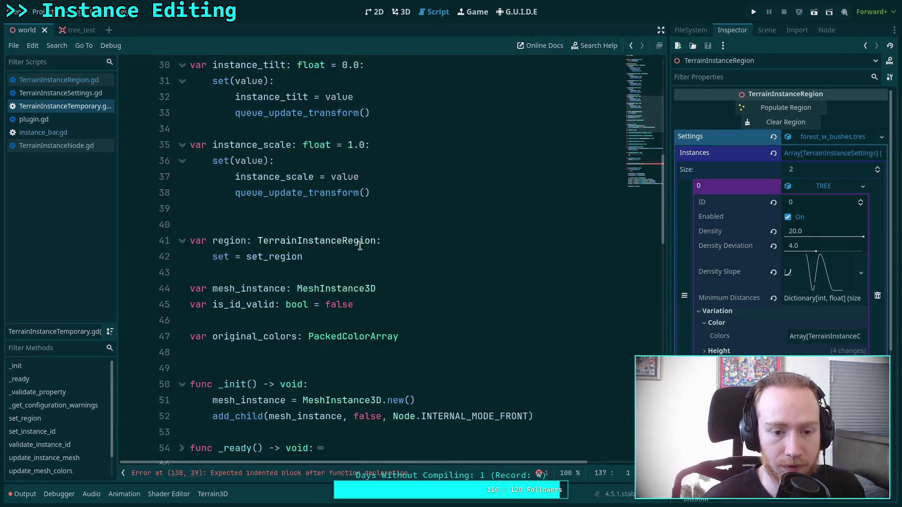
Add 'var _queued_transform: bool = false' below original_colors and save the script
{"action": "left_click", "coordinate": [440, 238]}
{"action": "key", "text": "Return"}
{"action": "key", "text": "Return"}
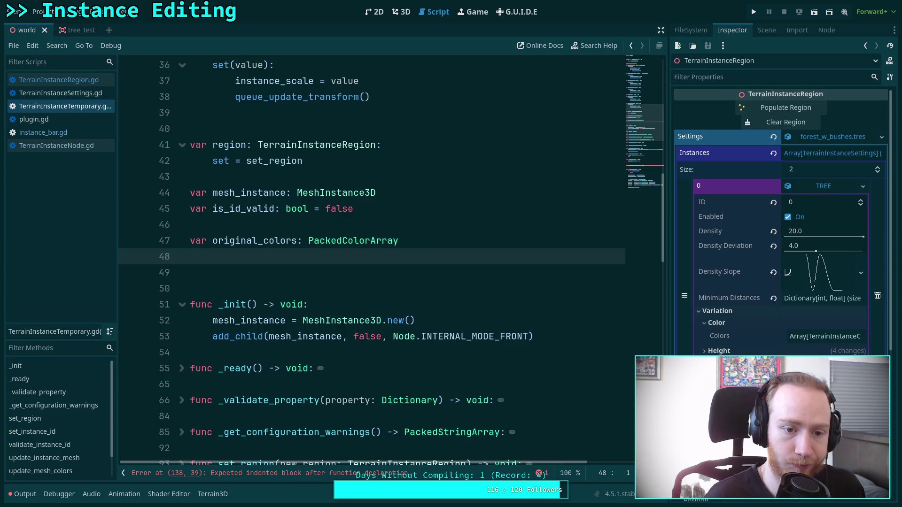
{"action": "type", "text": "var "}
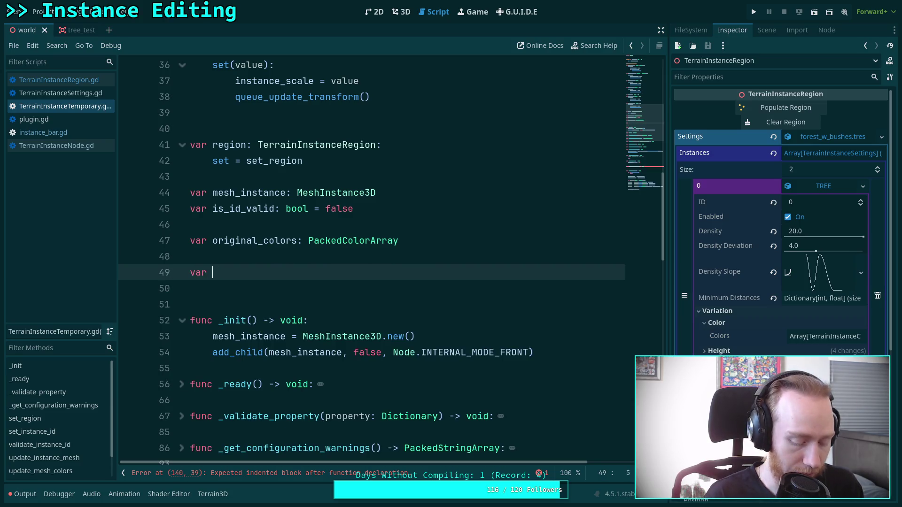
{"action": "type", "text": "_que"}
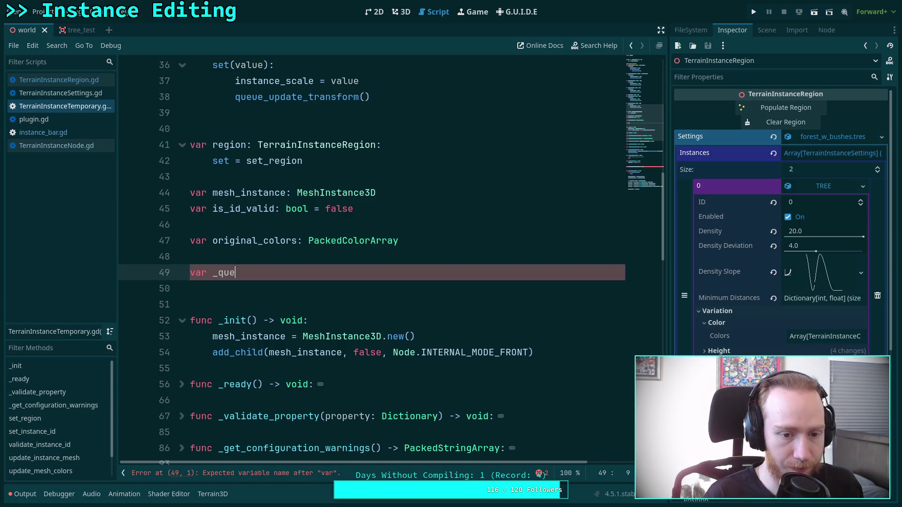
{"action": "type", "text": "uedbool"}
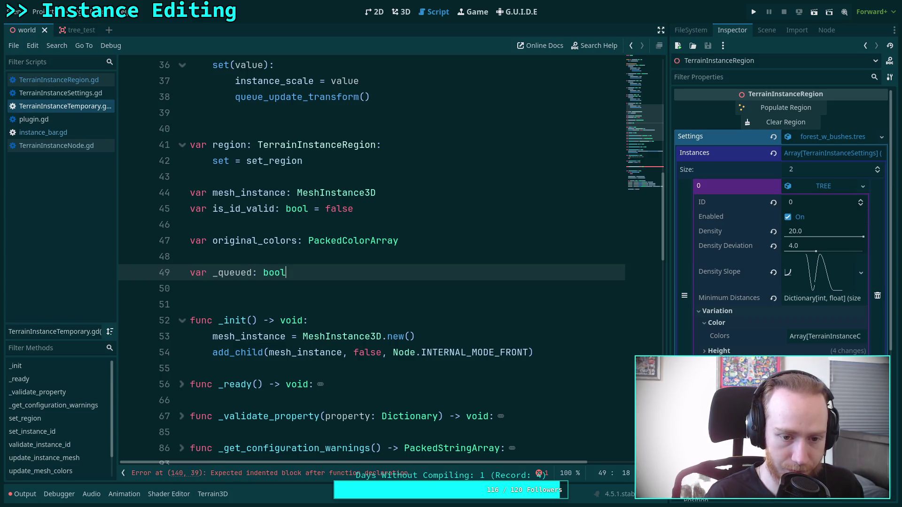
{"action": "type", "text": "=/ "}
{"action": "type", "text": "alse"}
{"action": "key", "text": "ctrl+s"}
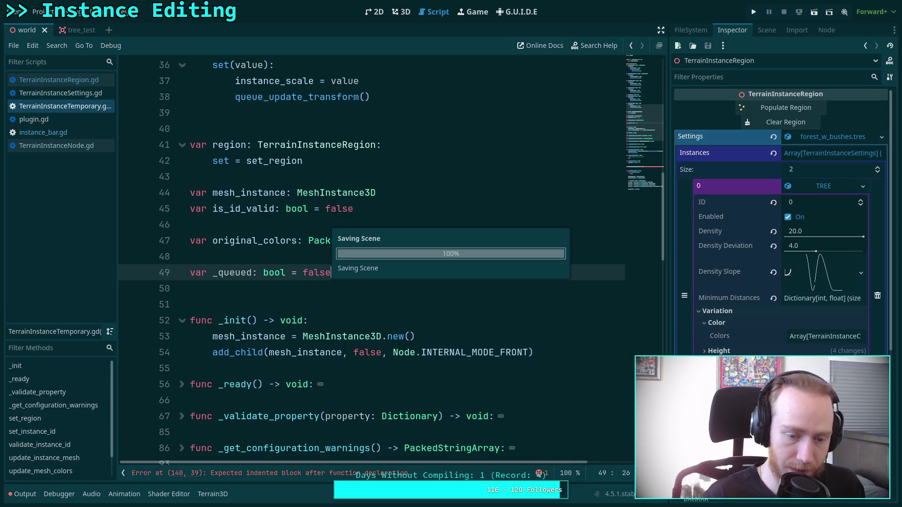
{"action": "left_click", "coordinate": [253, 272]}
{"action": "type", "text": "_transform"}
{"action": "key", "text": "ctrl+s"}
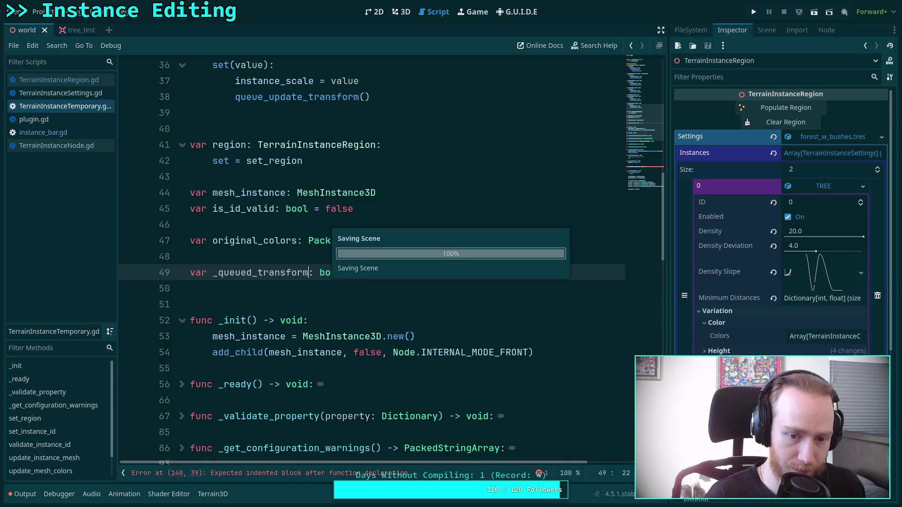
{"action": "scroll", "coordinate": [273, 209], "scroll_direction": "down", "scroll_amount": 15}
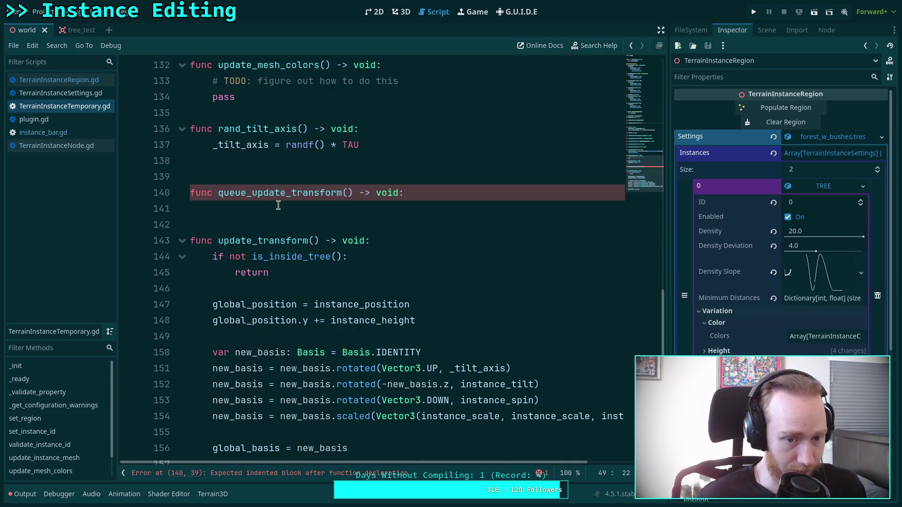
Fill queue_update_transform with '_queued_transform = true' and 'update_transform.call_deferred()'
{"action": "left_click", "coordinate": [282, 204]}
{"action": "type", "text": "_qu"}
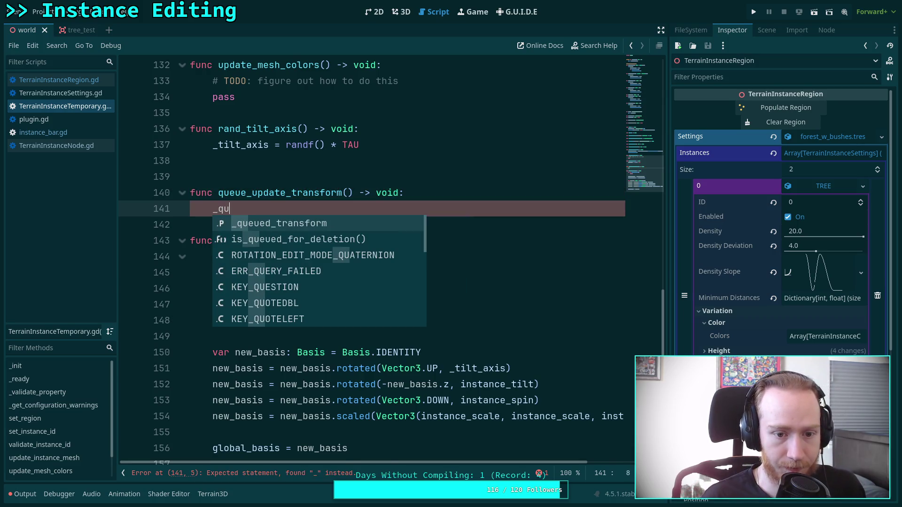
{"action": "key", "text": "Return"}
{"action": "type", "text": "true"}
{"action": "key", "text": "Return"}
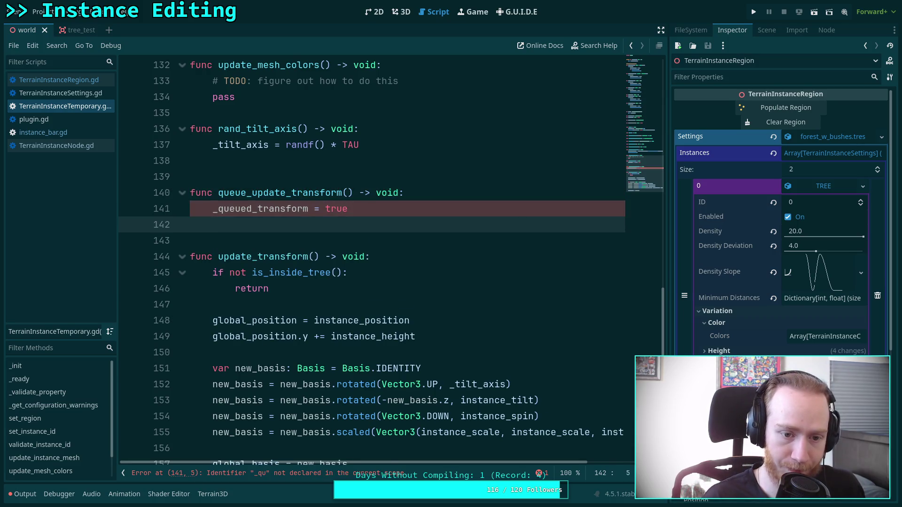
{"action": "type", "text": "update"}
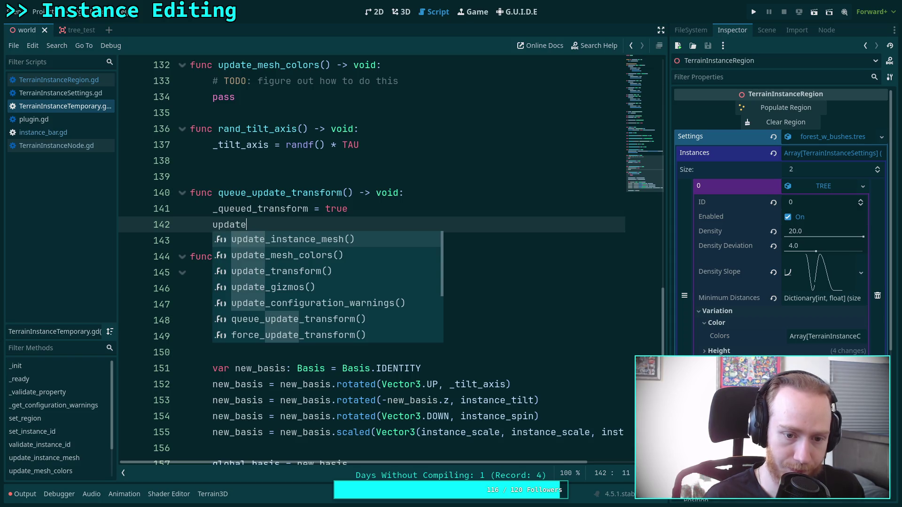
{"action": "key", "text": "Down"}
{"action": "key", "text": "Down"}
{"action": "key", "text": "Return"}
{"action": "key", "text": "BackSpace"}
{"action": "key", "text": "BackSpace"}
{"action": "key", "text": "BackSpace"}
{"action": "type", "text": ".cal"}
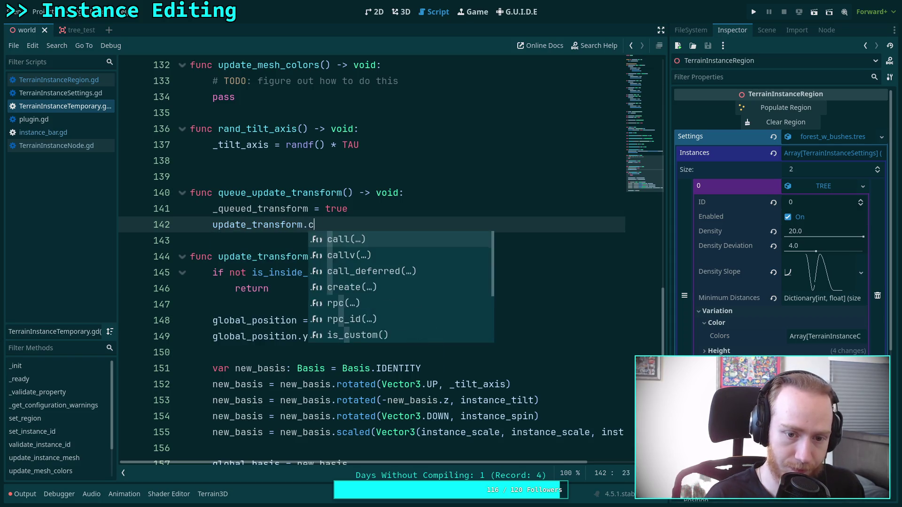
{"action": "key", "text": "Down"}
{"action": "key", "text": "Down"}
{"action": "key", "text": "Return"}
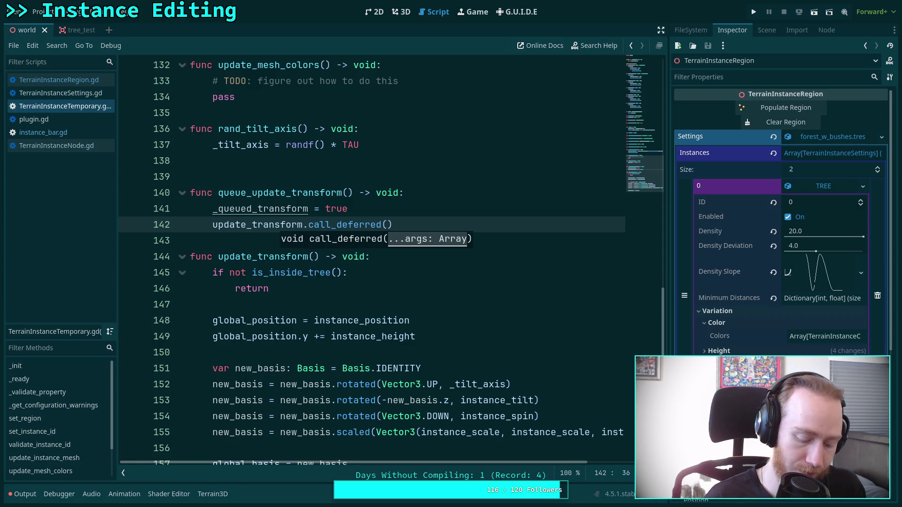
Rename update_transform to _update_transform in its definition and the deferred call, then save
{"action": "left_click", "coordinate": [218, 249]}
{"action": "type", "text": "_"}
{"action": "left_click", "coordinate": [212, 224]}
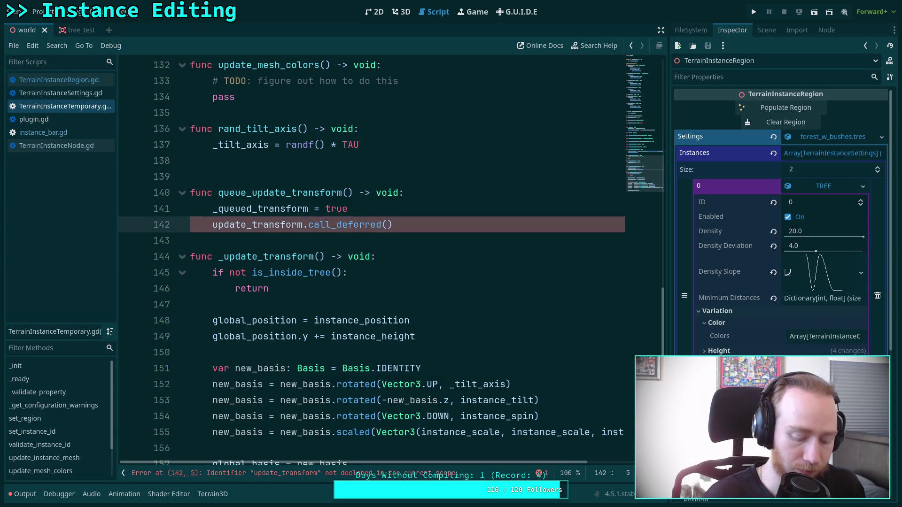
{"action": "type", "text": "_"}
{"action": "key", "text": "ctrl+s"}
{"action": "left_click", "coordinate": [230, 192]}
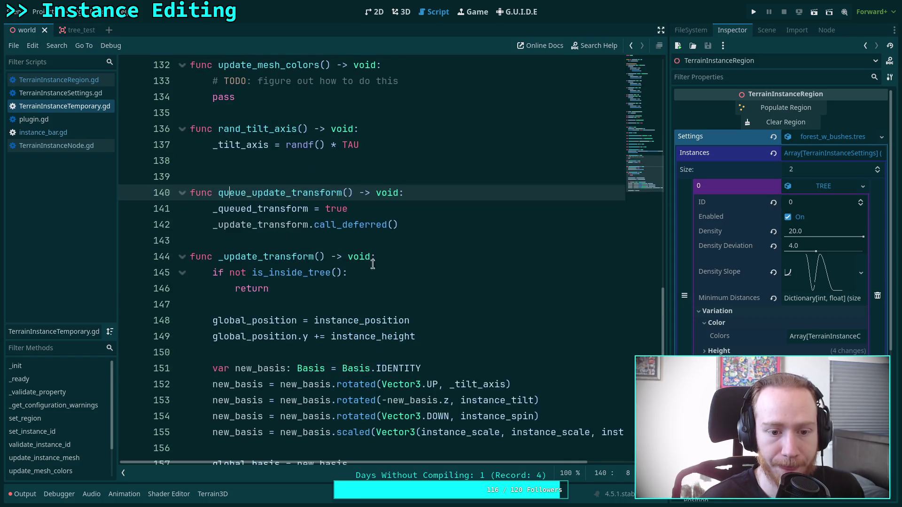
{"action": "left_click", "coordinate": [406, 257]}
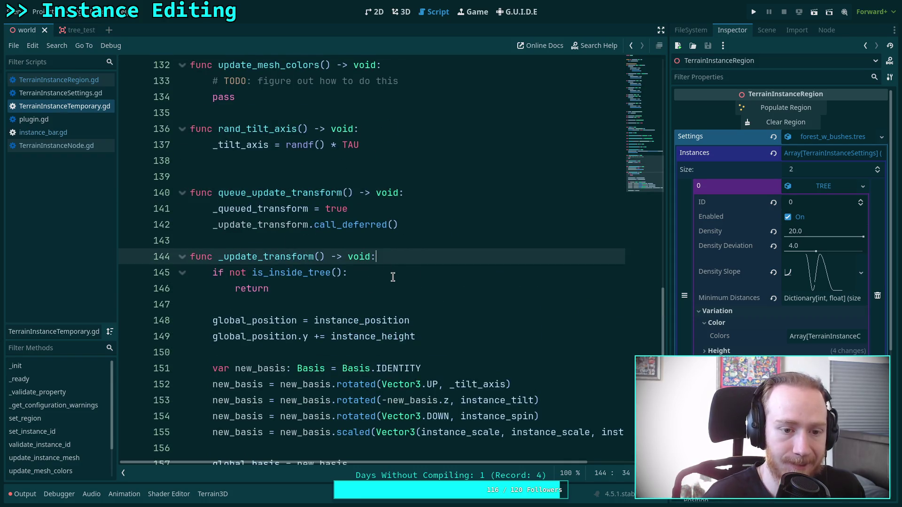
Add 'if not _queued_transform: return' and '_queued_transform = false' at the top of _update_transform
{"action": "key", "text": "Return"}
{"action": "type", "text": "_q"}
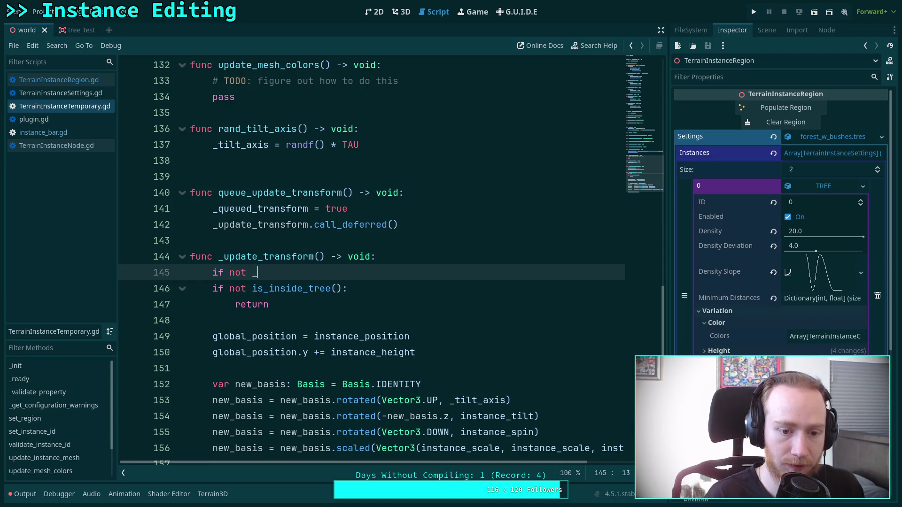
{"action": "key", "text": "Return"}
{"action": "type", "text": ":"}
{"action": "key", "text": "Return"}
{"action": "type", "text": "return"}
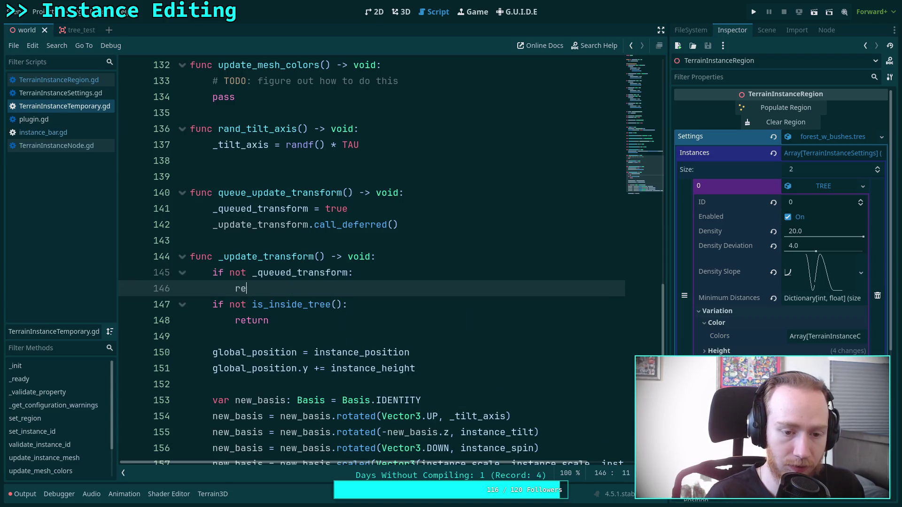
{"action": "key", "text": "Return"}
{"action": "key", "text": "Return"}
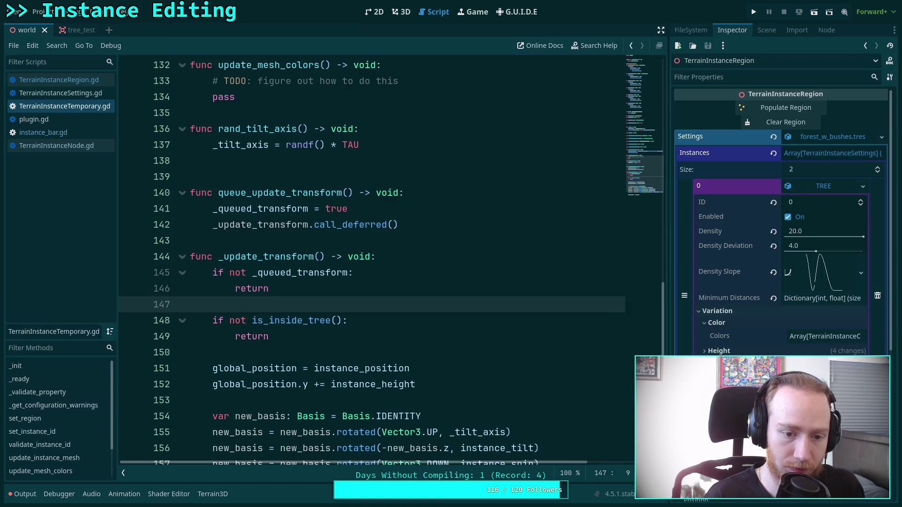
{"action": "key", "text": "Return"}
{"action": "key", "text": "Up"}
{"action": "type", "text": "_q"}
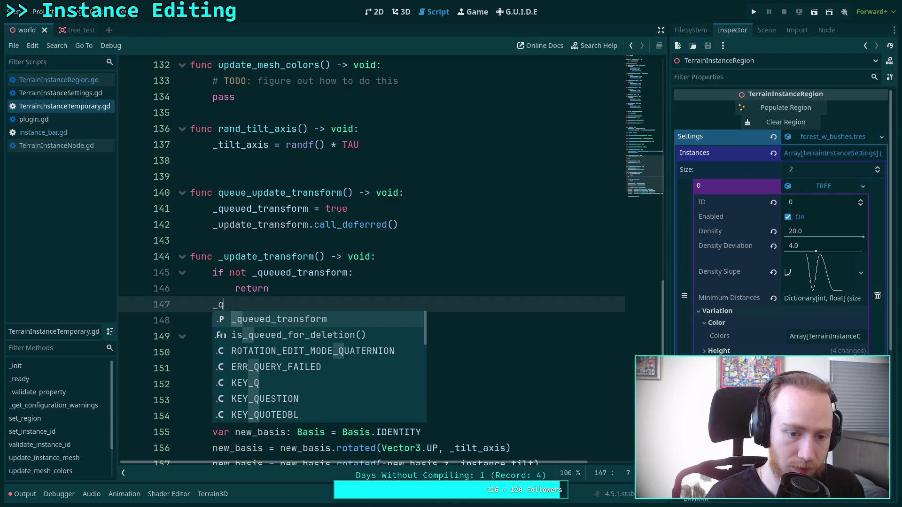
{"action": "key", "text": "Return"}
{"action": "type", "text": "fal"}
{"action": "key", "text": "Return"}
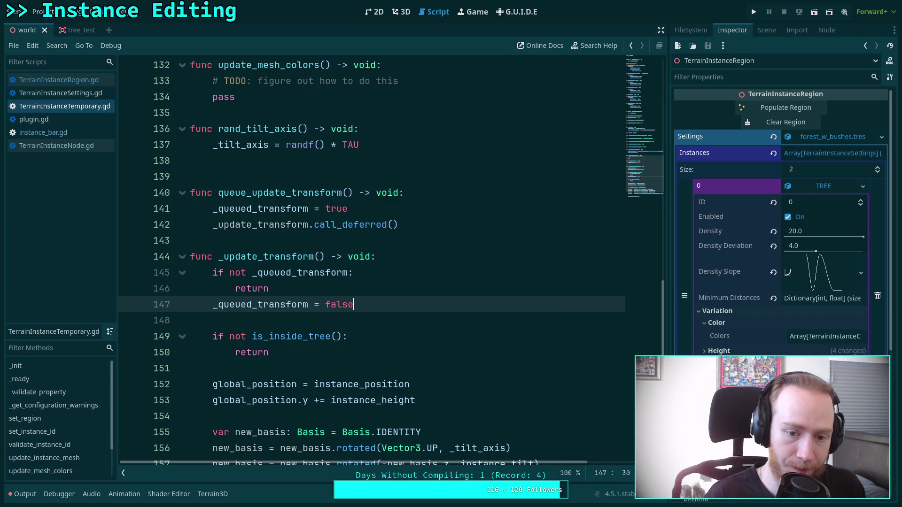
Review the updated body of _update_transform
{"action": "left_click", "coordinate": [400, 318]}
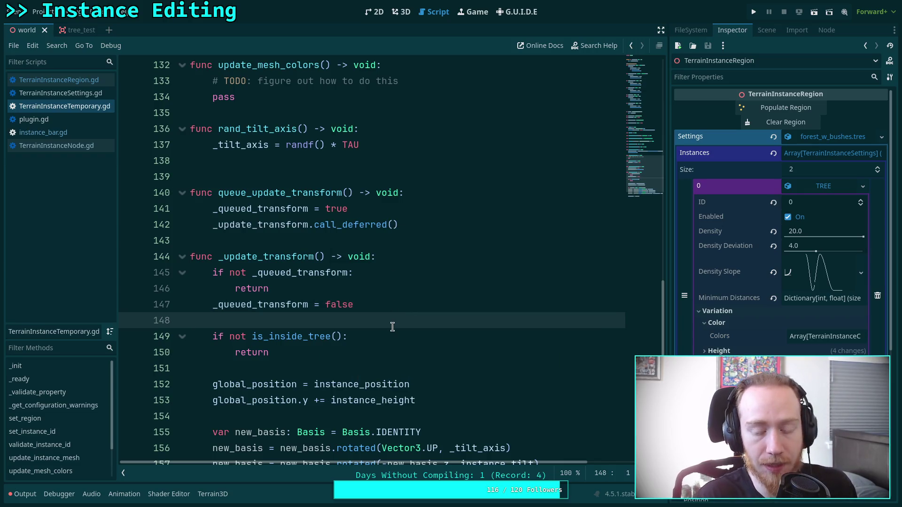
{"action": "left_click", "coordinate": [350, 289]}
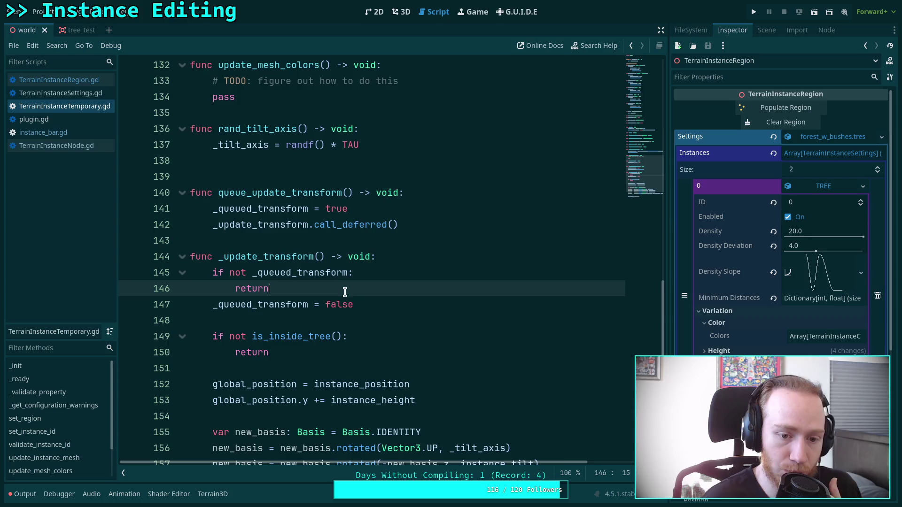
{"action": "scroll", "coordinate": [349, 282], "scroll_direction": "down", "scroll_amount": 4}
{"action": "scroll", "coordinate": [349, 277], "scroll_direction": "up", "scroll_amount": 2}
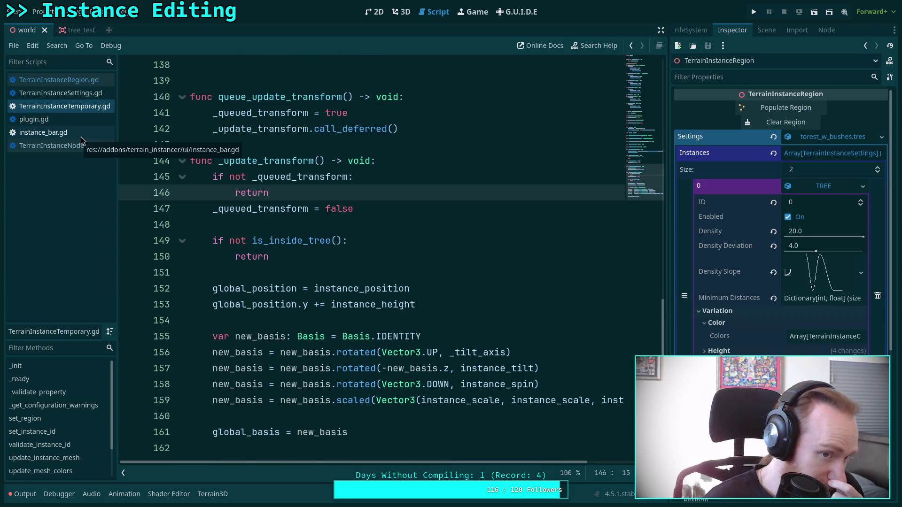
{"action": "mouse_move", "coordinate": [229, 176]}
{"action": "left_mouse_down"}
{"action": "mouse_move", "coordinate": [263, 192]}
{"action": "mouse_move", "coordinate": [407, 432]}
{"action": "left_mouse_up"}
{"action": "left_click", "coordinate": [301, 278]}
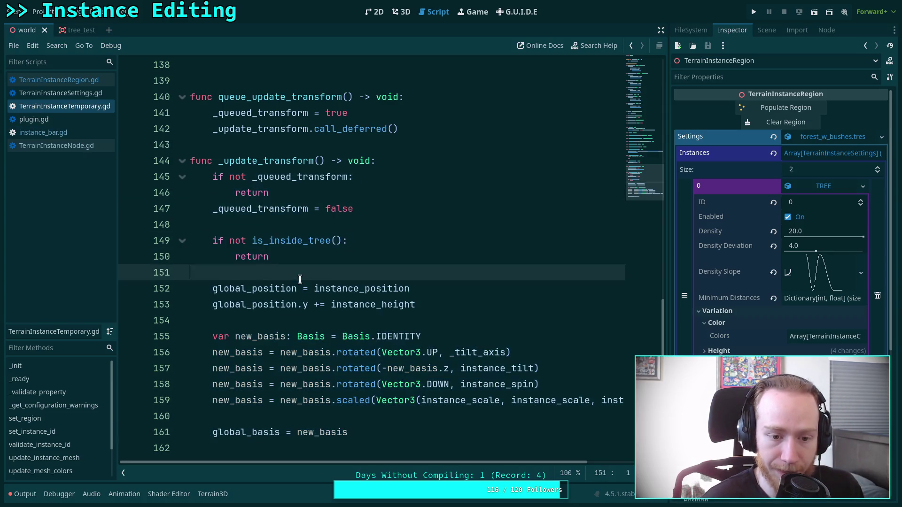
Browse TerrainInstanceRegion.gd, TerrainInstanceTemporary.gd and instance_bar.gd in the script list
{"action": "left_click", "coordinate": [225, 145]}
{"action": "left_click", "coordinate": [58, 80]}
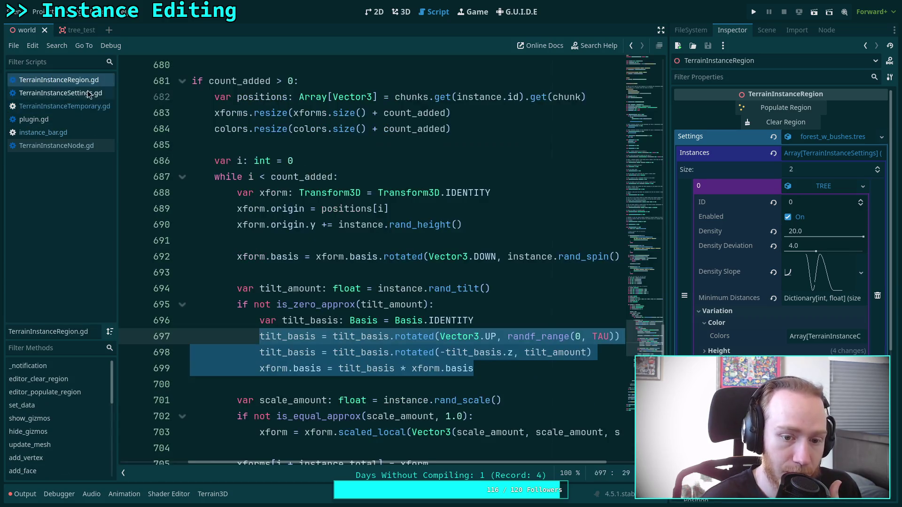
{"action": "left_click", "coordinate": [70, 107]}
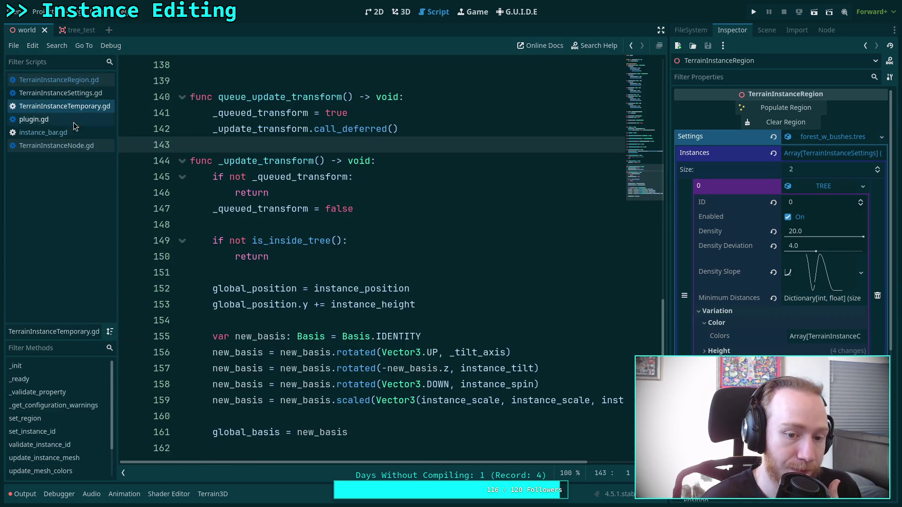
{"action": "left_click", "coordinate": [70, 130]}
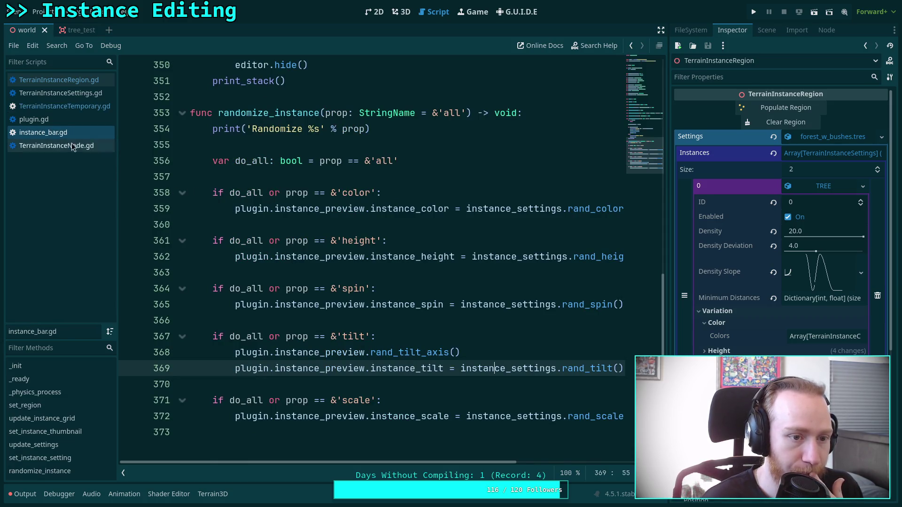
{"action": "left_click", "coordinate": [92, 85]}
Scroll TerrainInstanceTemporary.gd down to _update_transform, then switch to the 3D view
{"action": "scroll", "coordinate": [143, 145], "scroll_direction": "up", "scroll_amount": 5}
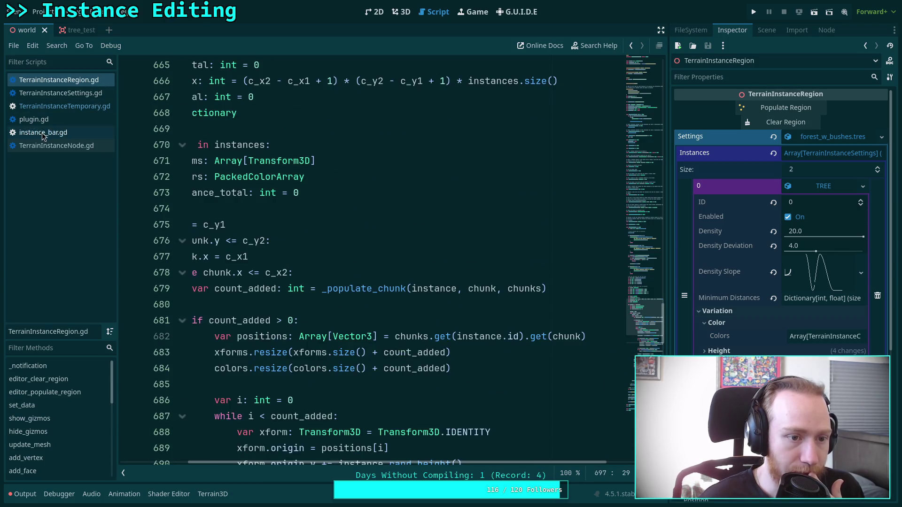
{"action": "left_click", "coordinate": [65, 106]}
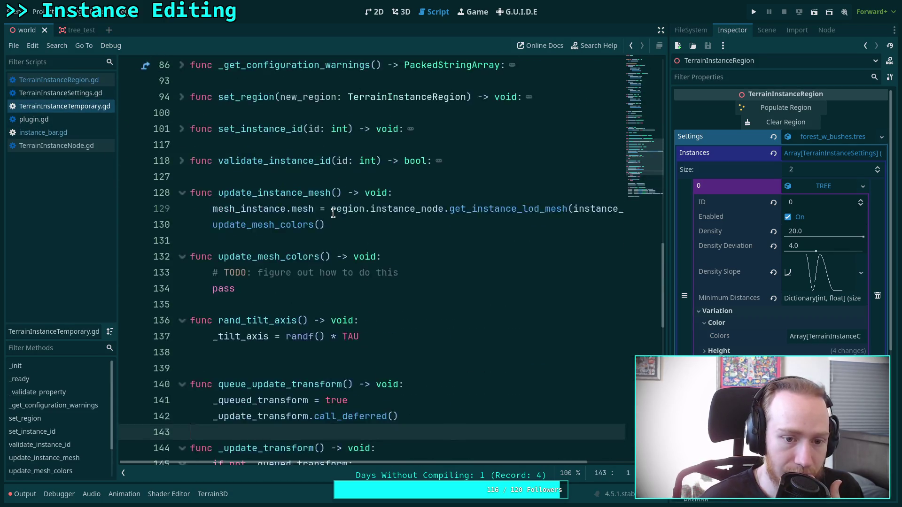
{"action": "scroll", "coordinate": [333, 213], "scroll_direction": "up", "scroll_amount": 20}
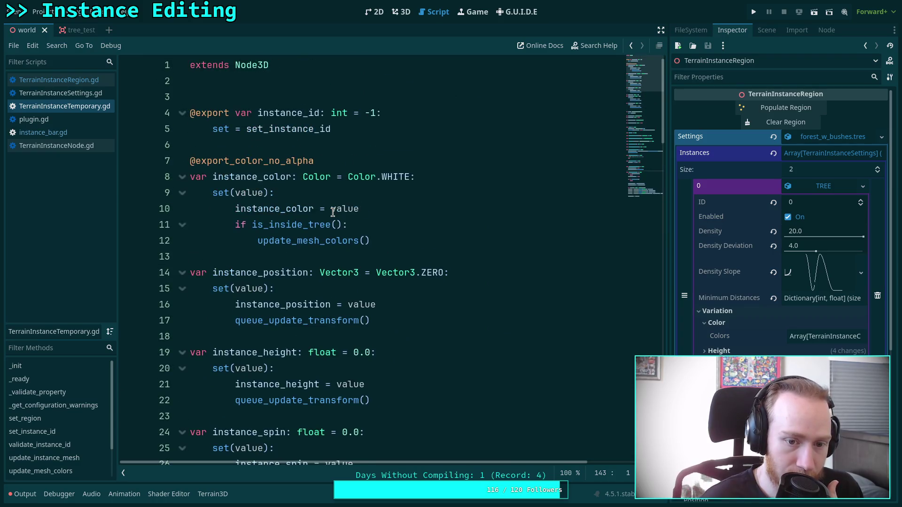
{"action": "scroll", "coordinate": [333, 212], "scroll_direction": "down", "scroll_amount": 4}
{"action": "scroll", "coordinate": [333, 212], "scroll_direction": "down", "scroll_amount": 10}
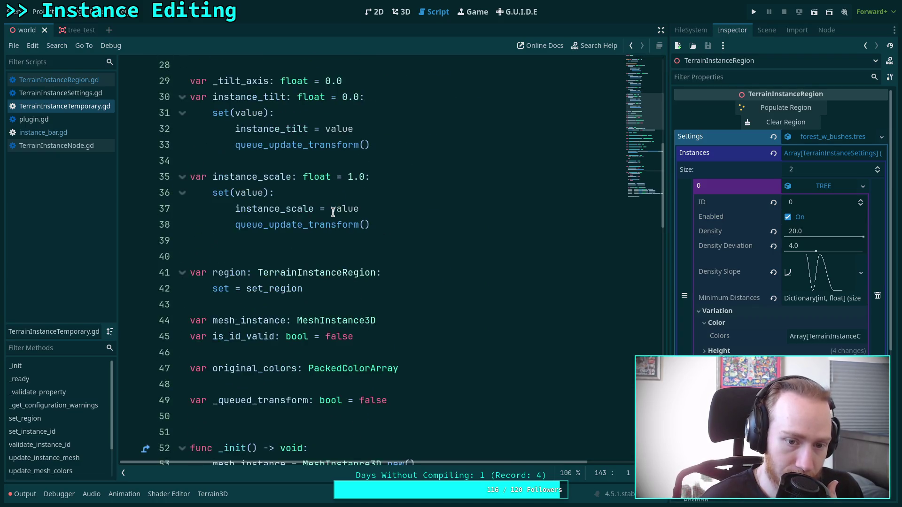
{"action": "scroll", "coordinate": [333, 212], "scroll_direction": "down", "scroll_amount": 1}
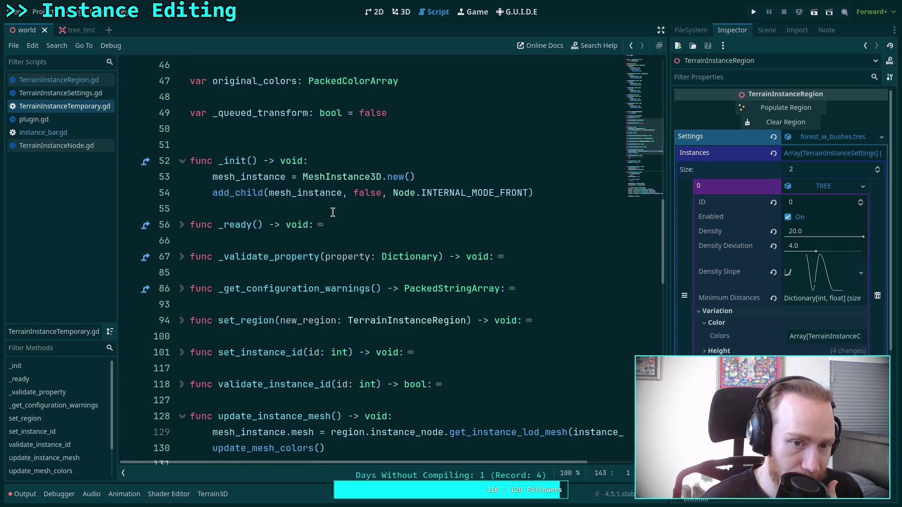
{"action": "scroll", "coordinate": [333, 212], "scroll_direction": "down", "scroll_amount": 8}
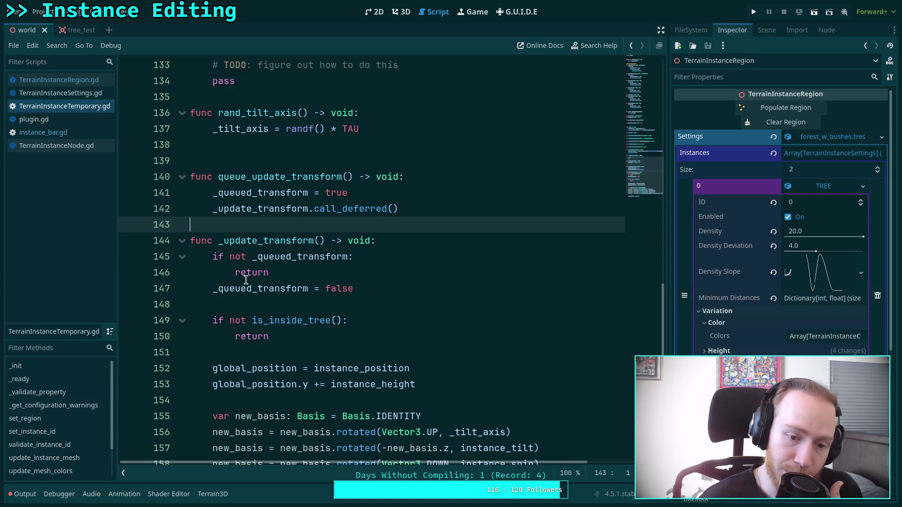
{"action": "scroll", "coordinate": [246, 280], "scroll_direction": "down", "scroll_amount": 3}
{"action": "left_click", "coordinate": [258, 256]}
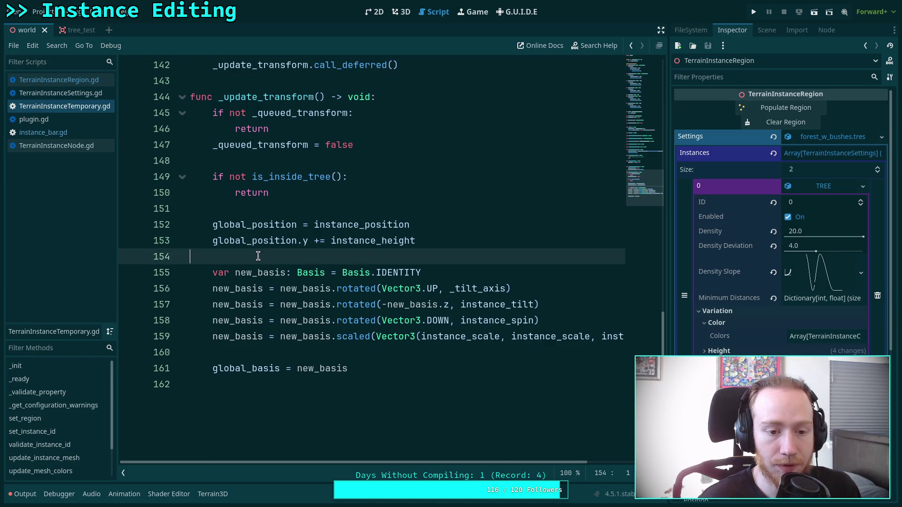
{"action": "left_click", "coordinate": [401, 12]}
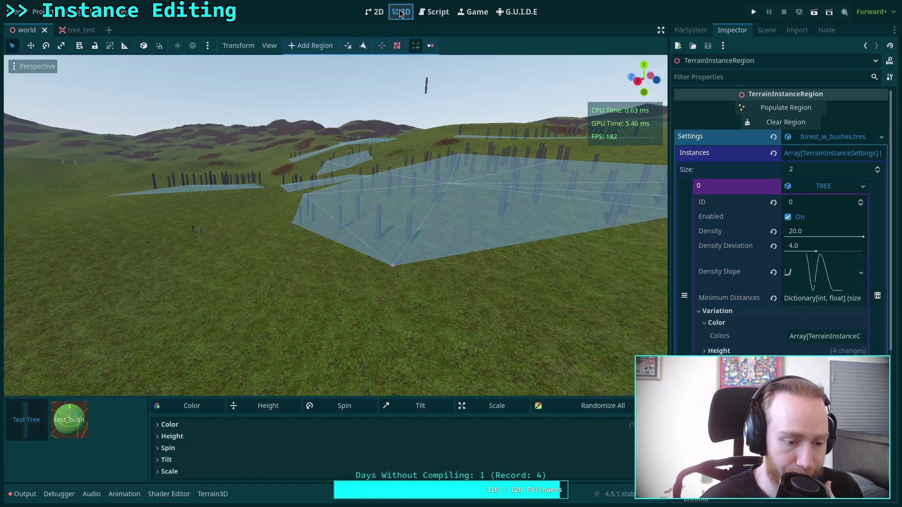
Select the Test Tree instance and orbit the view close to a hillside tree
{"action": "left_click", "coordinate": [23, 494]}
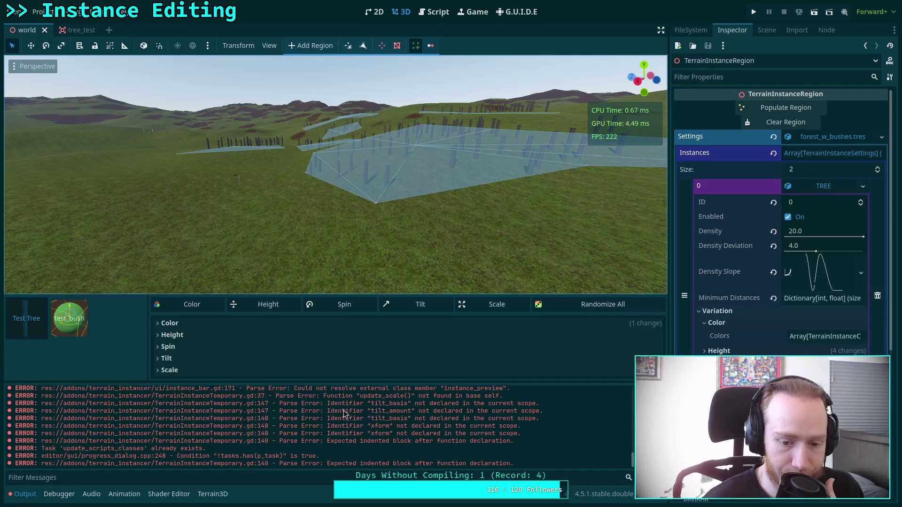
{"action": "left_click", "coordinate": [27, 318]}
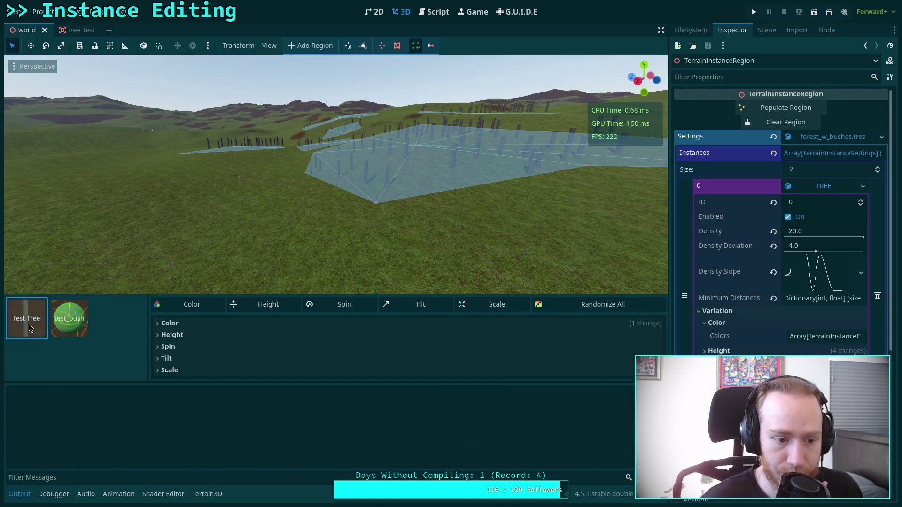
{"action": "left_click_drag", "start_coordinate": [300, 244], "coordinate": [379, 244]}
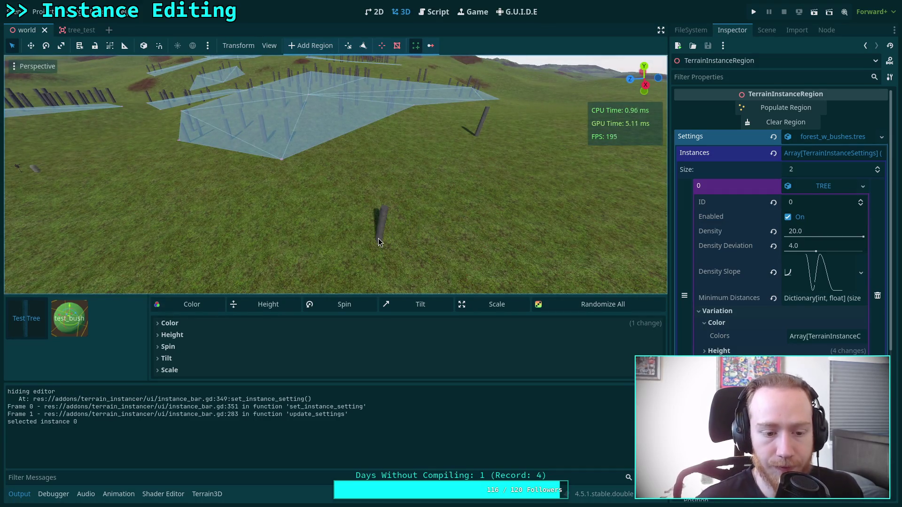
{"action": "mouse_move", "coordinate": [379, 239]}
{"action": "left_mouse_down"}
{"action": "mouse_move", "coordinate": [463, 252]}
{"action": "mouse_move", "coordinate": [459, 238]}
{"action": "mouse_move", "coordinate": [264, 226]}
{"action": "mouse_move", "coordinate": [417, 250]}
{"action": "left_mouse_up"}
{"action": "mouse_move", "coordinate": [277, 230]}
{"action": "left_mouse_down"}
{"action": "mouse_move", "coordinate": [291, 235]}
{"action": "mouse_move", "coordinate": [277, 217]}
{"action": "left_mouse_up"}
Expand the Tilt variation settings, hide the output log and make the settings panel taller
{"action": "left_click", "coordinate": [178, 350]}
{"action": "left_click", "coordinate": [168, 346]}
{"action": "left_click", "coordinate": [167, 359]}
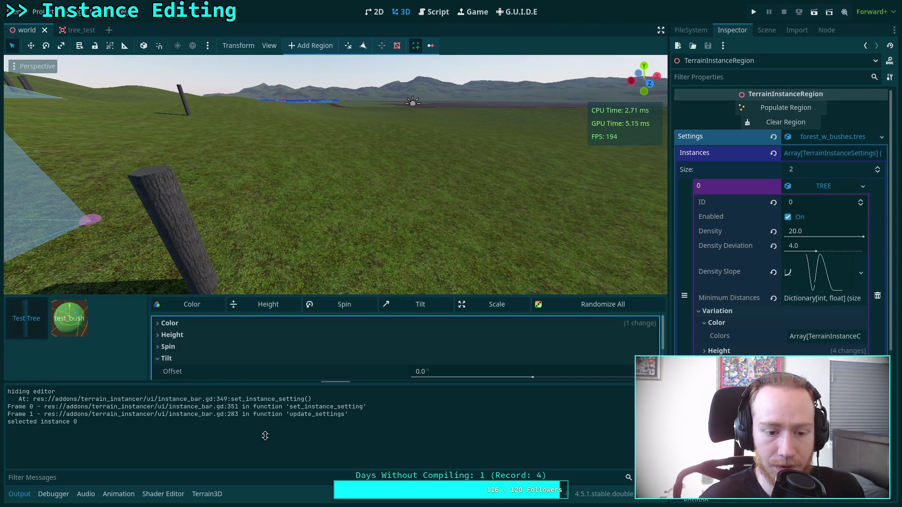
{"action": "left_click", "coordinate": [19, 494]}
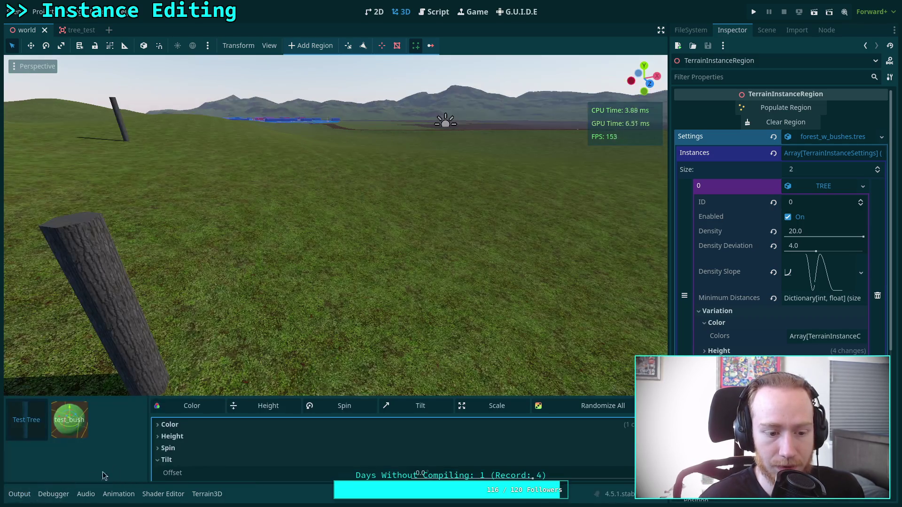
{"action": "mouse_move", "coordinate": [219, 399]}
{"action": "left_mouse_down"}
{"action": "mouse_move", "coordinate": [221, 380]}
{"action": "mouse_move", "coordinate": [271, 375]}
{"action": "mouse_move", "coordinate": [284, 329]}
{"action": "left_mouse_up"}
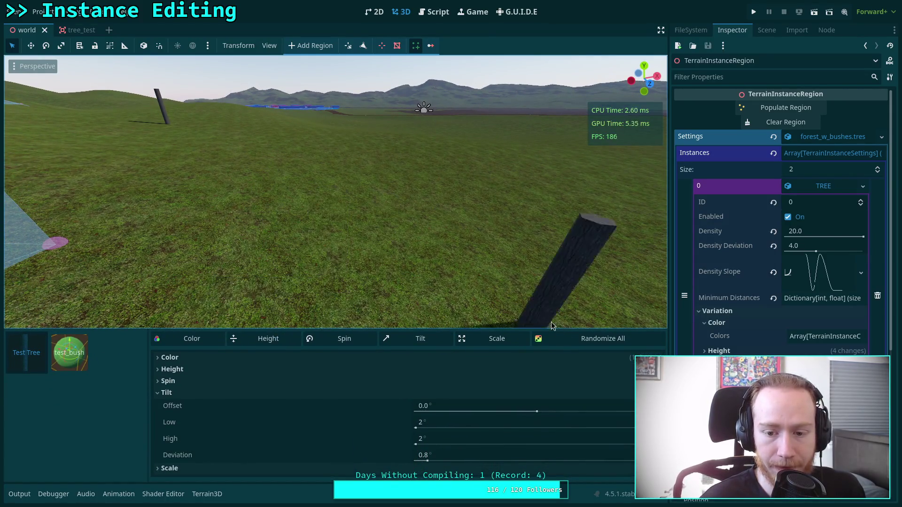
Randomize all variations of the tree preview about a dozen times
{"action": "left_click", "coordinate": [563, 344]}
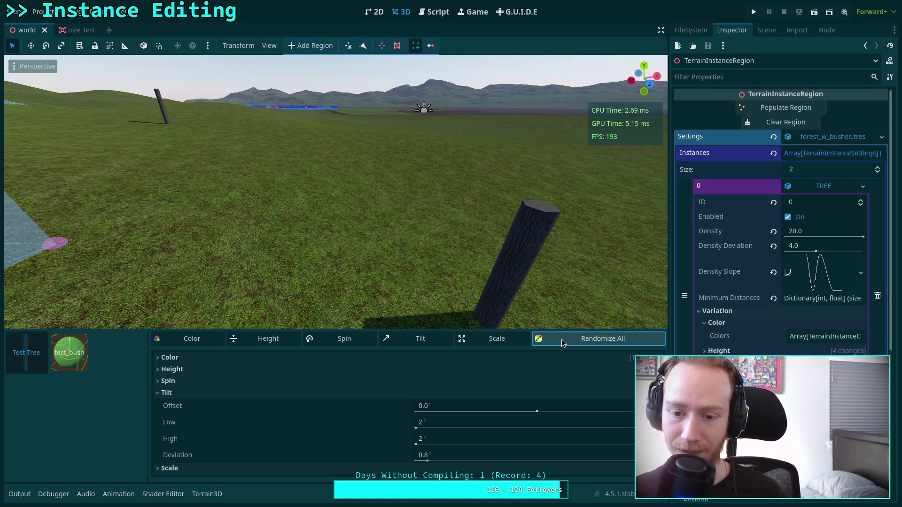
{"action": "left_click", "coordinate": [563, 344]}
{"action": "left_click", "coordinate": [562, 343]}
{"action": "left_click", "coordinate": [562, 344]}
{"action": "left_click", "coordinate": [562, 344]}
{"action": "left_click", "coordinate": [562, 340]}
{"action": "left_click", "coordinate": [562, 340]}
{"action": "left_click", "coordinate": [562, 340]}
{"action": "left_click", "coordinate": [562, 340]}
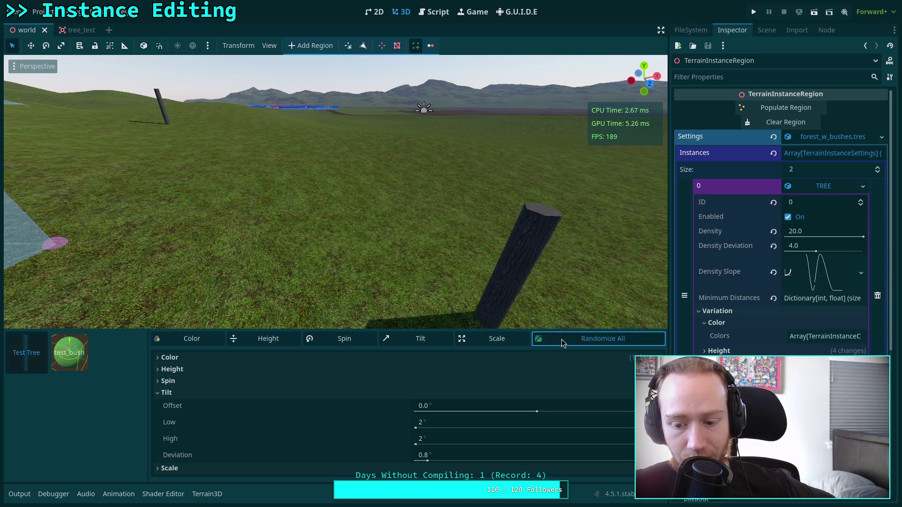
{"action": "left_click", "coordinate": [562, 341]}
{"action": "left_click", "coordinate": [562, 341]}
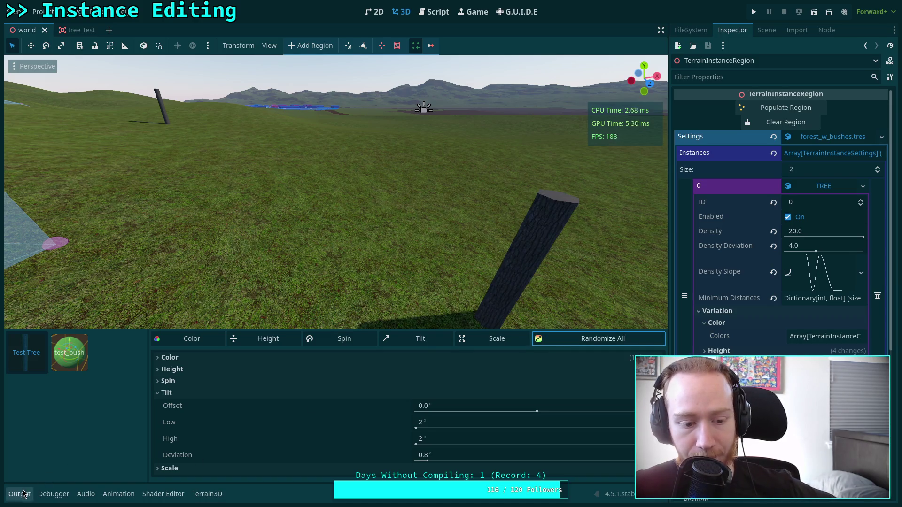
Clear the output log, then re-randomize the preview's scale several times
{"action": "left_click", "coordinate": [23, 493]}
{"action": "left_click", "coordinate": [892, 392]}
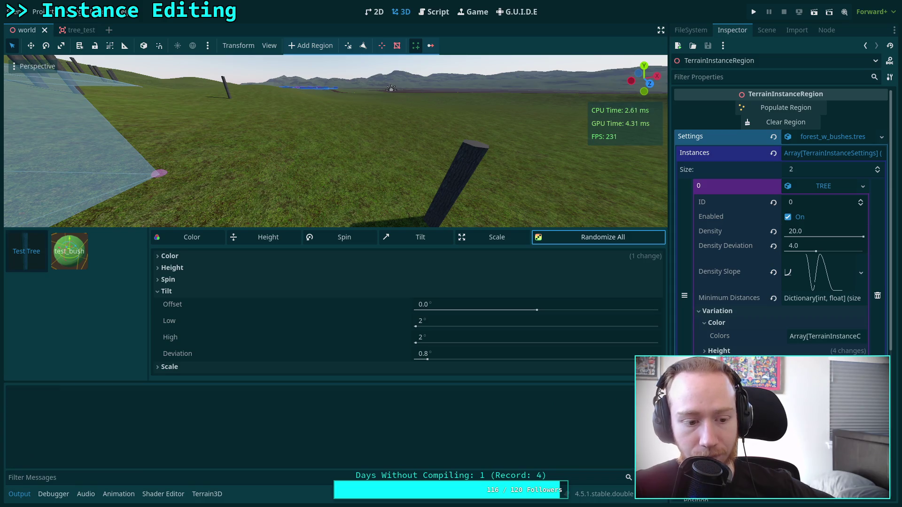
{"action": "left_click", "coordinate": [20, 493]}
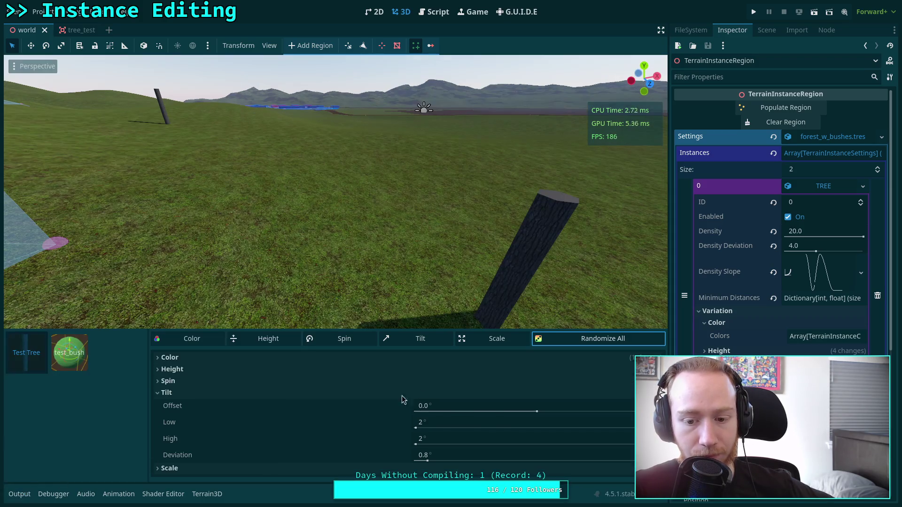
{"action": "left_click", "coordinate": [499, 337]}
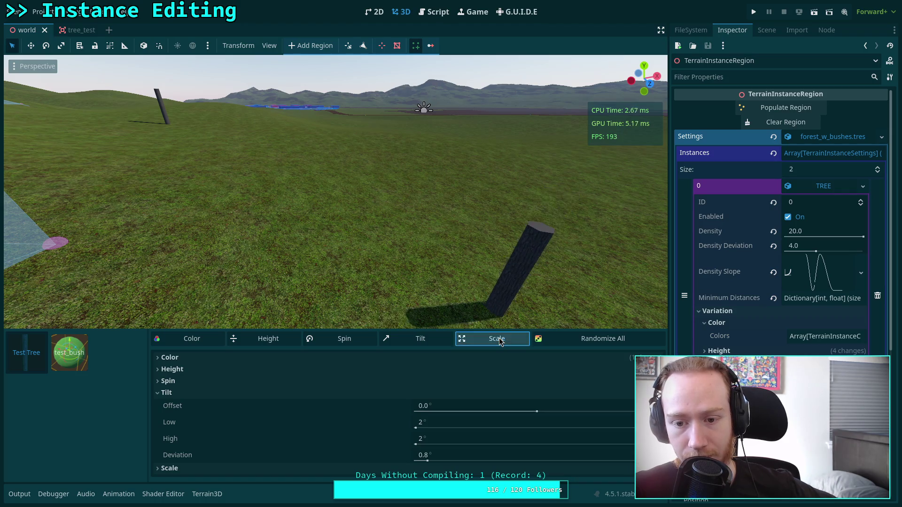
{"action": "left_click", "coordinate": [500, 341]}
{"action": "left_click", "coordinate": [500, 341]}
{"action": "left_click", "coordinate": [500, 341]}
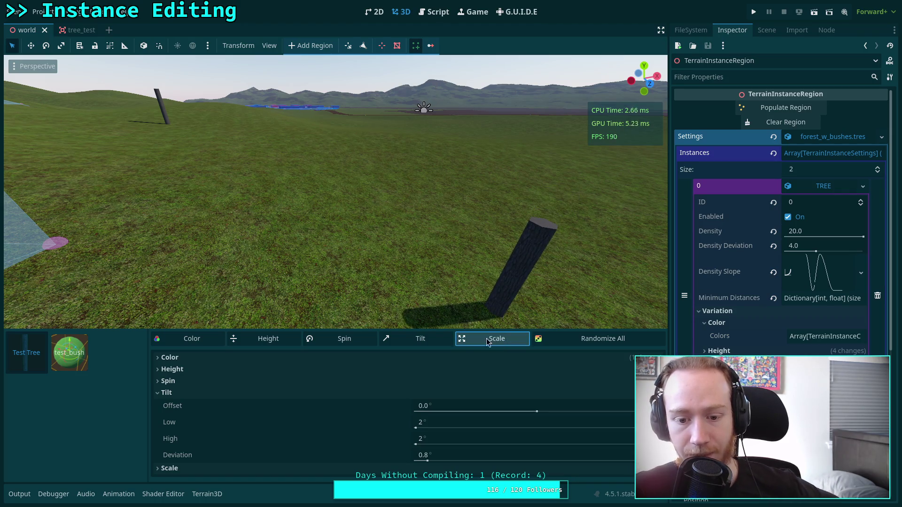
Re-randomize the tree preview's spin a dozen times
{"action": "left_click", "coordinate": [355, 340]}
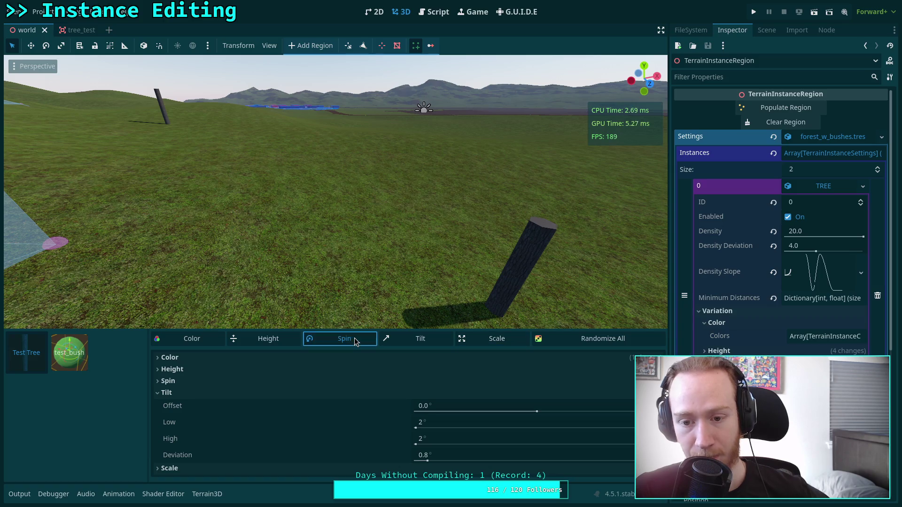
{"action": "left_click", "coordinate": [354, 341]}
{"action": "left_click", "coordinate": [354, 341]}
{"action": "left_click", "coordinate": [354, 340]}
{"action": "left_click", "coordinate": [355, 341]}
{"action": "left_click", "coordinate": [355, 340]}
{"action": "left_click", "coordinate": [354, 341]}
{"action": "left_click", "coordinate": [355, 340]}
{"action": "left_click", "coordinate": [355, 340]}
{"action": "left_click", "coordinate": [355, 340]}
{"action": "left_click", "coordinate": [355, 341]}
{"action": "left_click", "coordinate": [355, 340]}
{"action": "left_click", "coordinate": [355, 340]}
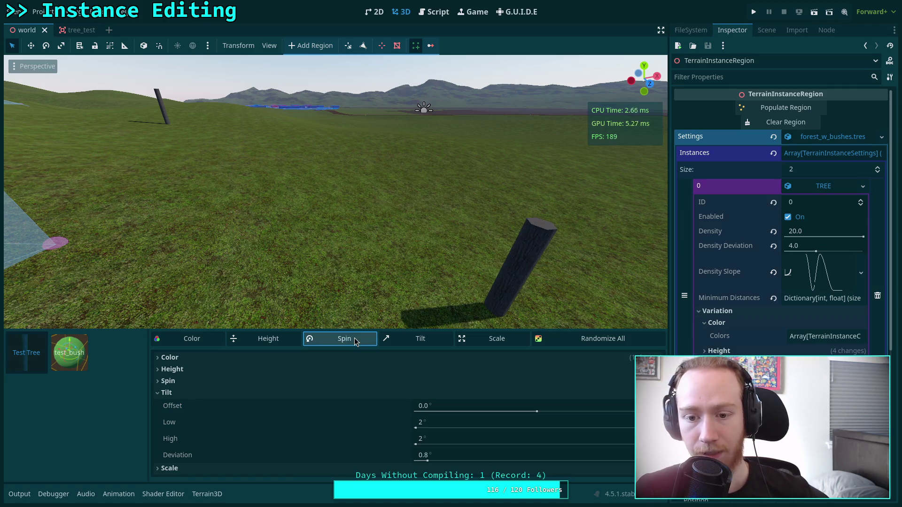
Re-randomize the tree preview's tilt about twenty times, watching how the trunk leans
{"action": "left_click", "coordinate": [429, 346]}
{"action": "left_click", "coordinate": [428, 345]}
{"action": "left_click", "coordinate": [428, 346]}
{"action": "left_click", "coordinate": [428, 347]}
{"action": "left_click", "coordinate": [428, 347]}
{"action": "left_click", "coordinate": [428, 346]}
{"action": "left_click", "coordinate": [428, 347]}
{"action": "left_click", "coordinate": [428, 346]}
{"action": "left_click", "coordinate": [429, 346]}
{"action": "left_click", "coordinate": [428, 347]}
{"action": "left_click", "coordinate": [429, 346]}
{"action": "left_click", "coordinate": [429, 347]}
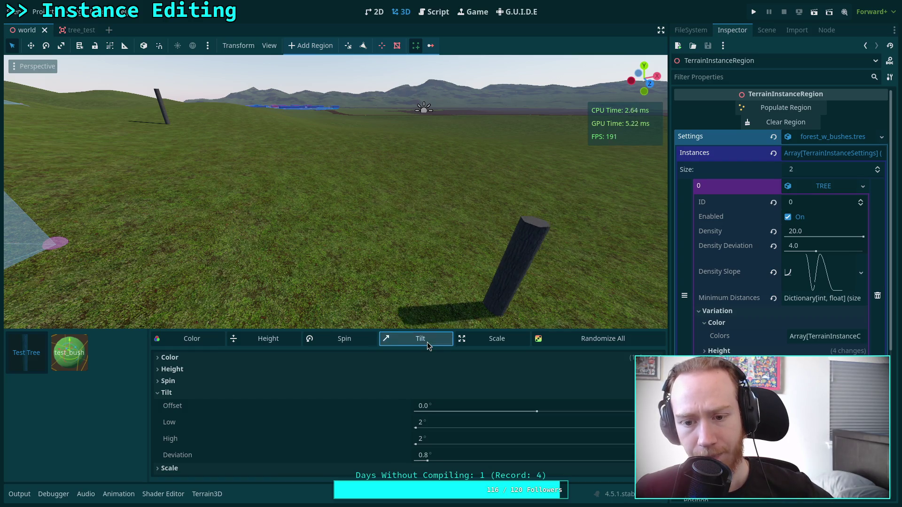
{"action": "left_click", "coordinate": [429, 346]}
{"action": "left_click", "coordinate": [428, 346]}
{"action": "left_click", "coordinate": [429, 347]}
{"action": "left_click", "coordinate": [428, 346]}
{"action": "left_click", "coordinate": [428, 347]}
{"action": "left_click", "coordinate": [428, 346]}
{"action": "left_click", "coordinate": [428, 346]}
{"action": "left_click", "coordinate": [429, 347]}
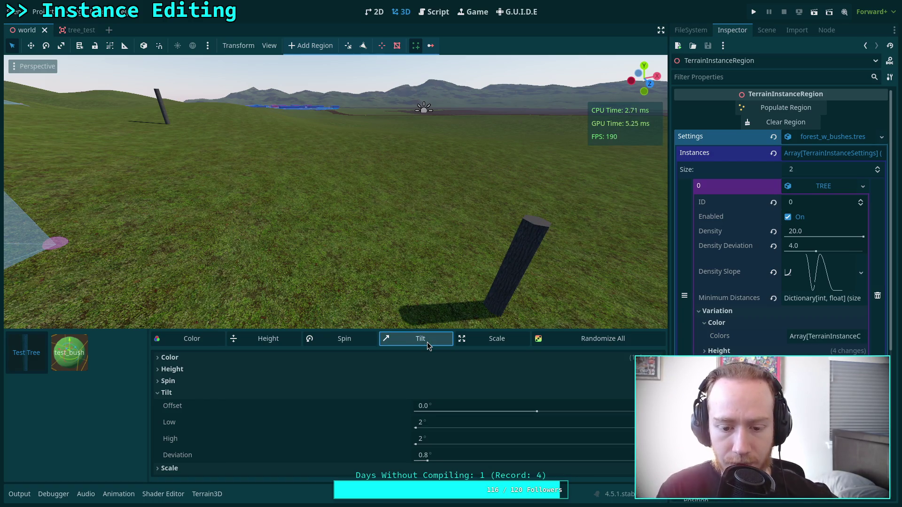
{"action": "left_click", "coordinate": [434, 11]}
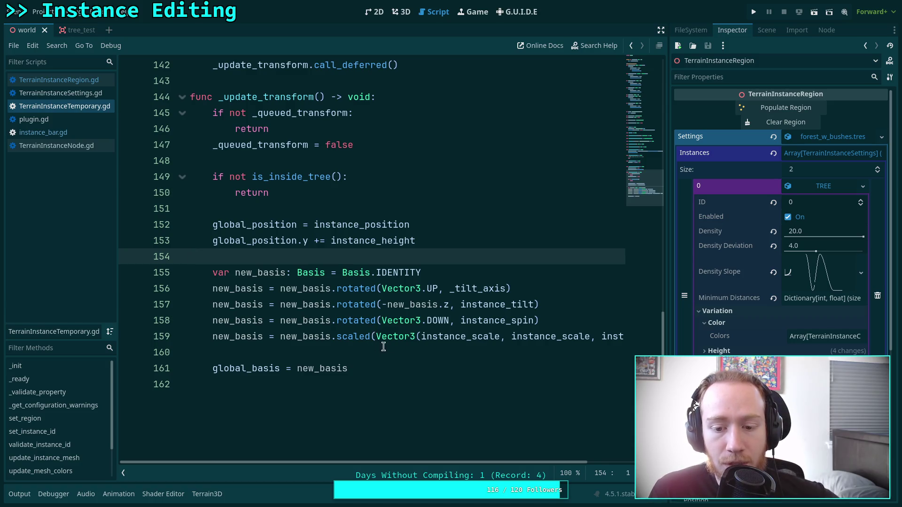
Select _tilt_axis on line 156 and check the instance_spin tooltip
{"action": "double_click", "coordinate": [468, 291]}
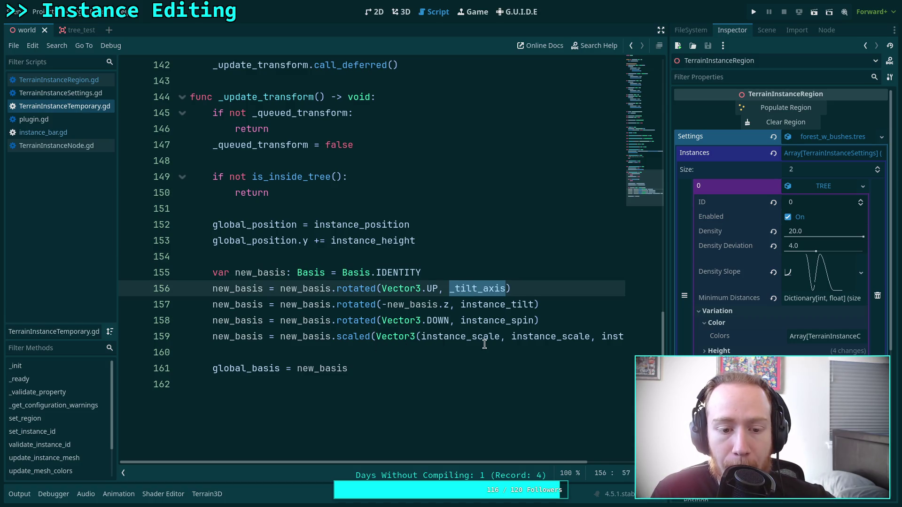
{"action": "mouse_move", "coordinate": [484, 323]}
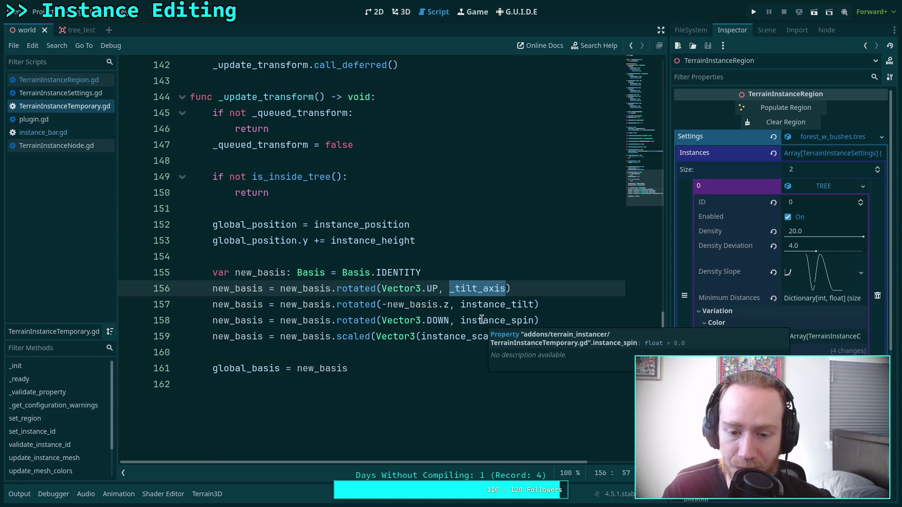
{"action": "left_click", "coordinate": [559, 304], "text": "shift"}
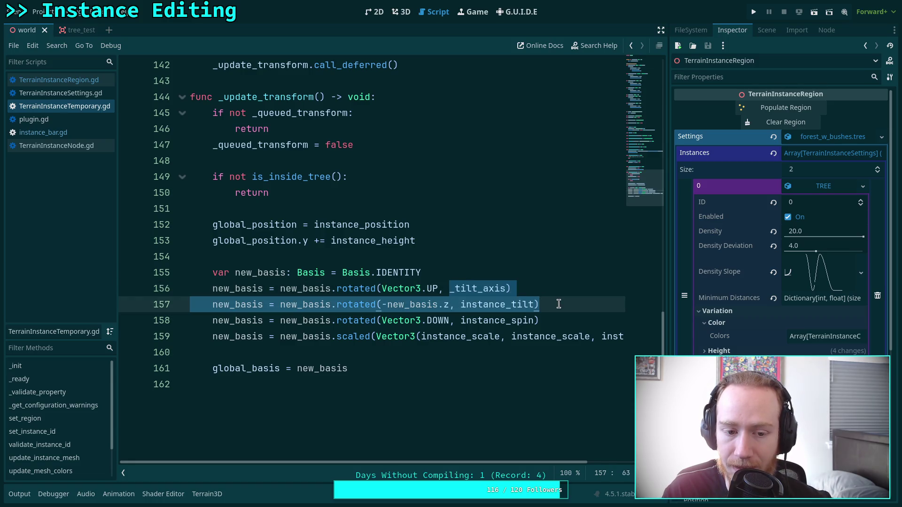
{"action": "left_click", "coordinate": [461, 320]}
{"action": "left_click", "coordinate": [550, 319], "text": "shift"}
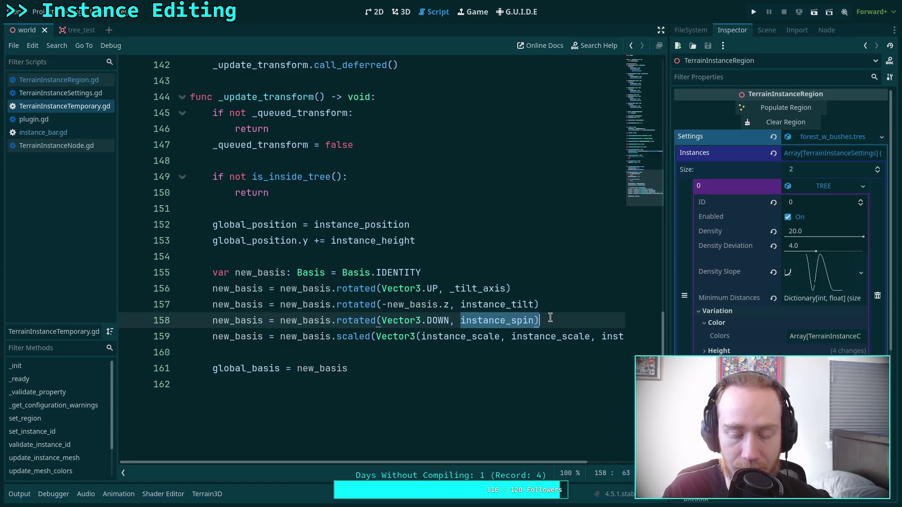
{"action": "left_click", "coordinate": [550, 318]}
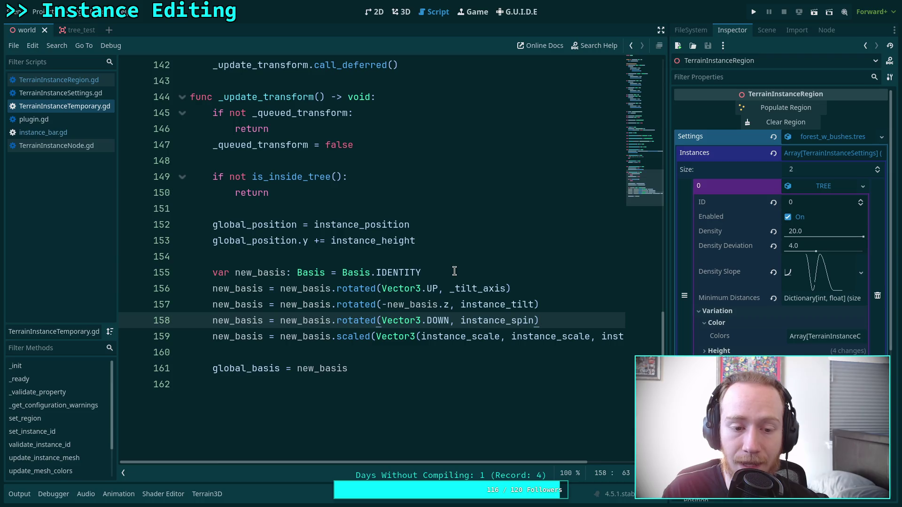
{"action": "left_click_drag", "start_coordinate": [392, 288], "coordinate": [550, 310]}
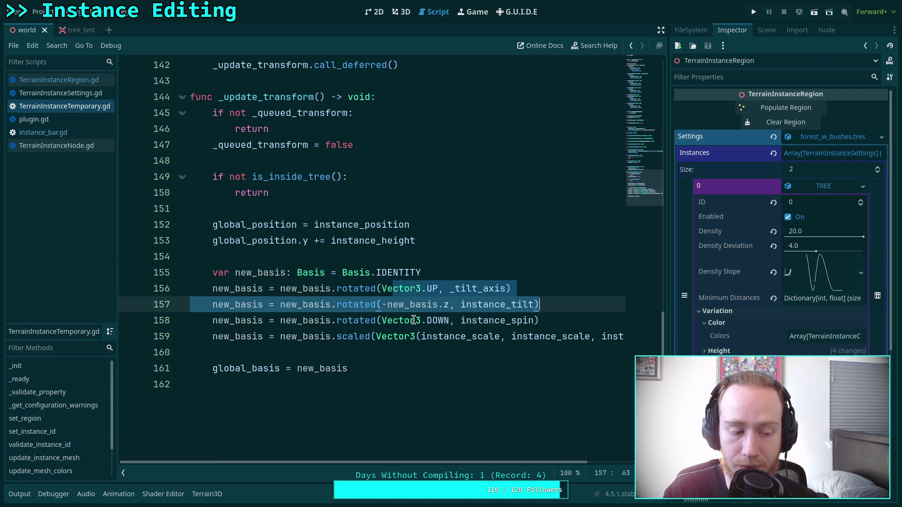
{"action": "left_click", "coordinate": [389, 259]}
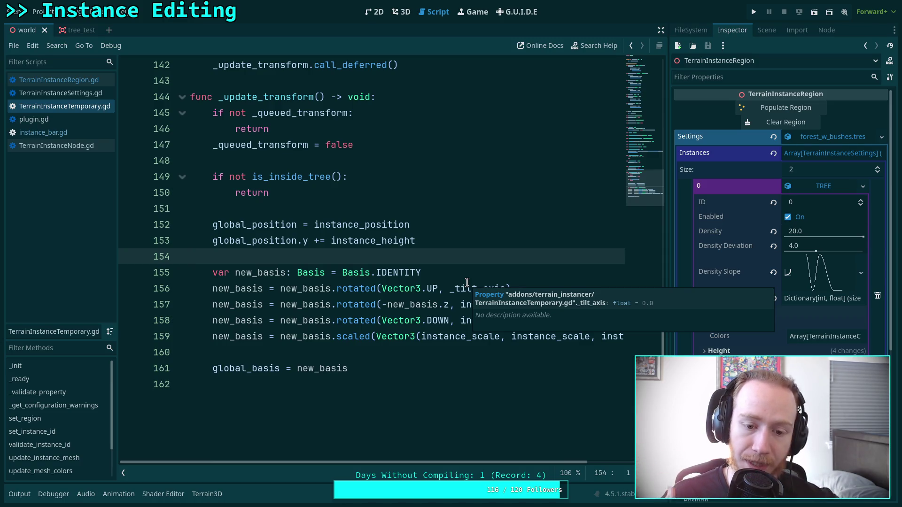
Pass true as the argument to queue_update_transform() in the instance_tilt setter on line 33
{"action": "scroll", "coordinate": [329, 188], "scroll_direction": "up", "scroll_amount": 1}
{"action": "left_click", "coordinate": [333, 192]}
{"action": "scroll", "coordinate": [366, 212], "scroll_direction": "up", "scroll_amount": 7}
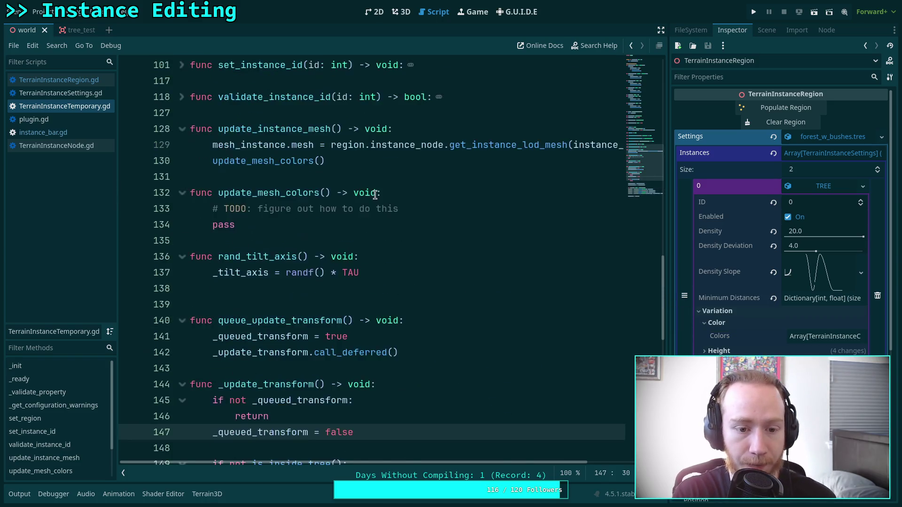
{"action": "scroll", "coordinate": [380, 226], "scroll_direction": "up", "scroll_amount": 6}
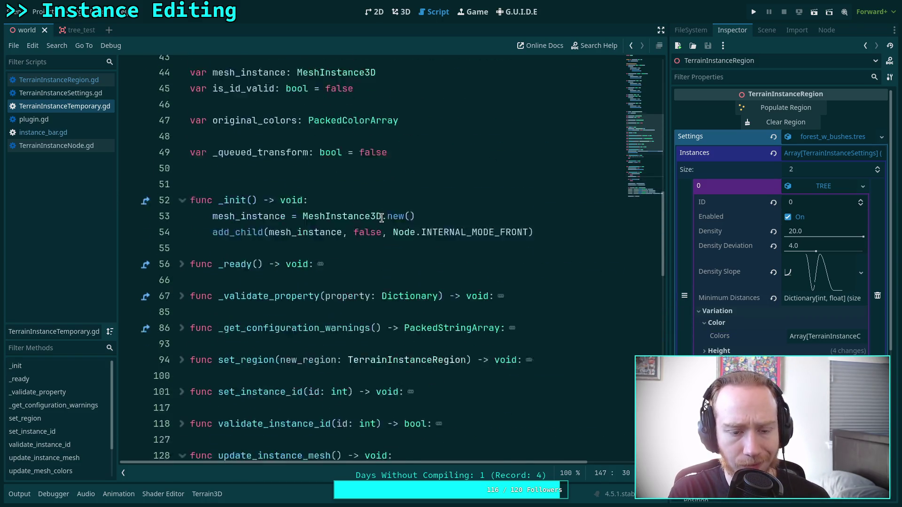
{"action": "scroll", "coordinate": [371, 226], "scroll_direction": "up", "scroll_amount": 9}
{"action": "scroll", "coordinate": [360, 251], "scroll_direction": "down", "scroll_amount": 1}
{"action": "scroll", "coordinate": [360, 251], "scroll_direction": "down", "scroll_amount": 1}
{"action": "left_click", "coordinate": [371, 287]}
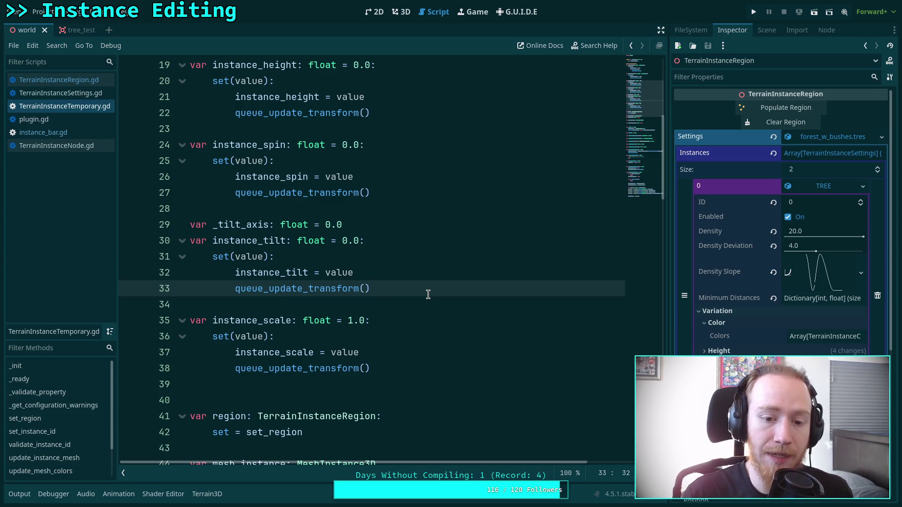
{"action": "type", "text": "tri"}
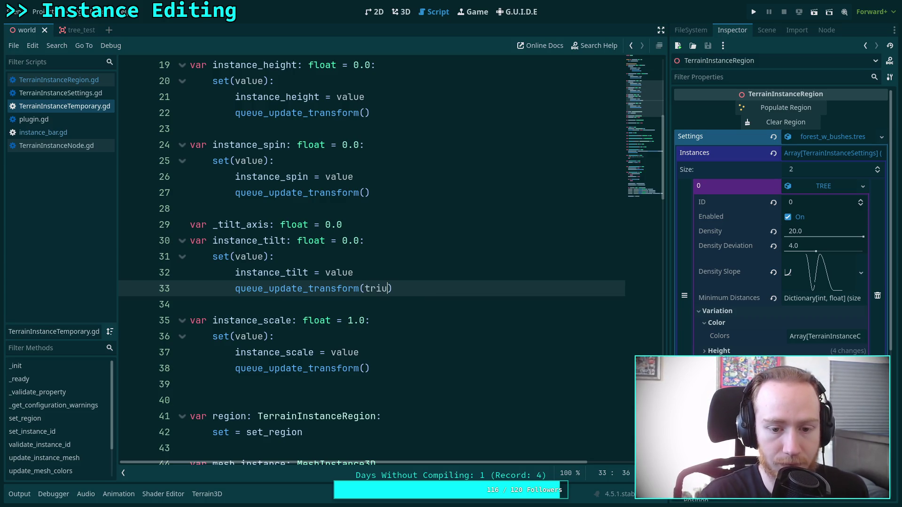
{"action": "key", "text": "BackSpace"}
{"action": "type", "text": "u"}
{"action": "key", "text": "Return"}
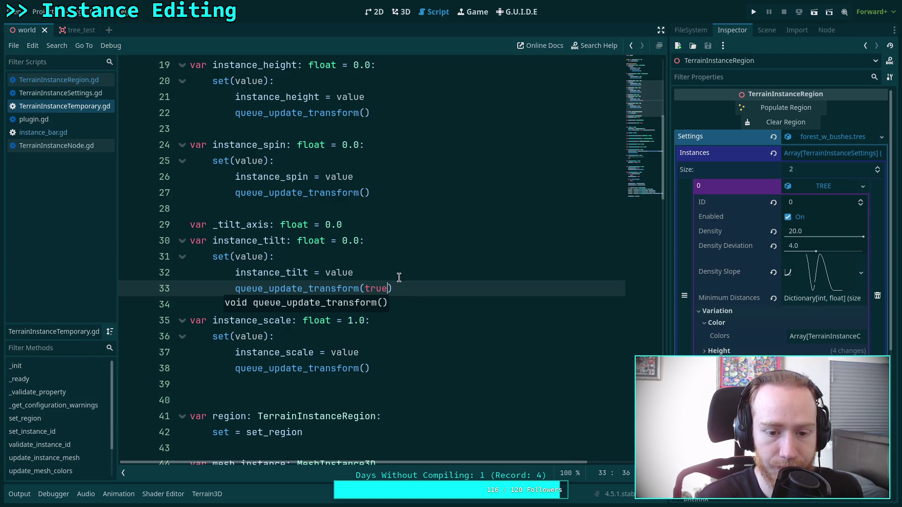
Save the script with the updated tilt setter call
{"action": "double_click", "coordinate": [374, 290]}
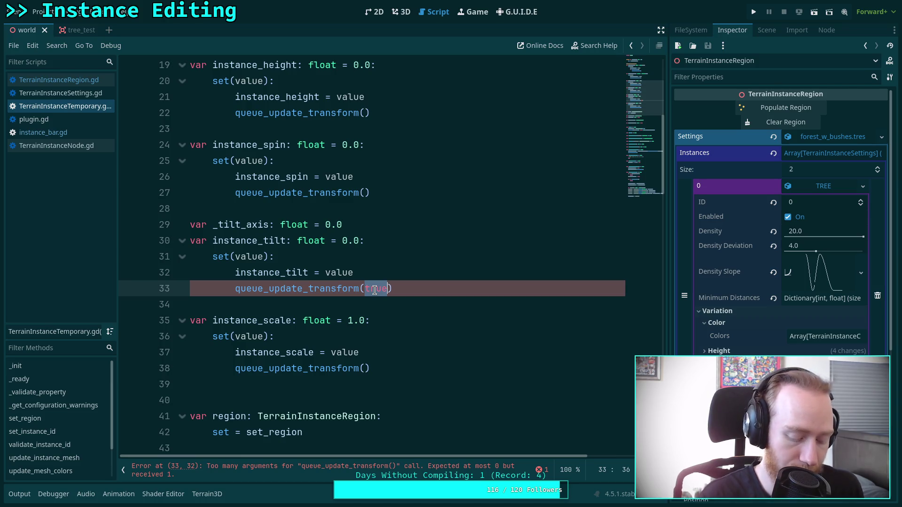
{"action": "key", "text": "ctrl+s"}
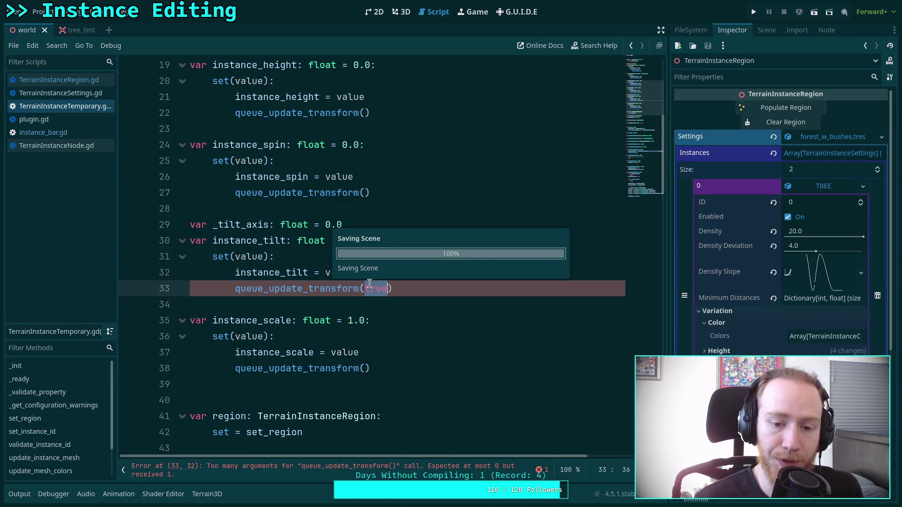
{"action": "scroll", "coordinate": [361, 304], "scroll_direction": "down", "scroll_amount": 10}
Declare queue_update_transform's parameter as swap_rotate_order: bool = false and save the script
{"action": "scroll", "coordinate": [361, 304], "scroll_direction": "down", "scroll_amount": 5}
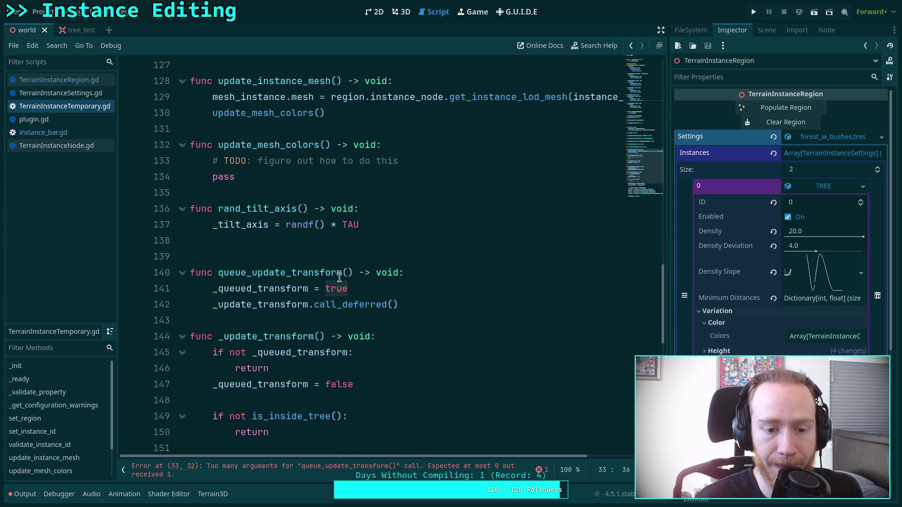
{"action": "left_click", "coordinate": [351, 274]}
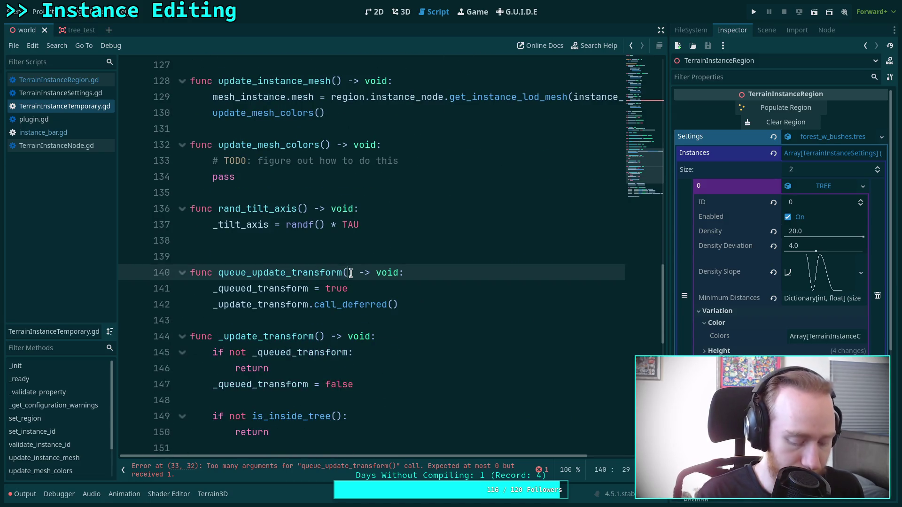
{"action": "type", "text": "invert_"}
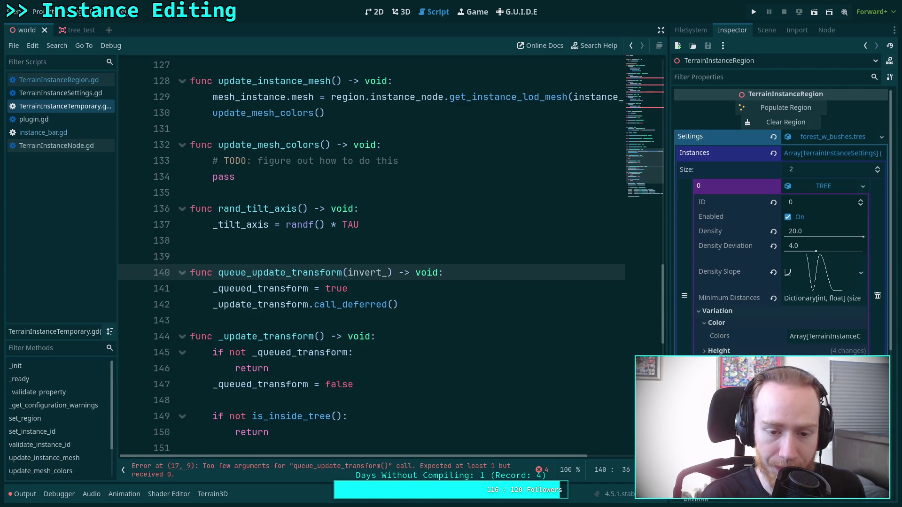
{"action": "type", "text": "spin"}
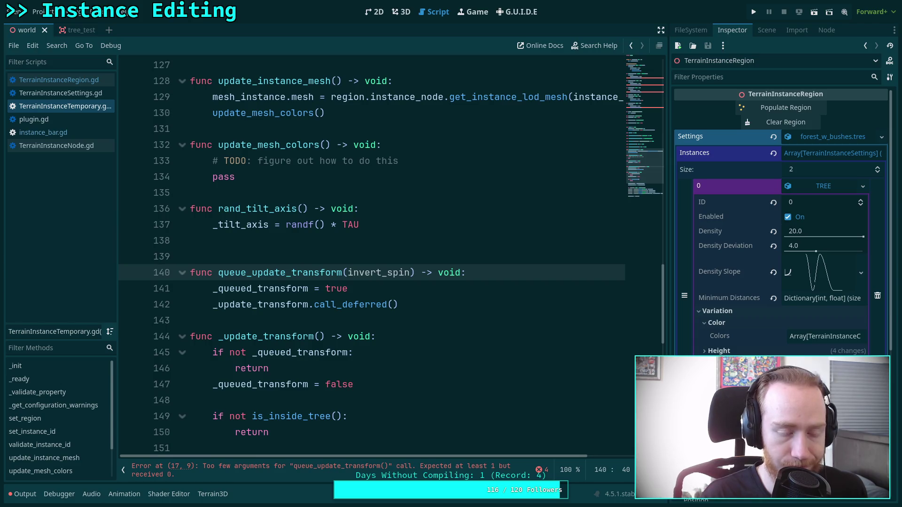
{"action": "key", "text": "BackSpace"}
{"action": "key", "text": "BackSpace"}
{"action": "key", "text": "BackSpace"}
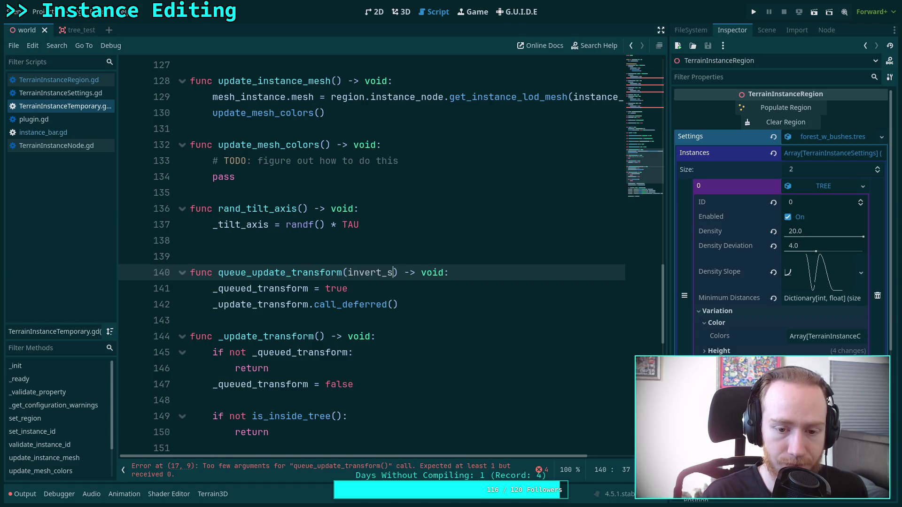
{"action": "key", "text": "BackSpace"}
{"action": "key", "text": "BackSpace"}
{"action": "key", "text": "BackSpace"}
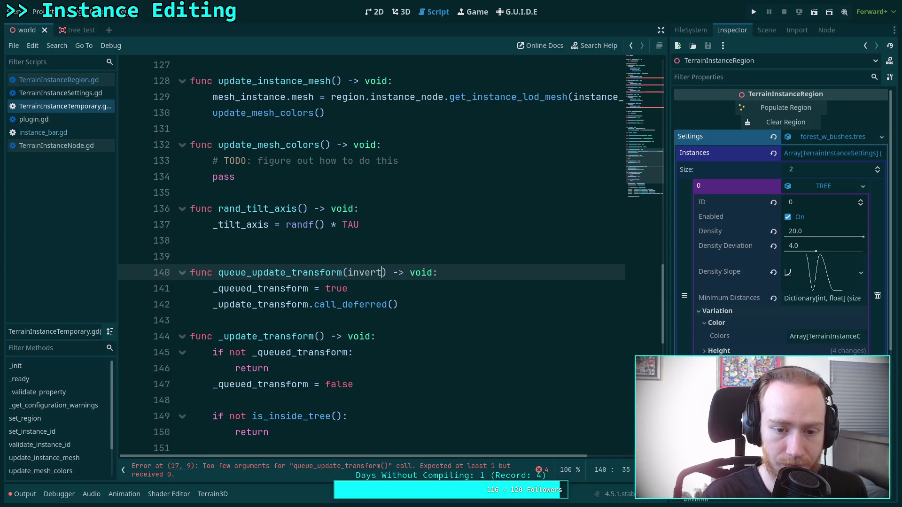
{"action": "type", "text": "swap_"}
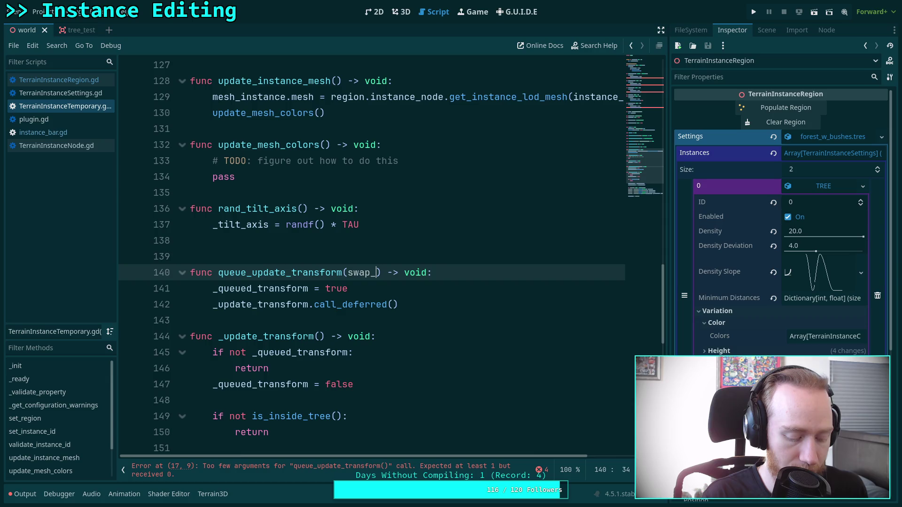
{"action": "type", "text": "rotate_"}
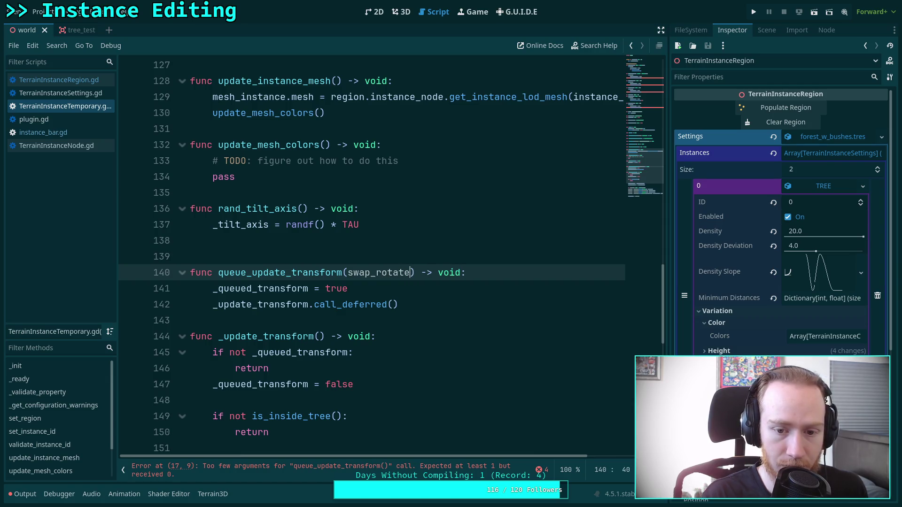
{"action": "type", "text": "order: b"}
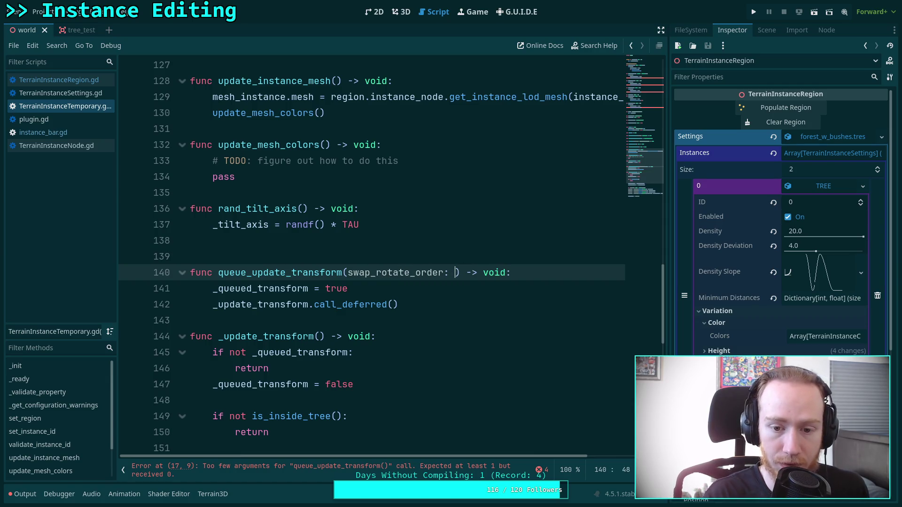
{"action": "type", "text": "ool = flse"}
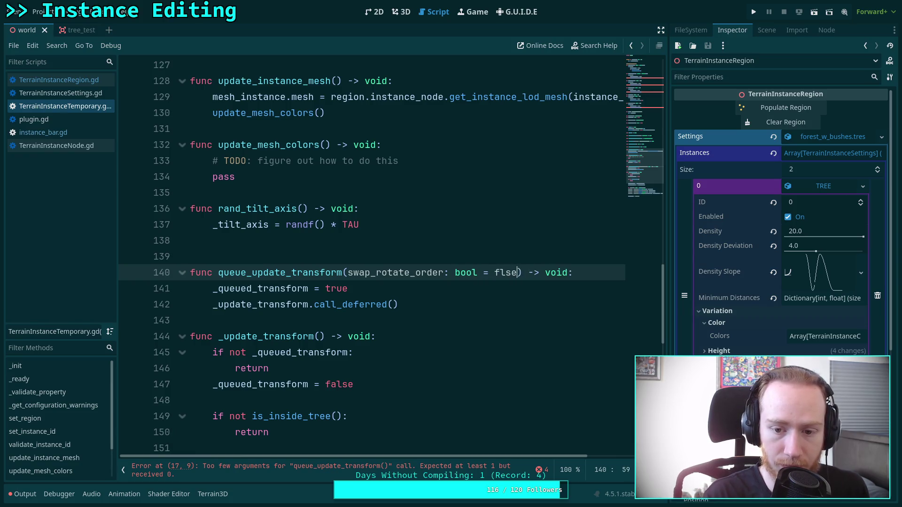
{"action": "type", "text": "alse"}
{"action": "key", "text": "ctrl+s"}
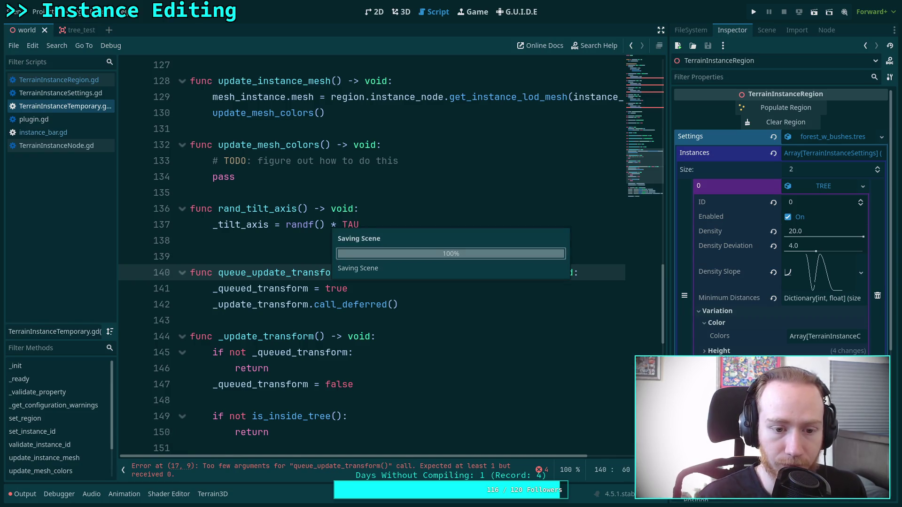
{"action": "left_click", "coordinate": [265, 260]}
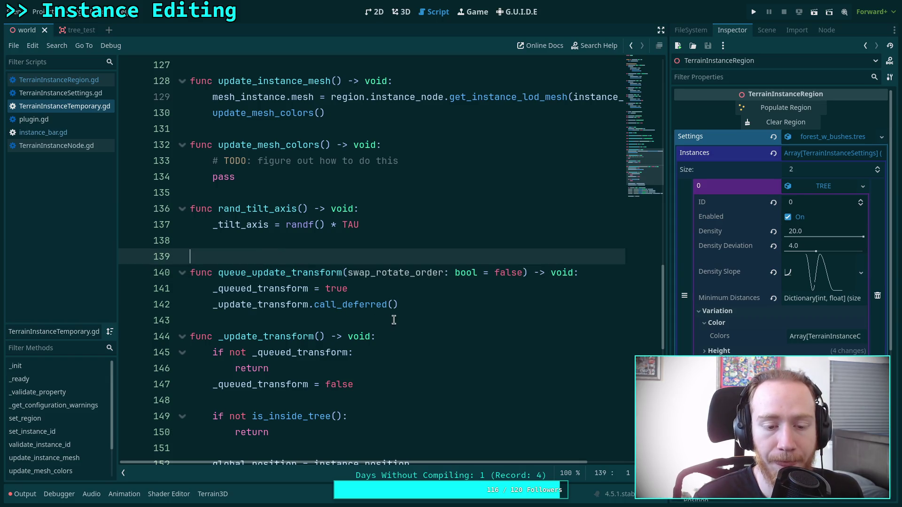
{"action": "scroll", "coordinate": [395, 314], "scroll_direction": "up", "scroll_amount": 2}
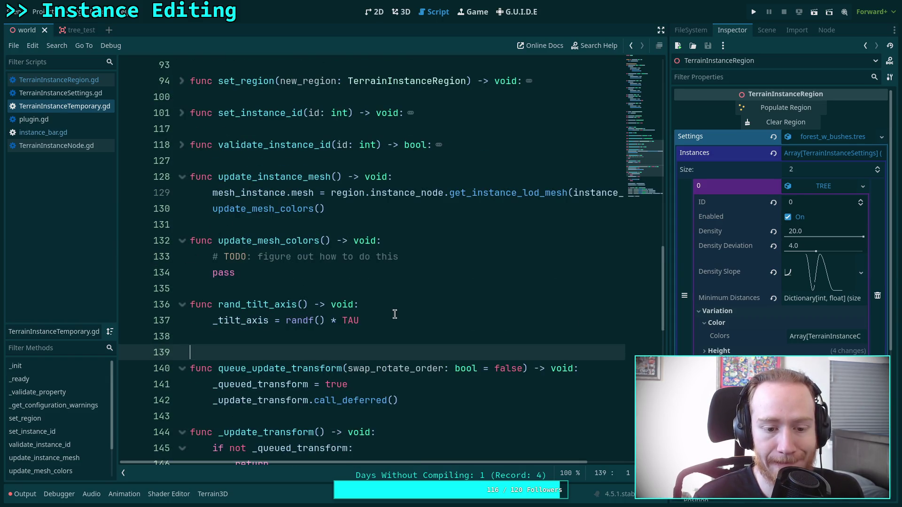
{"action": "scroll", "coordinate": [395, 314], "scroll_direction": "up", "scroll_amount": 18}
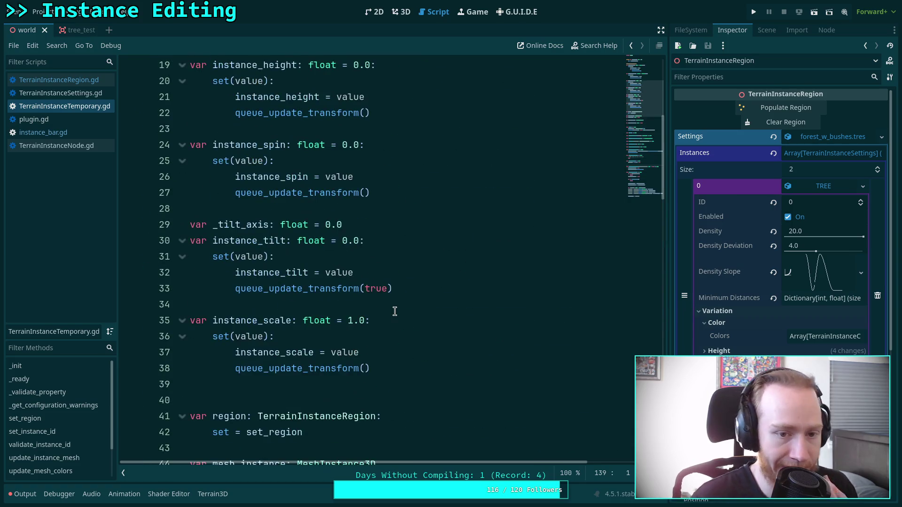
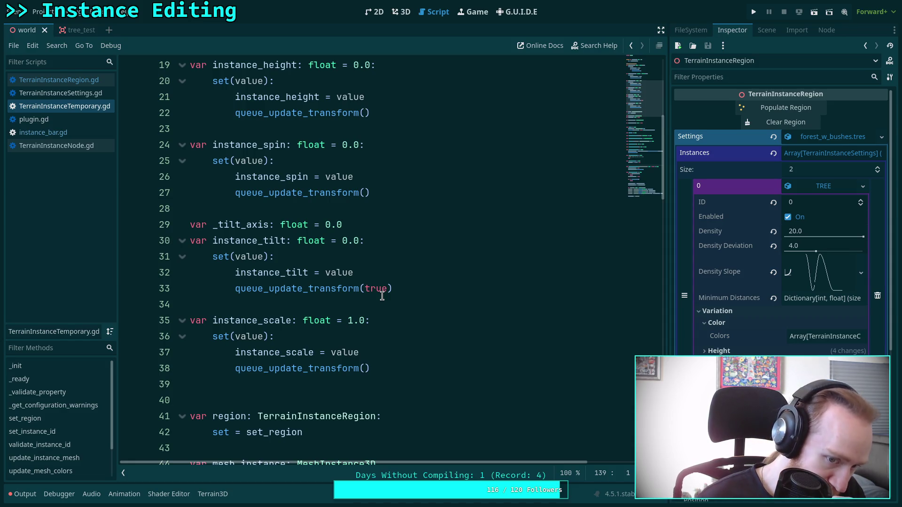
Declare `var _swap_rot_order: bool = false` on a new line below the _queued_transform variable
{"action": "scroll", "coordinate": [380, 291], "scroll_direction": "down", "scroll_amount": 13}
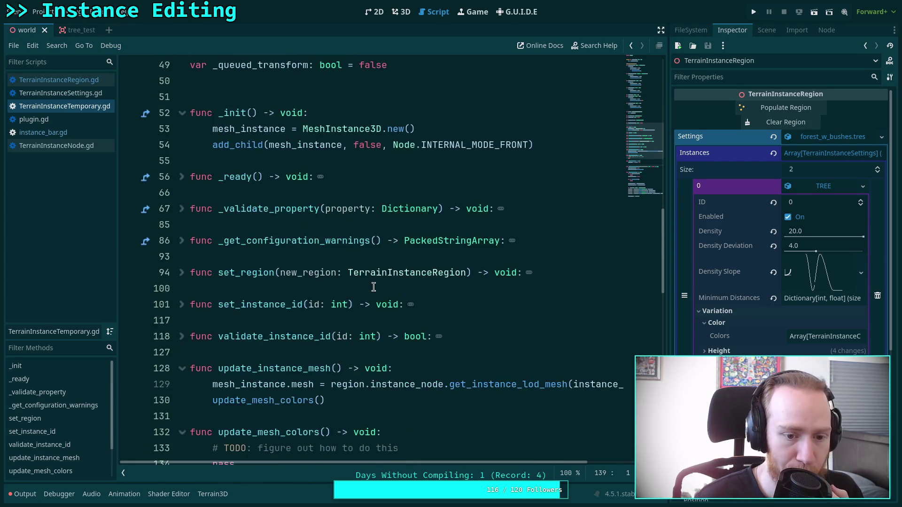
{"action": "scroll", "coordinate": [371, 282], "scroll_direction": "up", "scroll_amount": 7}
{"action": "left_click", "coordinate": [414, 211]}
{"action": "key", "text": "Return"}
{"action": "type", "text": "var _"}
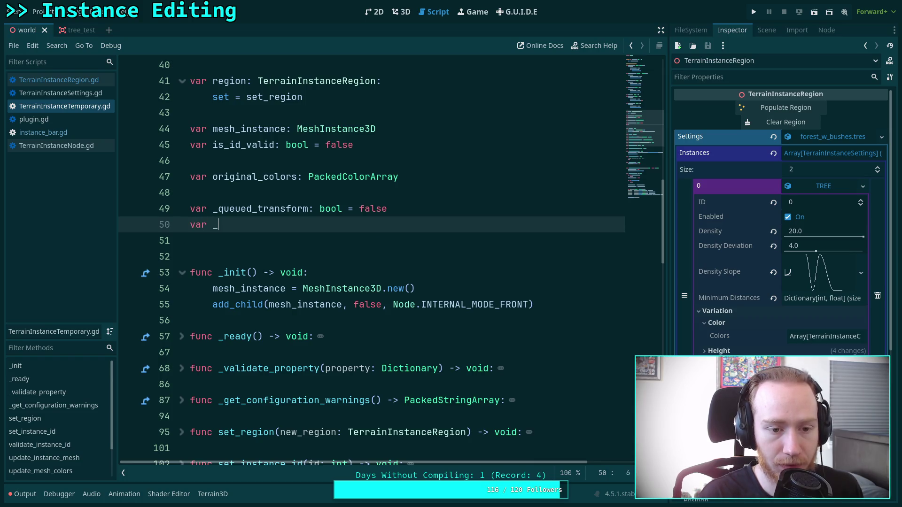
{"action": "type", "text": "swap_rot"}
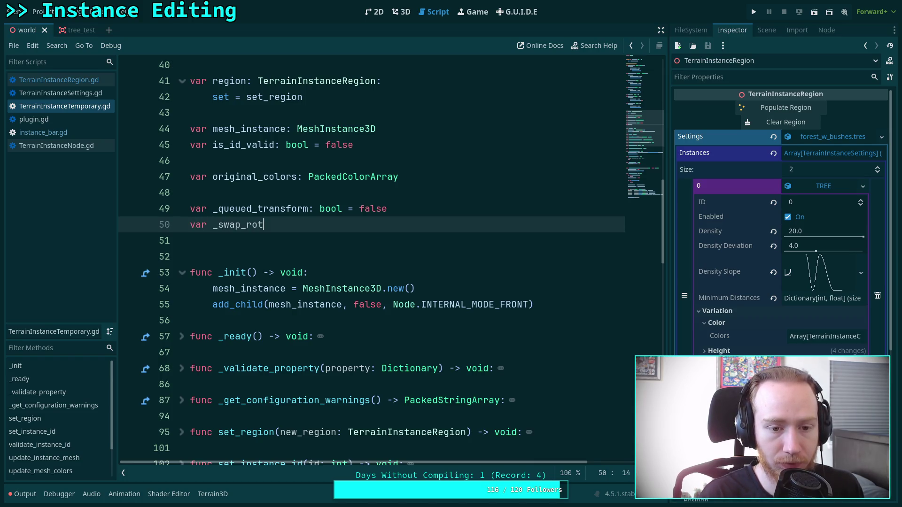
{"action": "type", "text": "_order"}
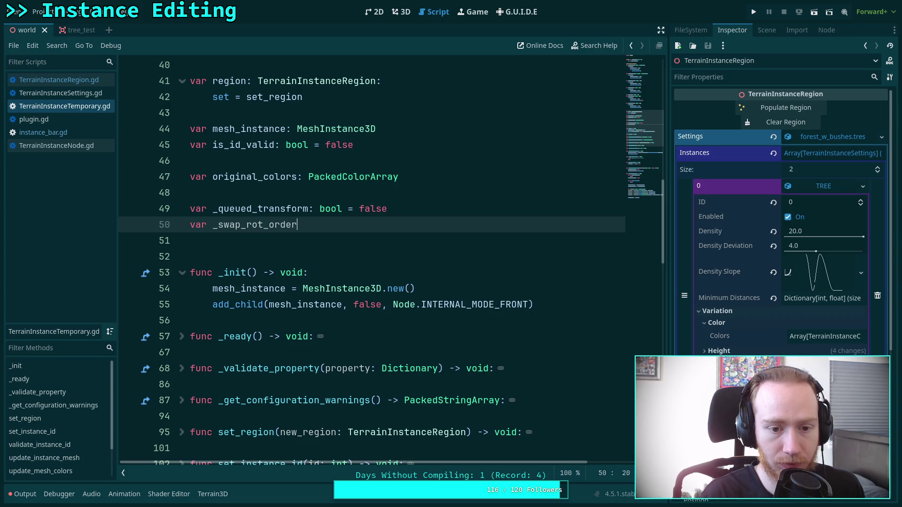
{"action": "type", "text": ": bool = g"}
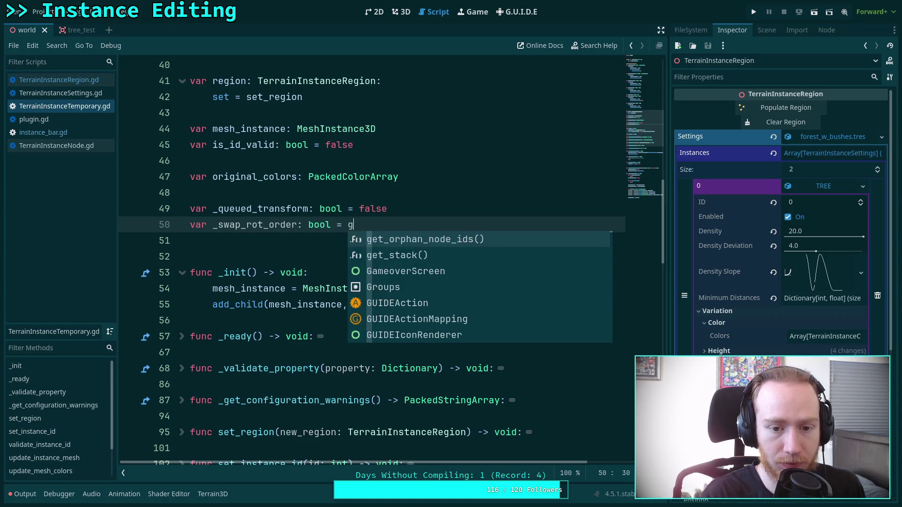
{"action": "key", "text": "BackSpace"}
{"action": "type", "text": "fals"}
{"action": "type", "text": "e"}
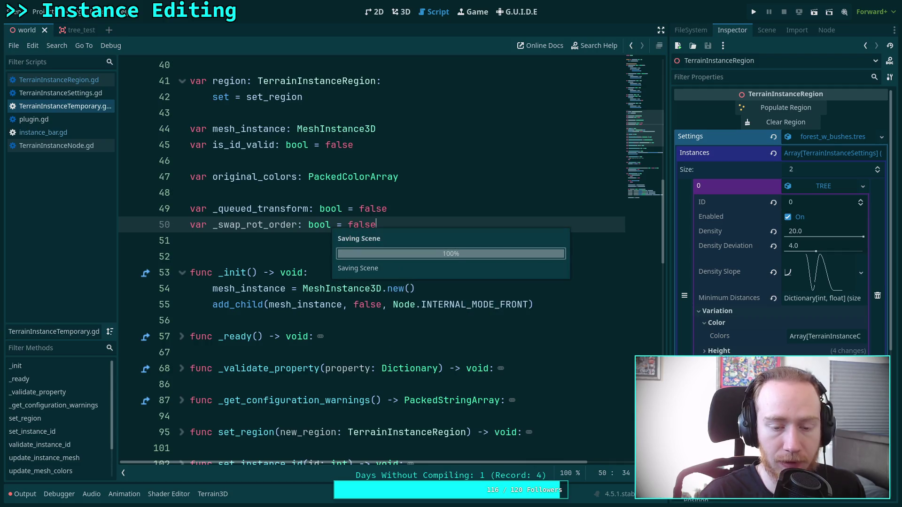
{"action": "scroll", "coordinate": [400, 240], "scroll_direction": "down", "scroll_amount": 6}
{"action": "scroll", "coordinate": [401, 240], "scroll_direction": "down", "scroll_amount": 4}
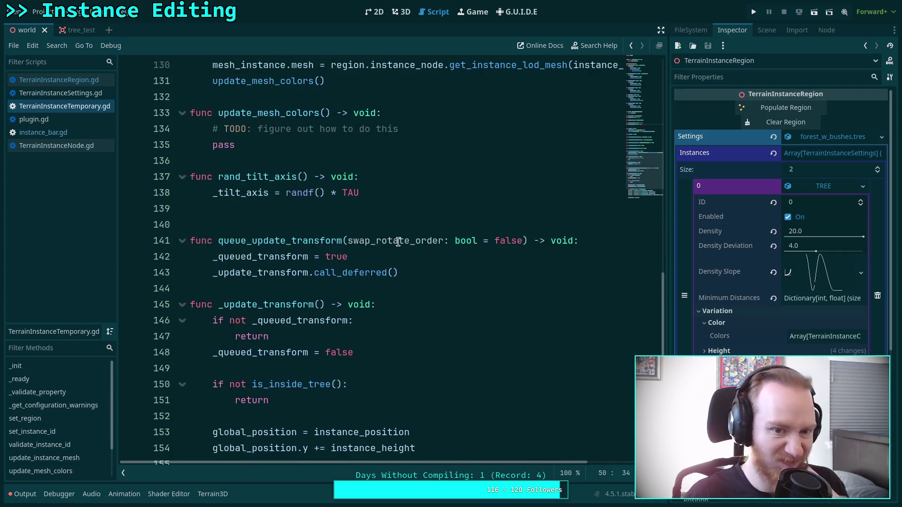
Add `_swap_rot_order = _swap_rot_order or swap_rotate_order` after line 142 and save the script
{"action": "scroll", "coordinate": [416, 221], "scroll_direction": "down", "scroll_amount": 1}
{"action": "left_click", "coordinate": [419, 214]}
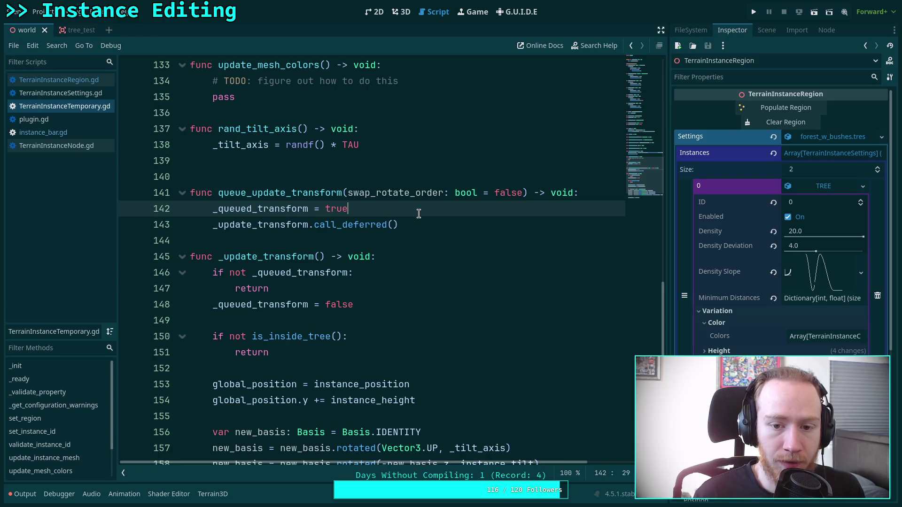
{"action": "key", "text": "Return"}
{"action": "type", "text": "swap"}
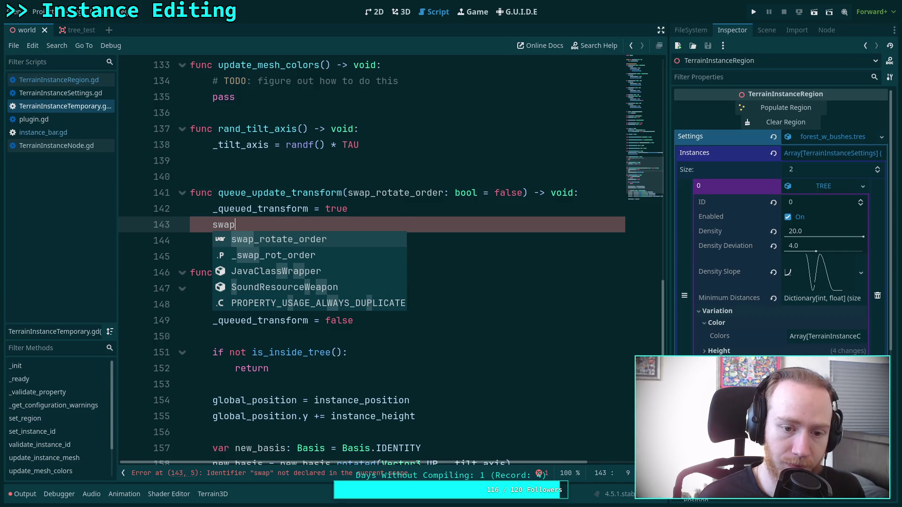
{"action": "key", "text": "Down"}
{"action": "key", "text": "Return"}
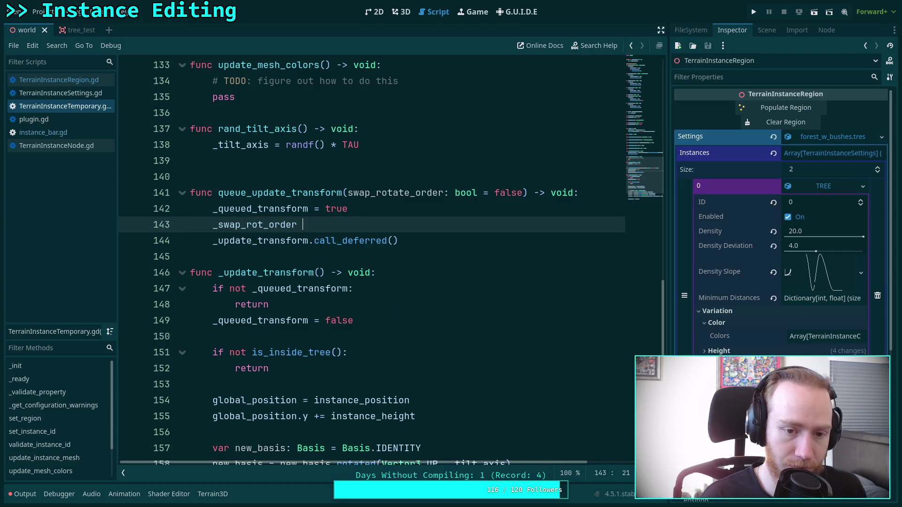
{"action": "type", "text": "= _s"}
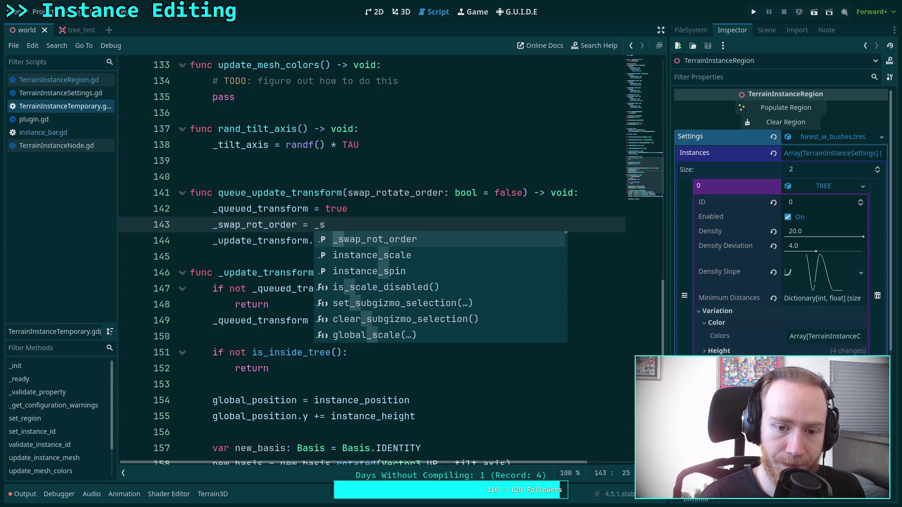
{"action": "key", "text": "Return"}
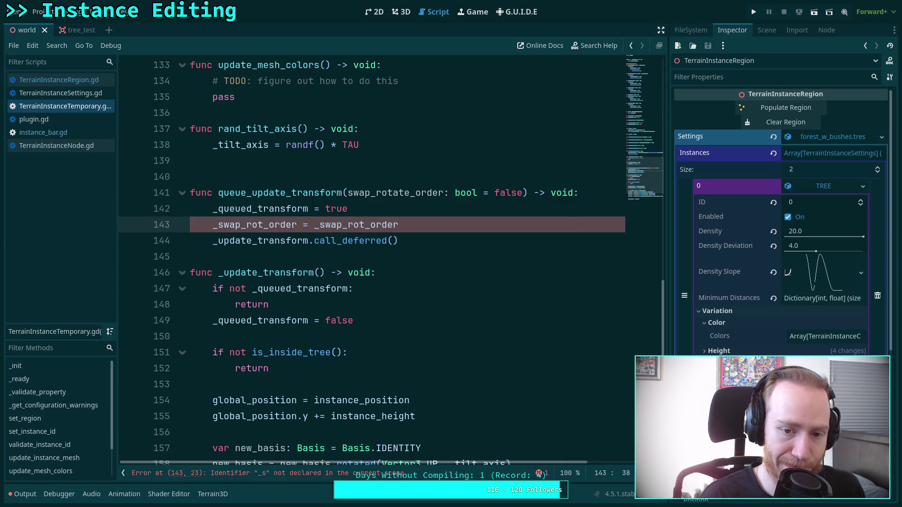
{"action": "type", "text": " or "}
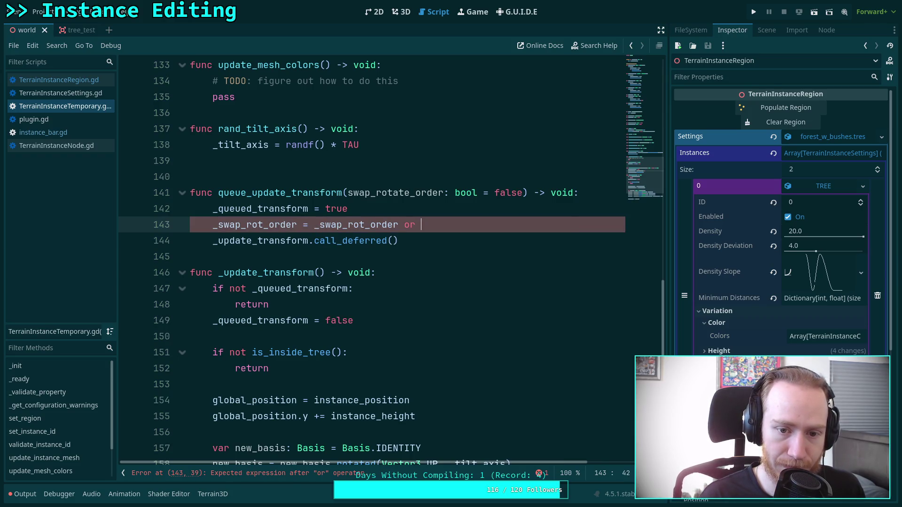
{"action": "type", "text": "sw"}
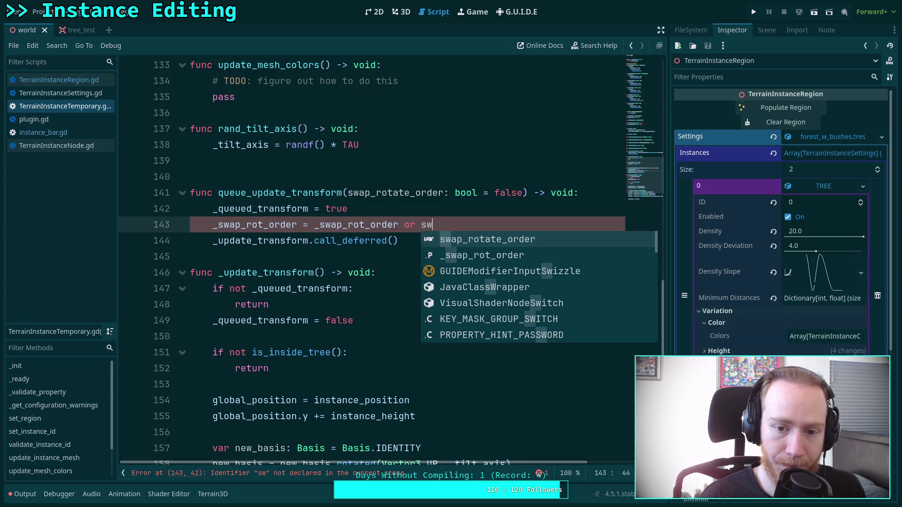
{"action": "key", "text": "Return"}
{"action": "key", "text": "ctrl+s"}
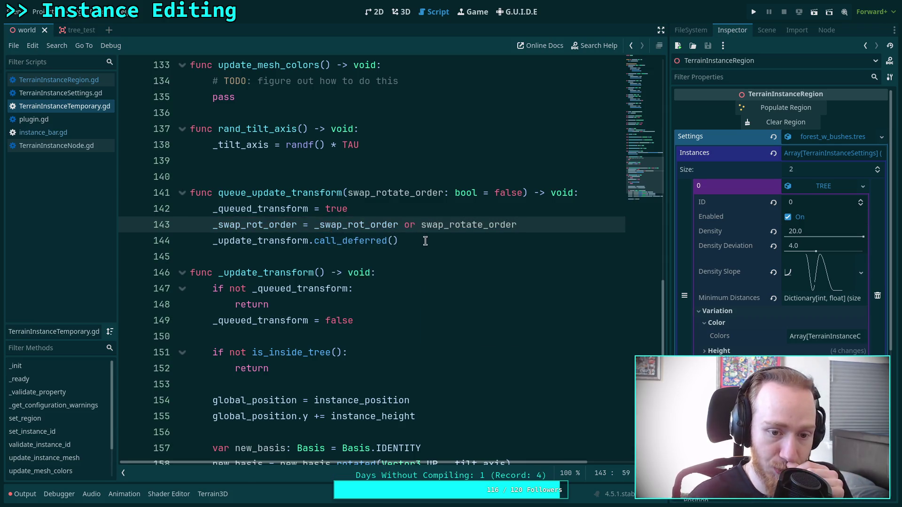
{"action": "scroll", "coordinate": [421, 248], "scroll_direction": "down", "scroll_amount": 4}
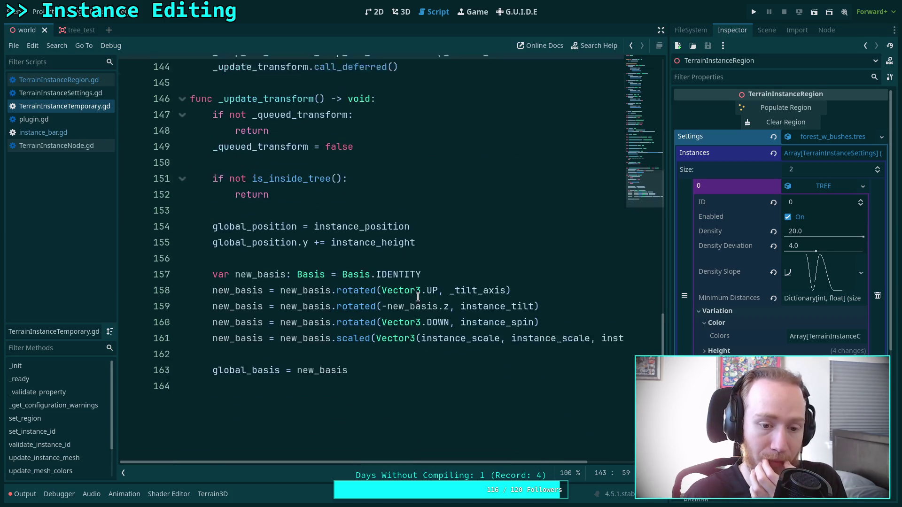
{"action": "left_click", "coordinate": [470, 256]}
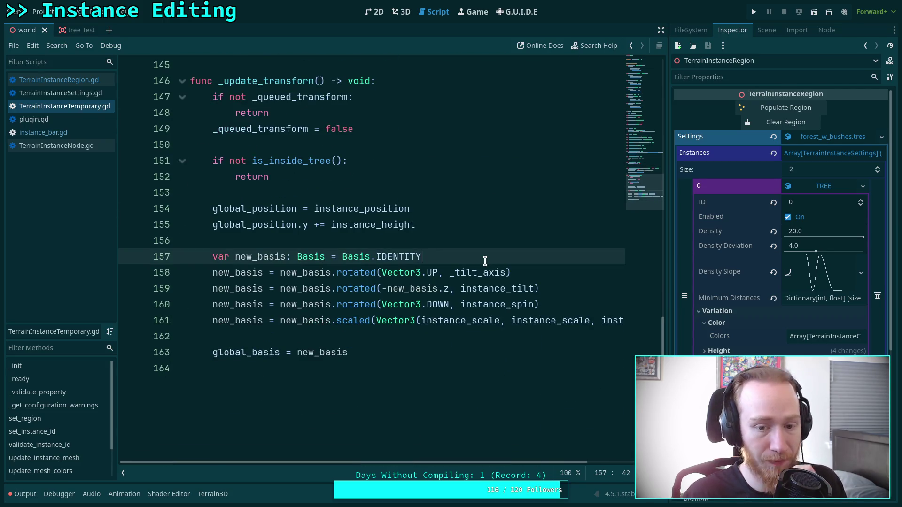
Insert an `if _swap_rot_order:` block setting `_swap_rot_order = false`, then an `else:` before the rotation lines
{"action": "key", "text": "Return"}
{"action": "type", "text": "if _"}
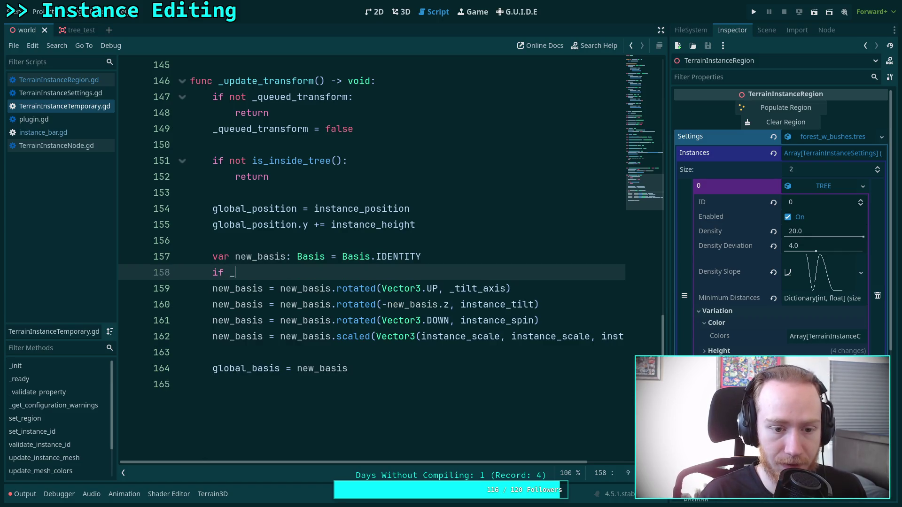
{"action": "type", "text": "s"}
{"action": "key", "text": "Return"}
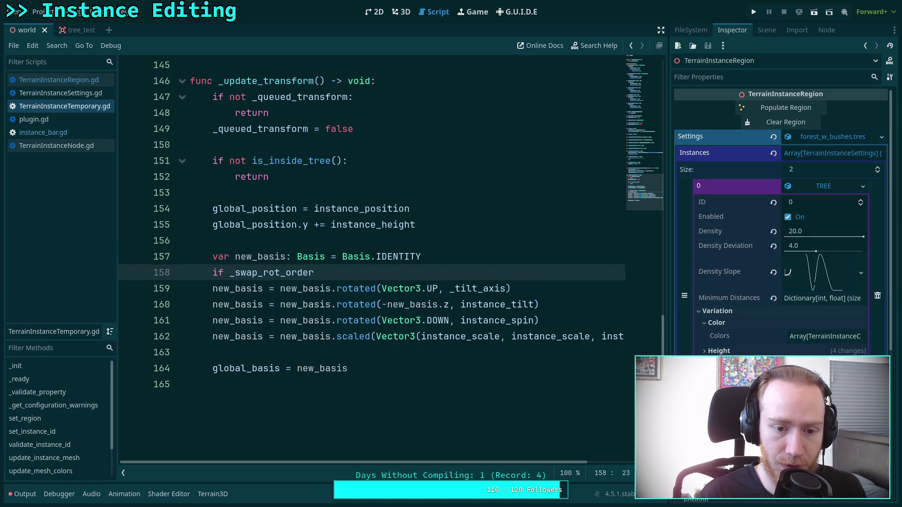
{"action": "type", "text": ":"}
{"action": "key", "text": "Return"}
{"action": "type", "text": "_s"}
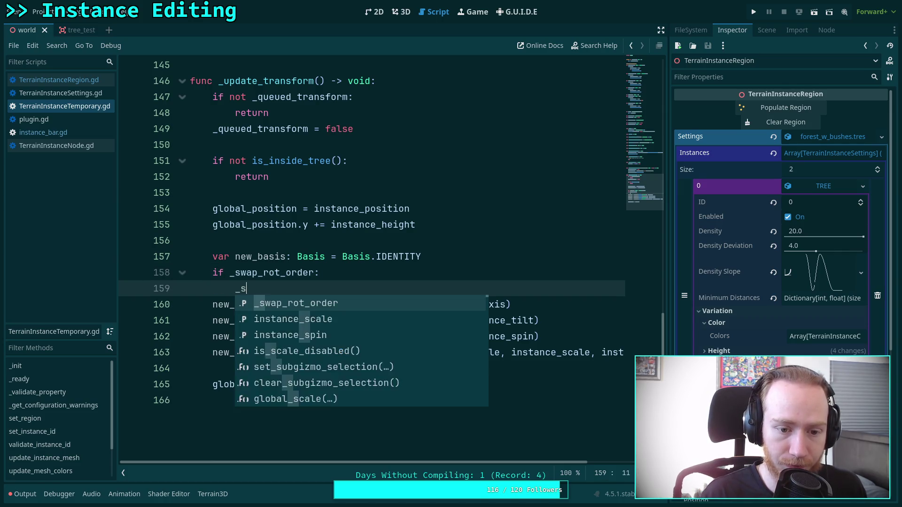
{"action": "key", "text": "Return"}
{"action": "type", "text": "false"}
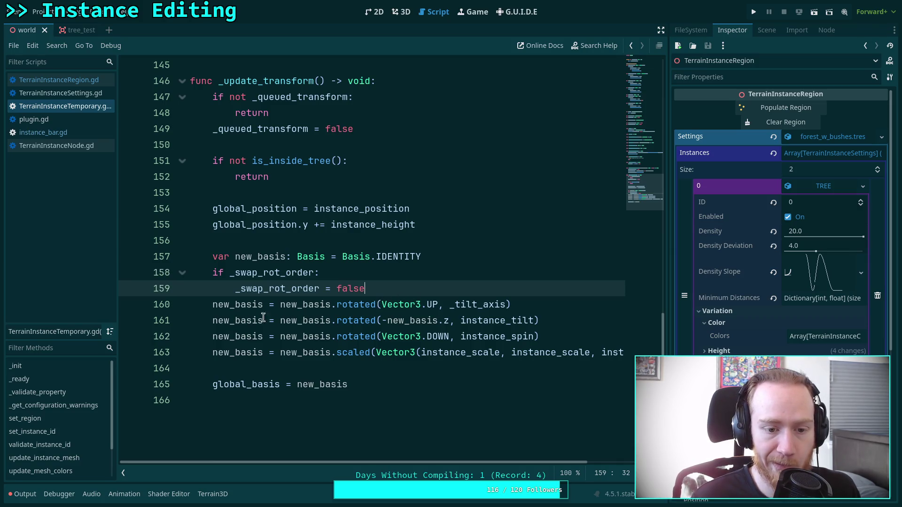
{"action": "left_click", "coordinate": [212, 305]}
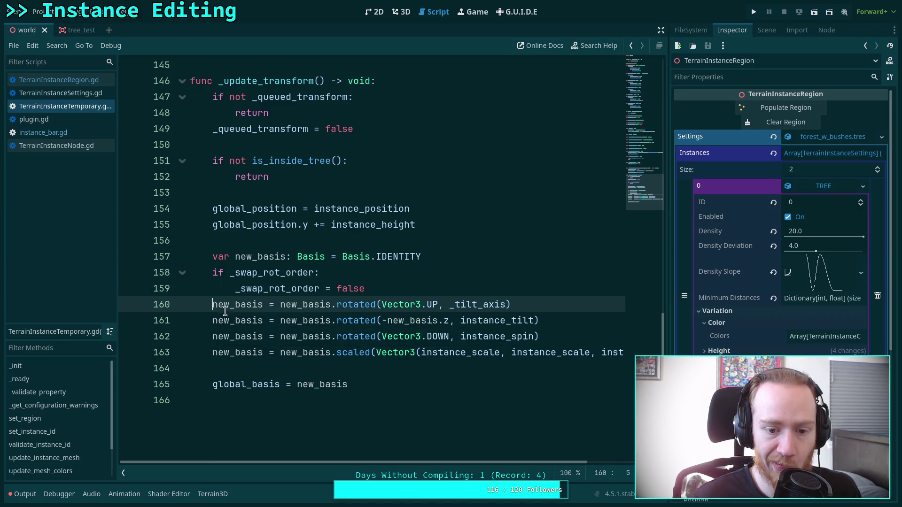
{"action": "mouse_move", "coordinate": [224, 303]}
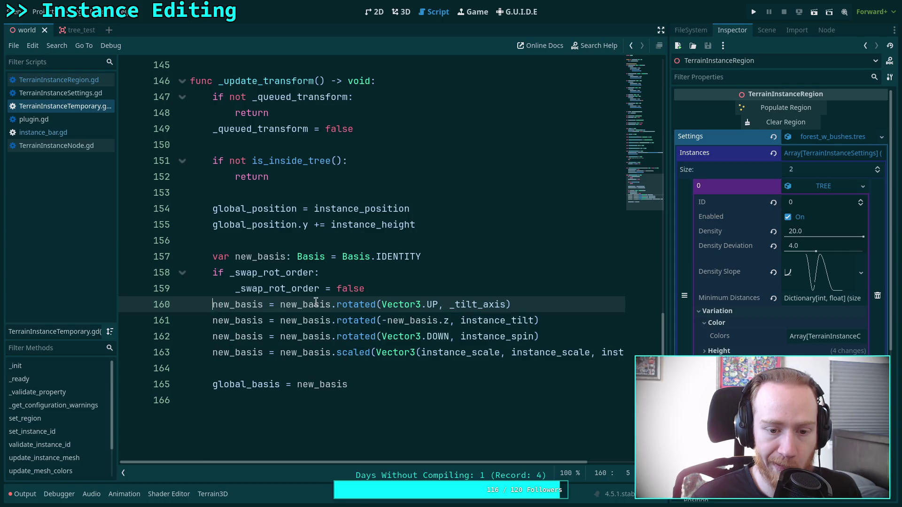
{"action": "key", "text": "Up"}
{"action": "key", "text": "End"}
{"action": "key", "text": "Return"}
{"action": "key", "text": "BackSpace"}
{"action": "type", "text": "lse"}
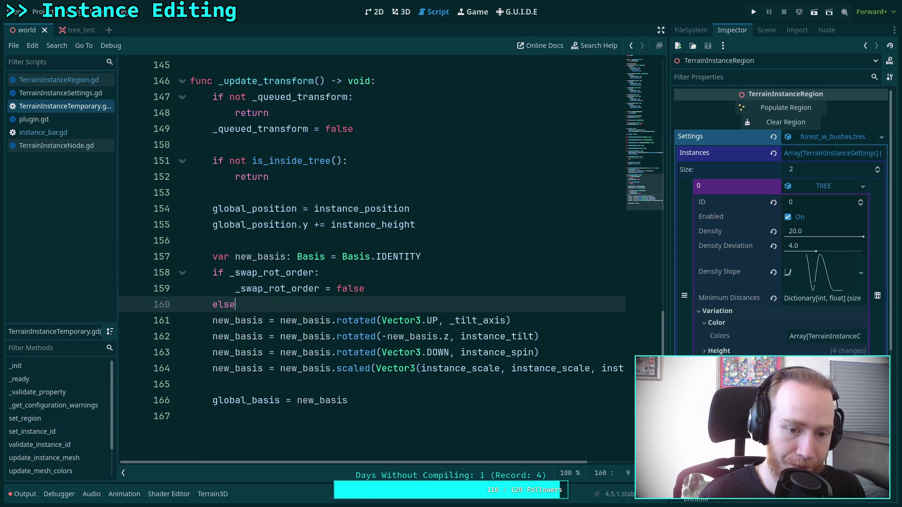
Indent the three rotated() lines into the else branch
{"action": "left_click_drag", "start_coordinate": [297, 321], "coordinate": [303, 352]}
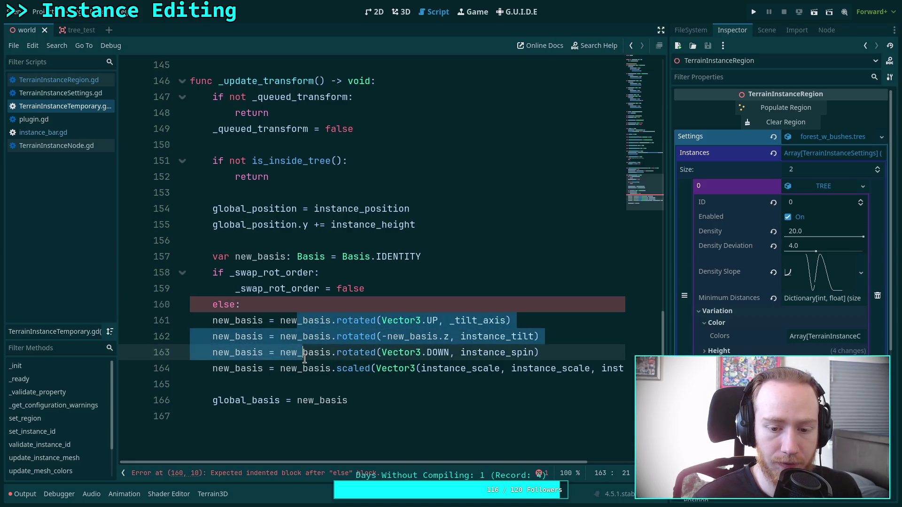
{"action": "key", "text": "Tab"}
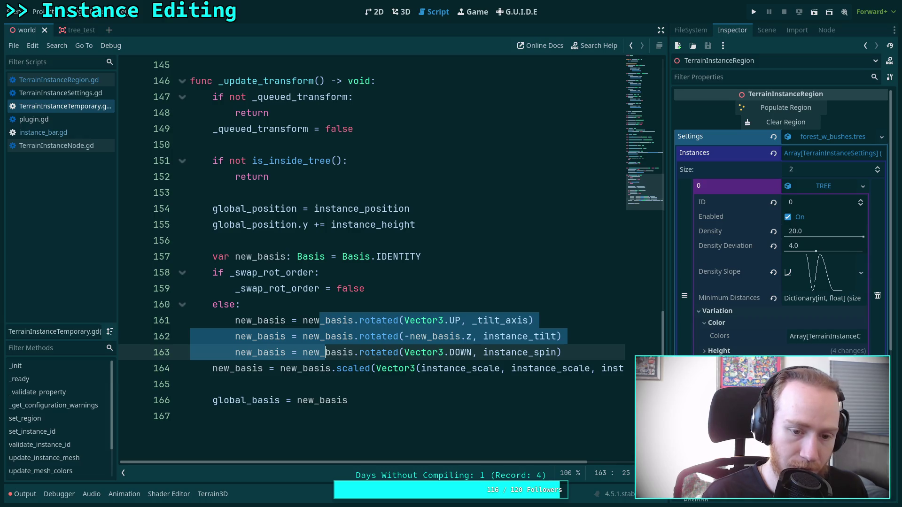
{"action": "key", "text": "ctrl+c"}
{"action": "key", "text": "Up"}
{"action": "key", "text": "Up"}
{"action": "key", "text": "Up"}
{"action": "key", "text": "Up"}
{"action": "key", "text": "End"}
{"action": "key", "text": "Return"}
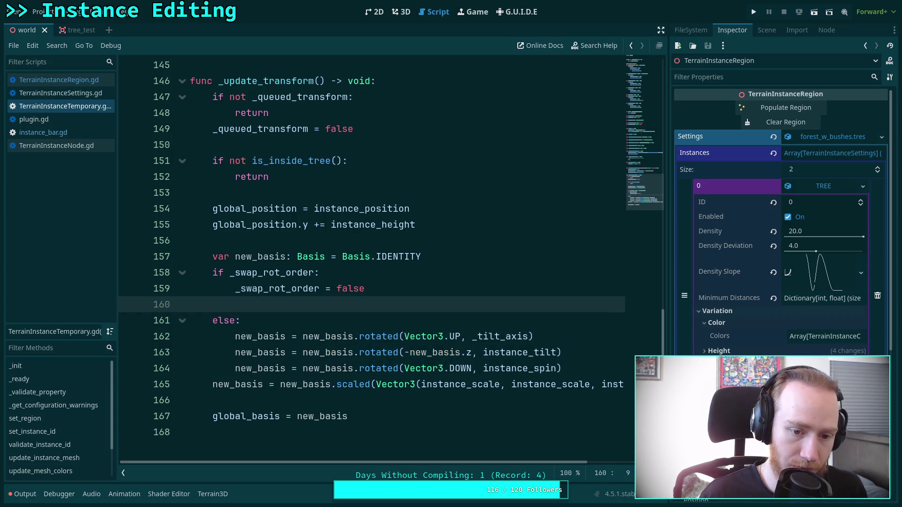
{"action": "key", "text": "ctrl+v"}
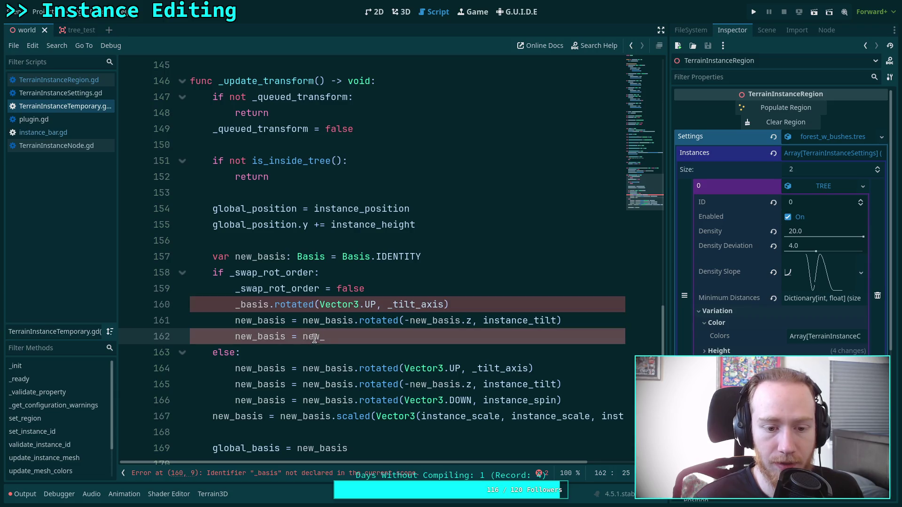
{"action": "key", "text": "ctrl+z"}
Copy the rotation lines into the if branch and move the Vector3.DOWN spin line to its top
{"action": "left_click", "coordinate": [283, 339]}
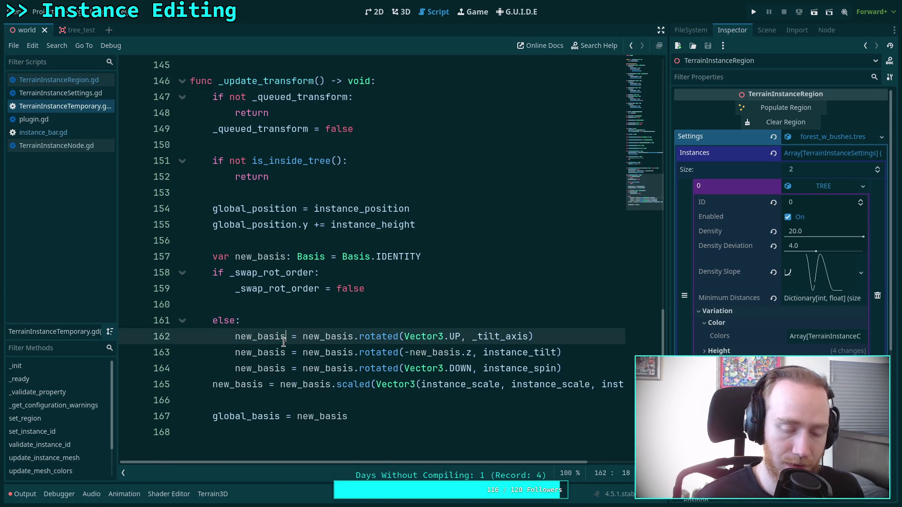
{"action": "key", "text": "Left"}
{"action": "key", "text": "Left"}
{"action": "key", "text": "shift+Down"}
{"action": "key", "text": "shift+Down"}
{"action": "key", "text": "shift+Down"}
{"action": "key", "text": "shift+Left"}
{"action": "key", "text": "shift+Left"}
{"action": "key", "text": "shift+Left"}
{"action": "key", "text": "shift+Left"}
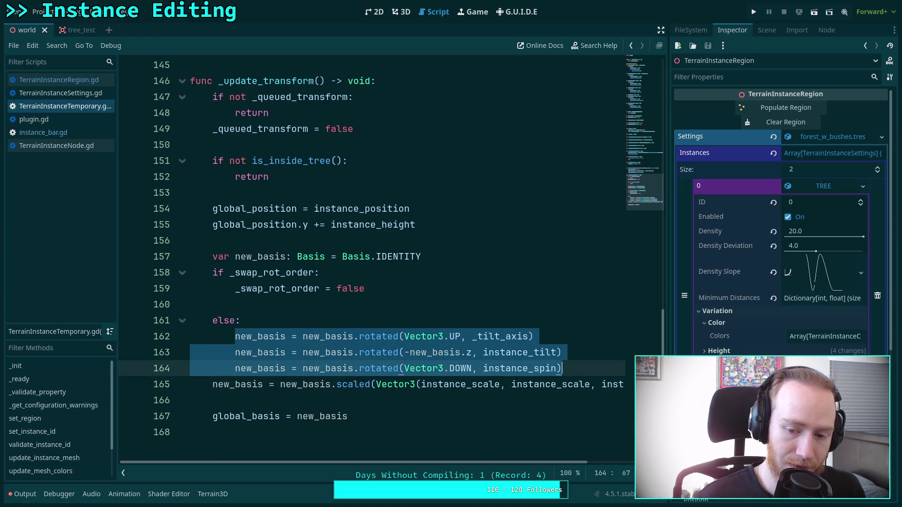
{"action": "key", "text": "ctrl+c"}
{"action": "key", "text": "Up"}
{"action": "key", "text": "Up"}
{"action": "key", "text": "Up"}
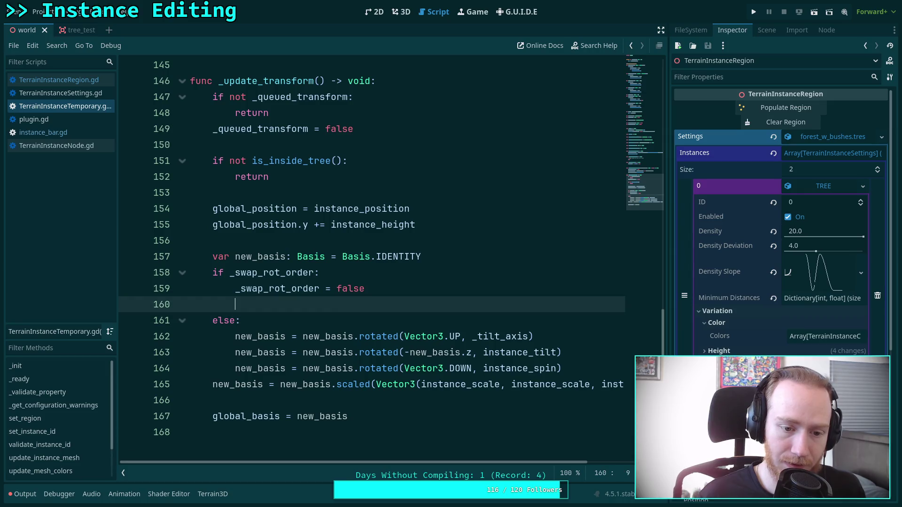
{"action": "key", "text": "ctrl+v"}
{"action": "key", "text": "alt+Up"}
{"action": "key", "text": "alt+Up"}
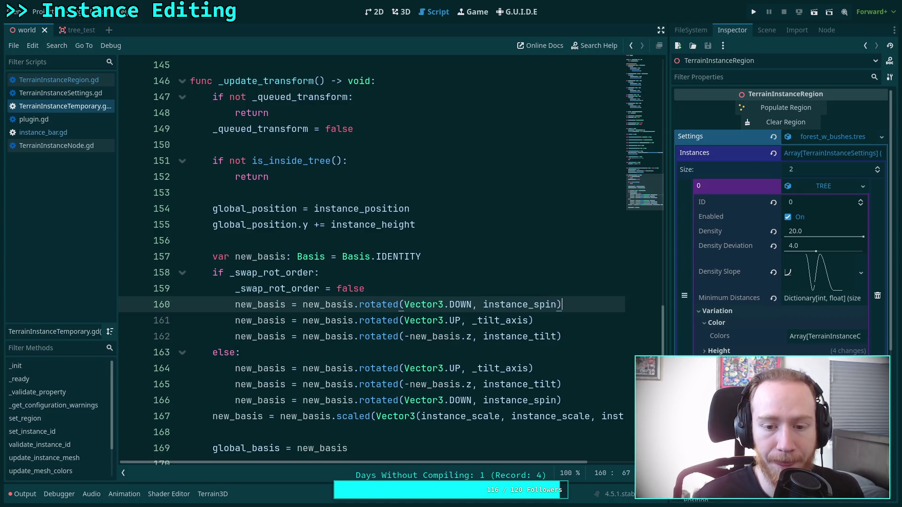
{"action": "left_click", "coordinate": [577, 329]}
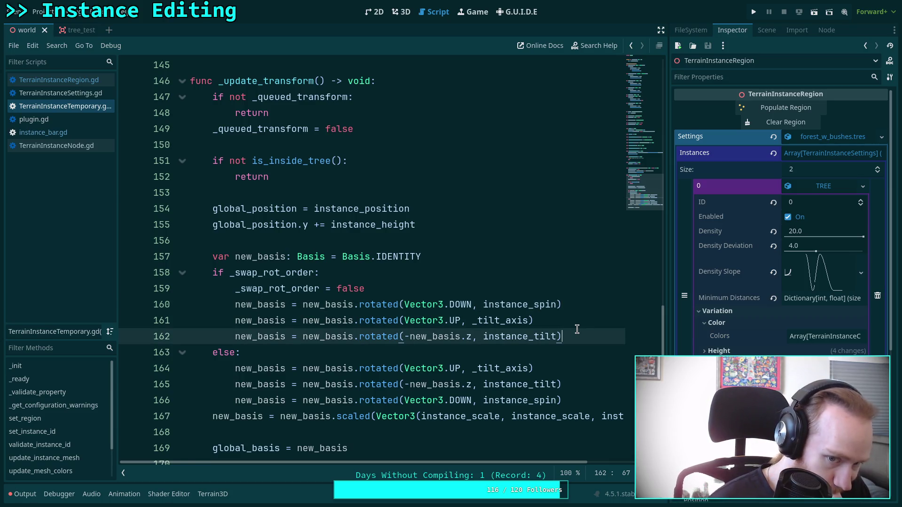
{"action": "scroll", "coordinate": [577, 329], "scroll_direction": "down", "scroll_amount": 1}
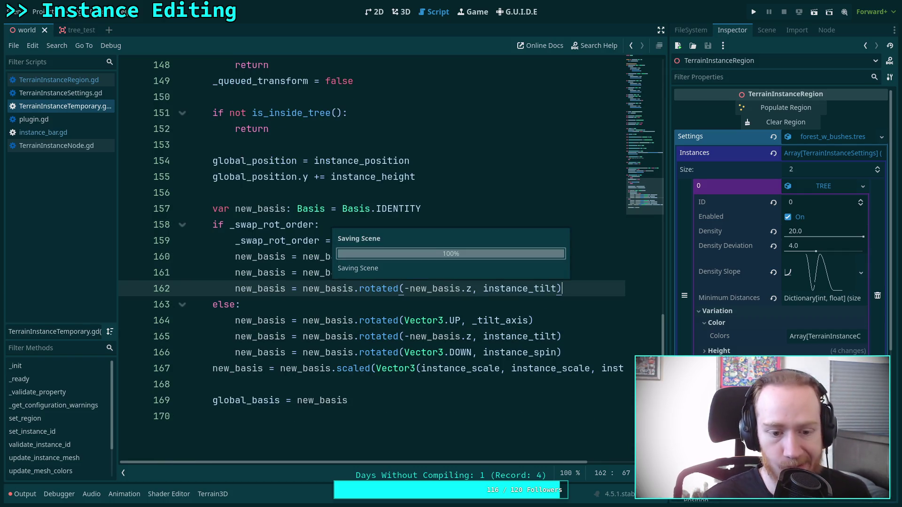
{"action": "scroll", "coordinate": [392, 285], "scroll_direction": "up", "scroll_amount": 10}
{"action": "scroll", "coordinate": [392, 285], "scroll_direction": "up", "scroll_amount": 13}
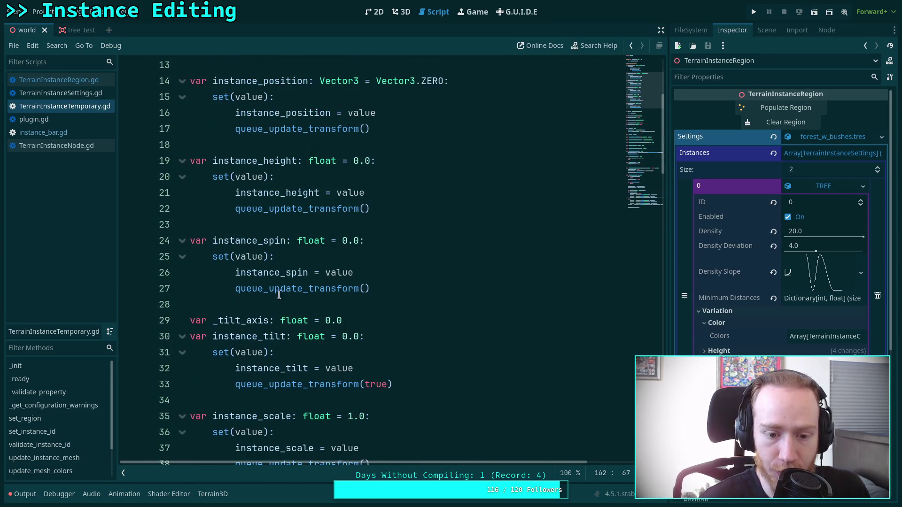
{"action": "left_click", "coordinate": [401, 12]}
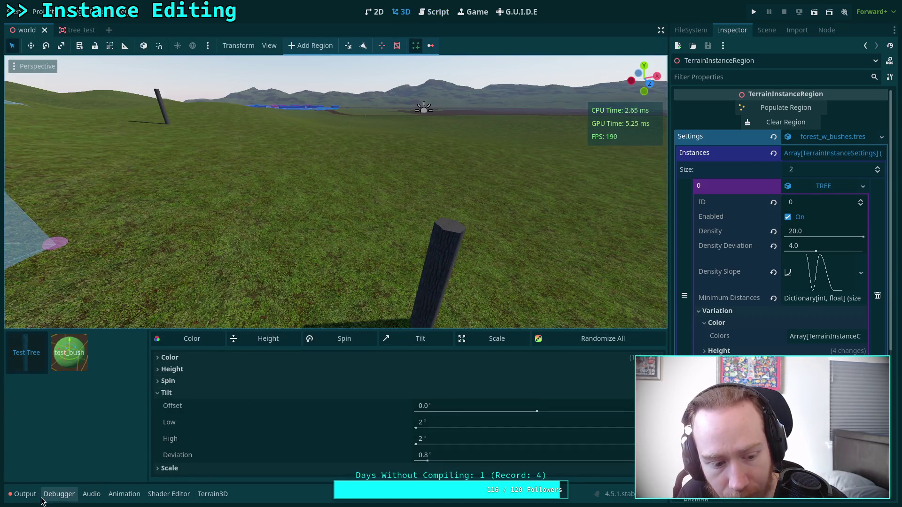
Check the Output log and re-randomize the tree trunk tilts twice in the 3D scene
{"action": "left_click", "coordinate": [23, 495]}
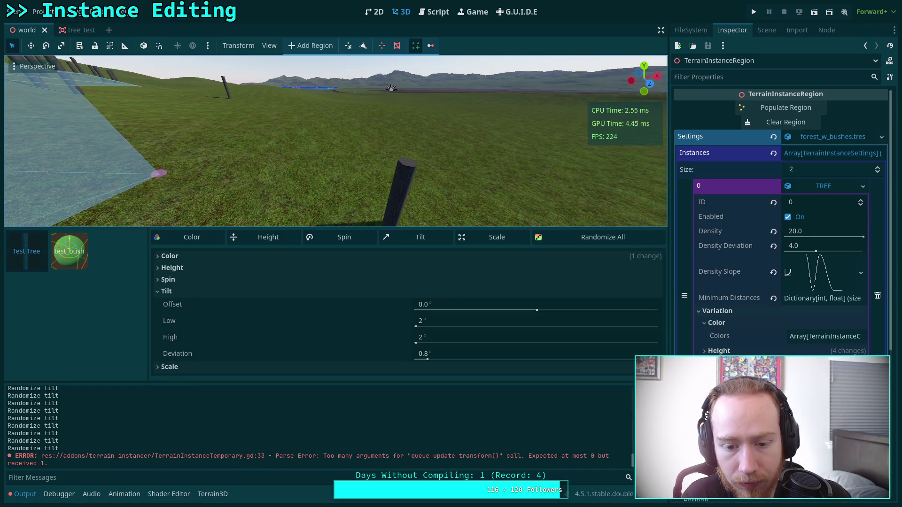
{"action": "left_click", "coordinate": [414, 236]}
{"action": "left_click", "coordinate": [405, 406]}
{"action": "left_click", "coordinate": [434, 12]}
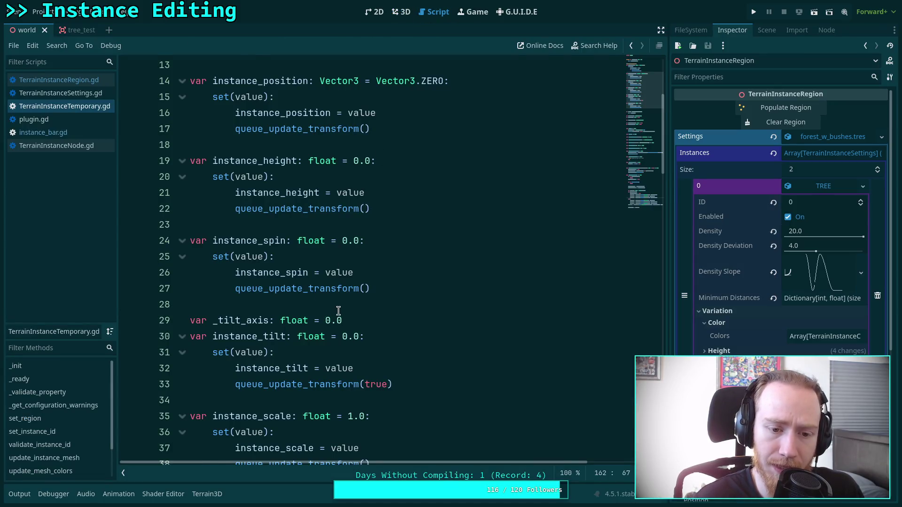
Save the script, re-randomize the trunk tilts five more times, and review _update_transform
{"action": "scroll", "coordinate": [338, 310], "scroll_direction": "down", "scroll_amount": 2}
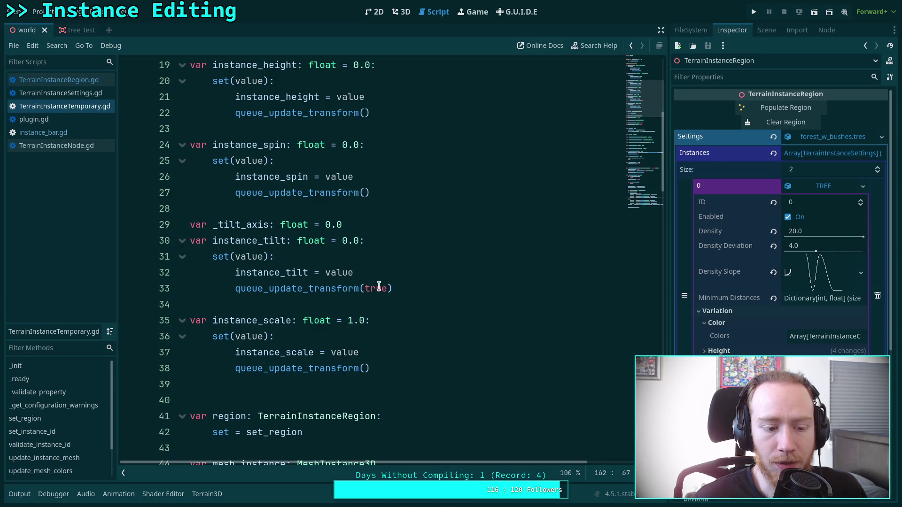
{"action": "left_click", "coordinate": [343, 240]}
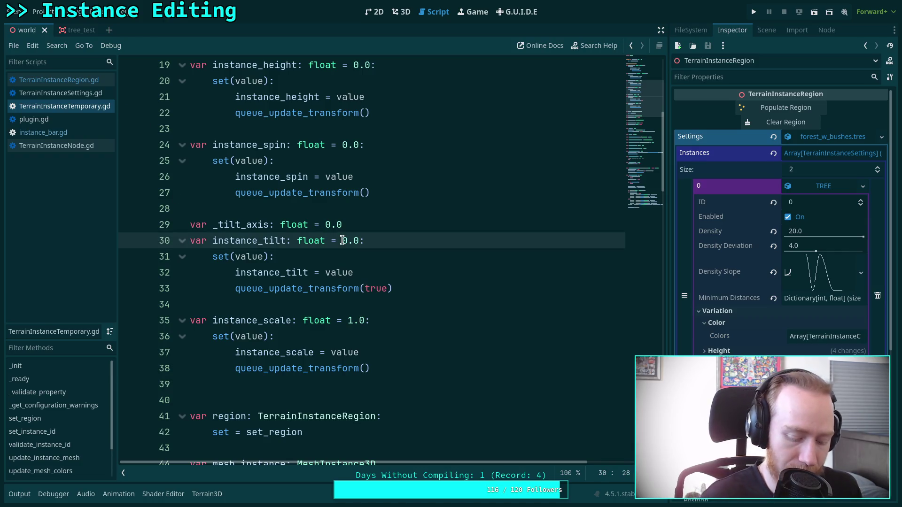
{"action": "key", "text": "ctrl+s"}
{"action": "key", "text": "ctrl+F2"}
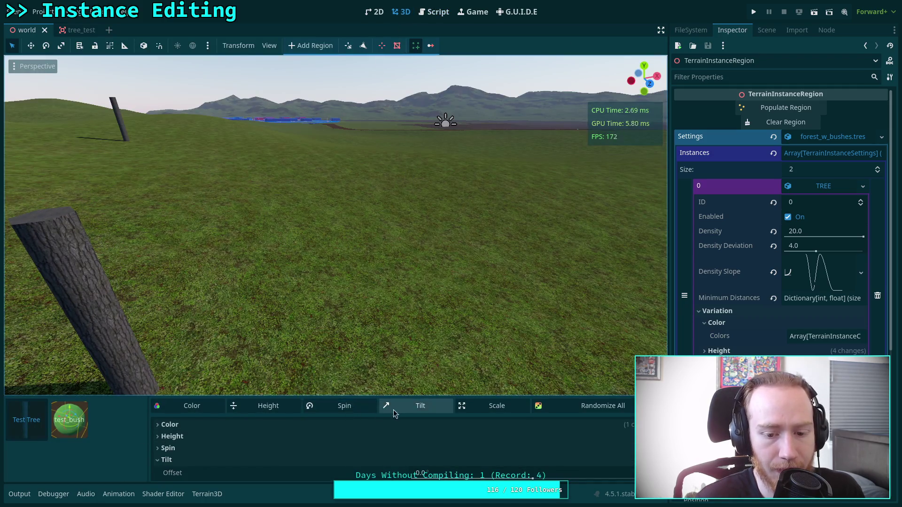
{"action": "left_click", "coordinate": [400, 411]}
{"action": "left_click", "coordinate": [400, 410]}
{"action": "left_click", "coordinate": [400, 411]}
{"action": "left_click", "coordinate": [399, 410]}
{"action": "left_click", "coordinate": [400, 410]}
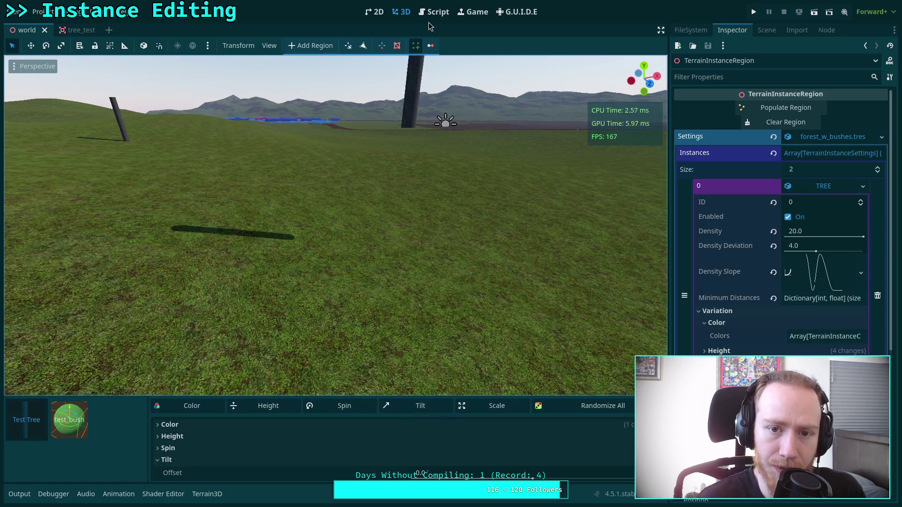
{"action": "left_click", "coordinate": [432, 12]}
{"action": "scroll", "coordinate": [319, 242], "scroll_direction": "down", "scroll_amount": 20}
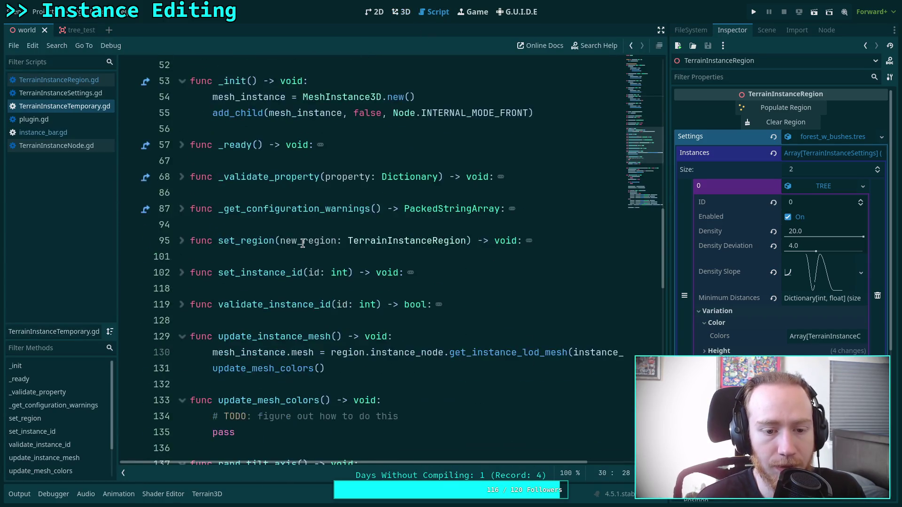
{"action": "scroll", "coordinate": [316, 256], "scroll_direction": "down", "scroll_amount": 15}
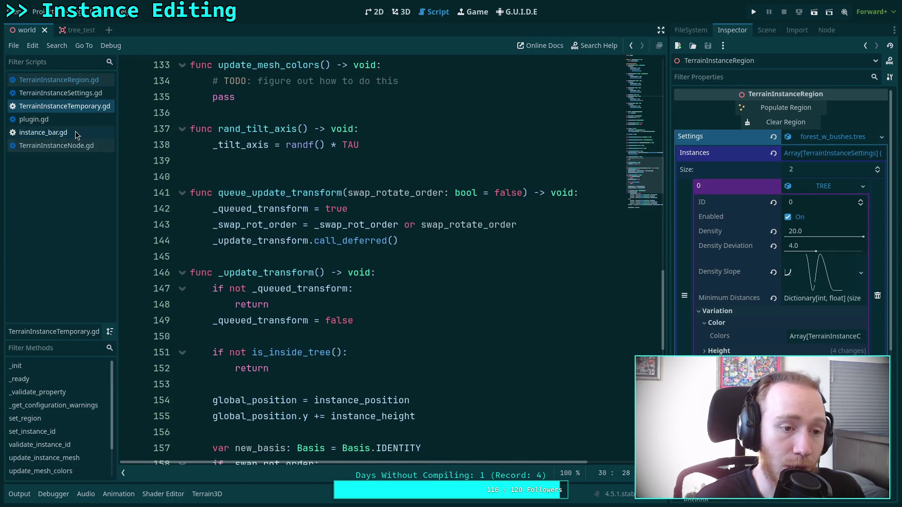
{"action": "scroll", "coordinate": [316, 256], "scroll_direction": "up", "scroll_amount": 5}
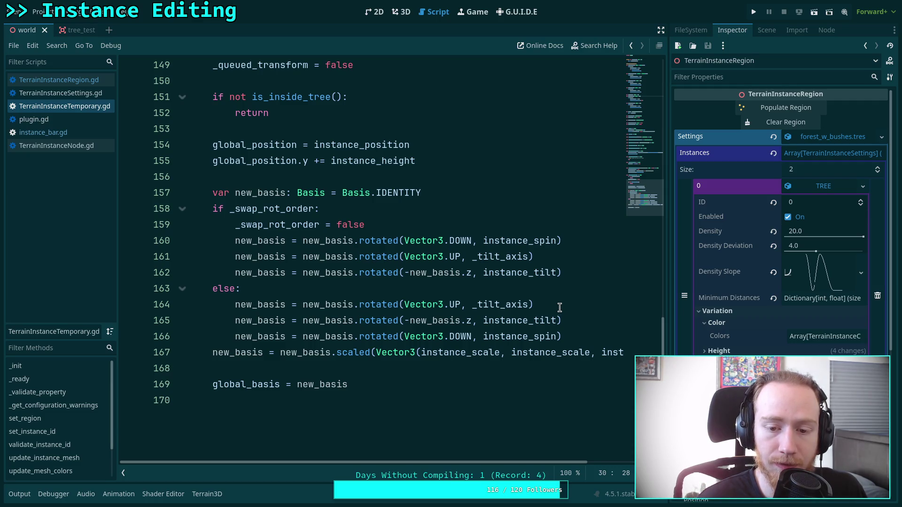
Copy the tilt_basis lines 696–699 from TerrainInstanceRegion.gd, then reopen TerrainInstanceTemporary.gd
{"action": "left_click", "coordinate": [582, 245]}
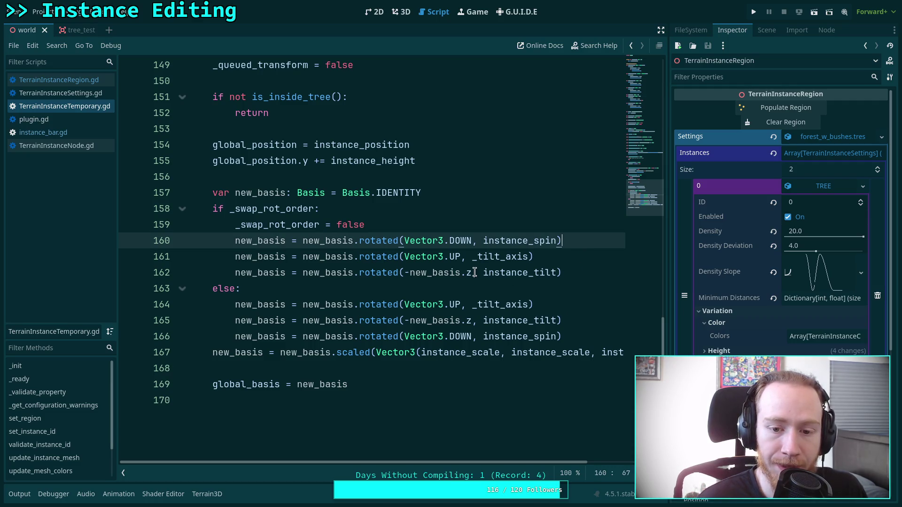
{"action": "left_click", "coordinate": [79, 82]}
{"action": "scroll", "coordinate": [375, 254], "scroll_direction": "down", "scroll_amount": 1}
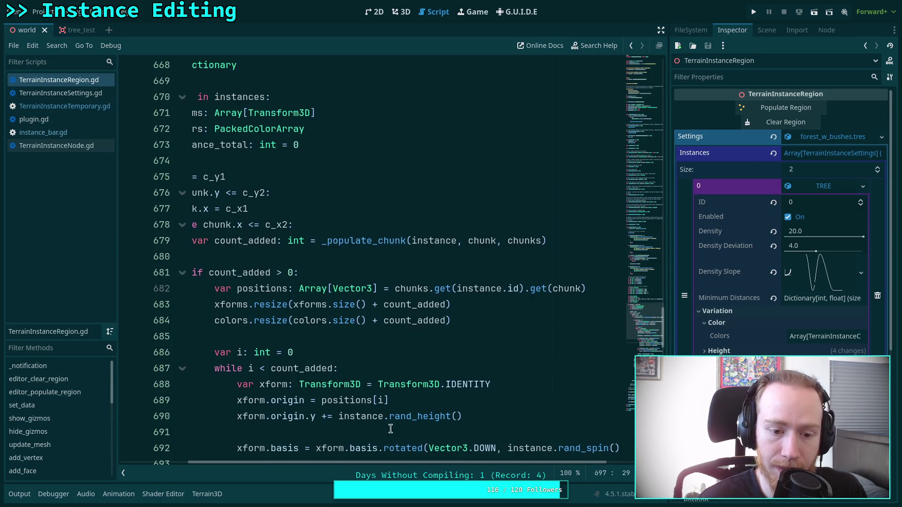
{"action": "scroll", "coordinate": [396, 463], "scroll_direction": "left", "scroll_amount": 1}
{"action": "scroll", "coordinate": [357, 353], "scroll_direction": "down", "scroll_amount": 3}
{"action": "scroll", "coordinate": [357, 353], "scroll_direction": "down", "scroll_amount": 3}
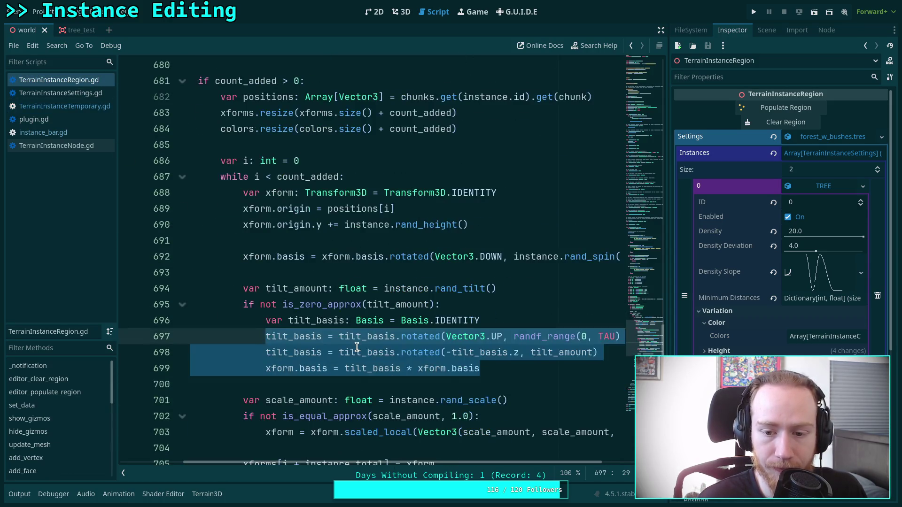
{"action": "left_click_drag", "start_coordinate": [266, 320], "coordinate": [503, 369]}
{"action": "right_click", "coordinate": [360, 334]}
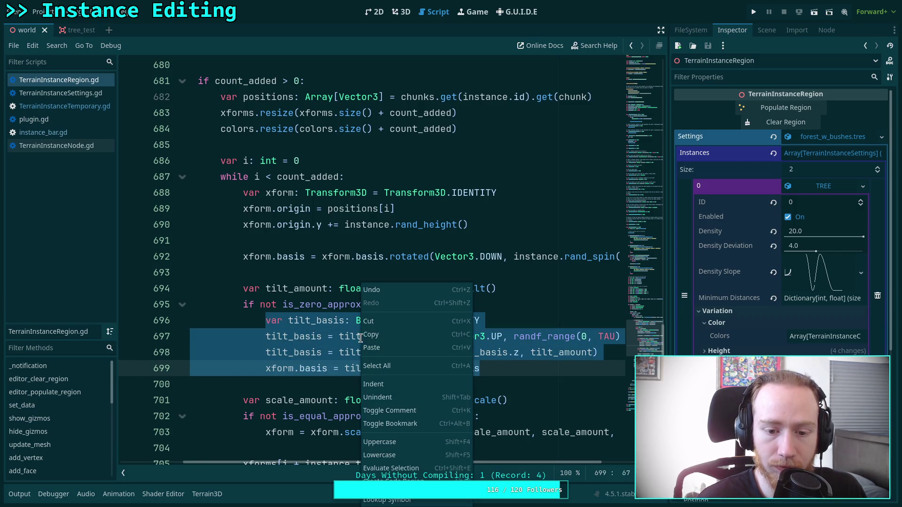
{"action": "left_click", "coordinate": [382, 339]}
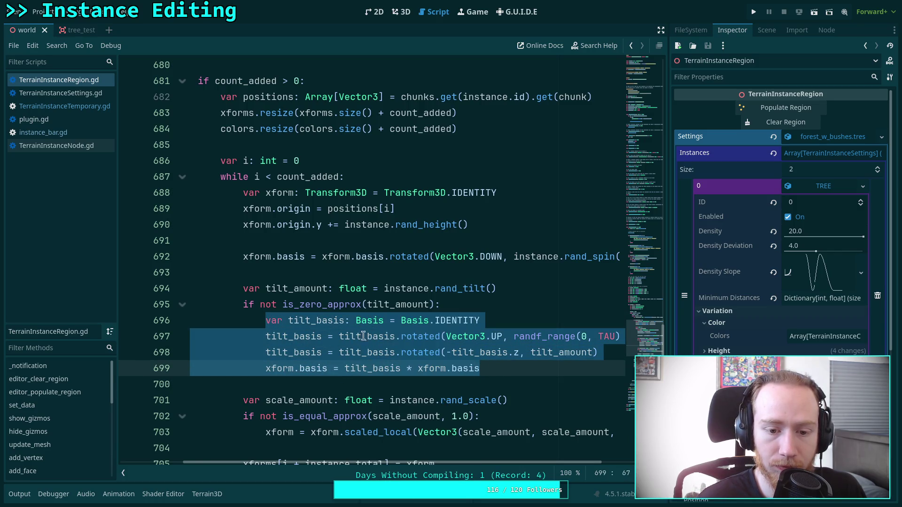
{"action": "left_click", "coordinate": [64, 134]}
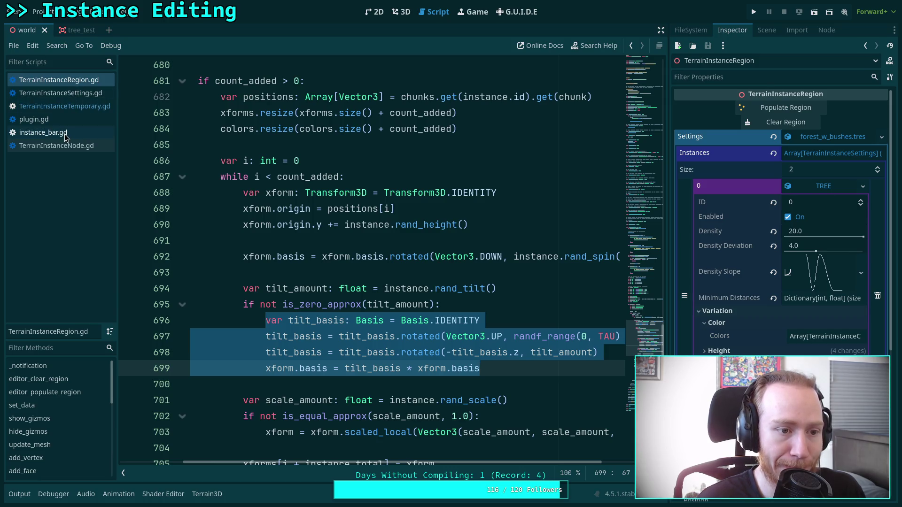
{"action": "left_click", "coordinate": [89, 106]}
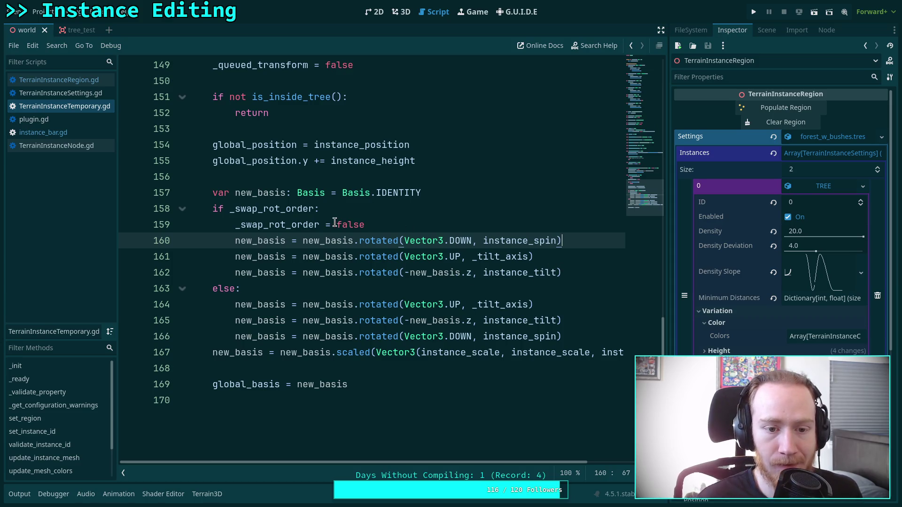
Rename the if condition to _keep and paste the tilt_basis block into that branch, unindented one level
{"action": "double_click", "coordinate": [252, 208]}
{"action": "type", "text": "_keep_spin:"}
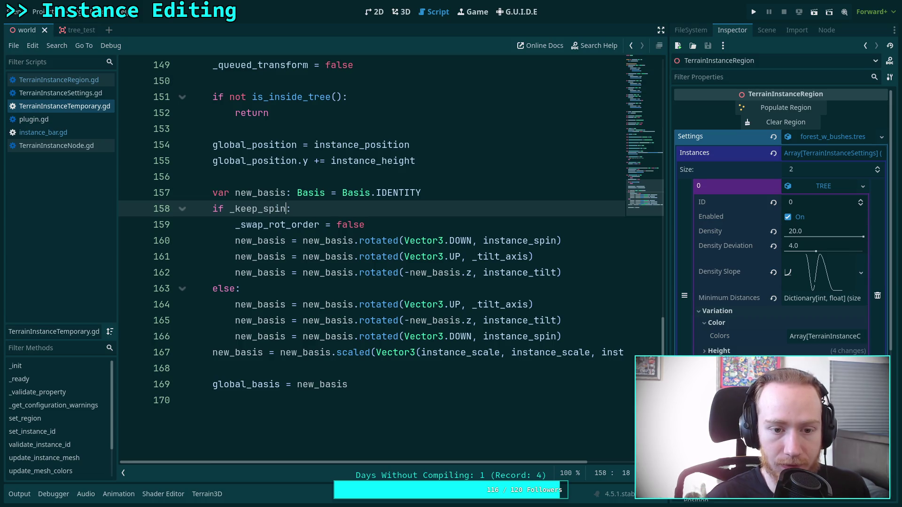
{"action": "left_click_drag", "start_coordinate": [562, 273], "coordinate": [246, 241]}
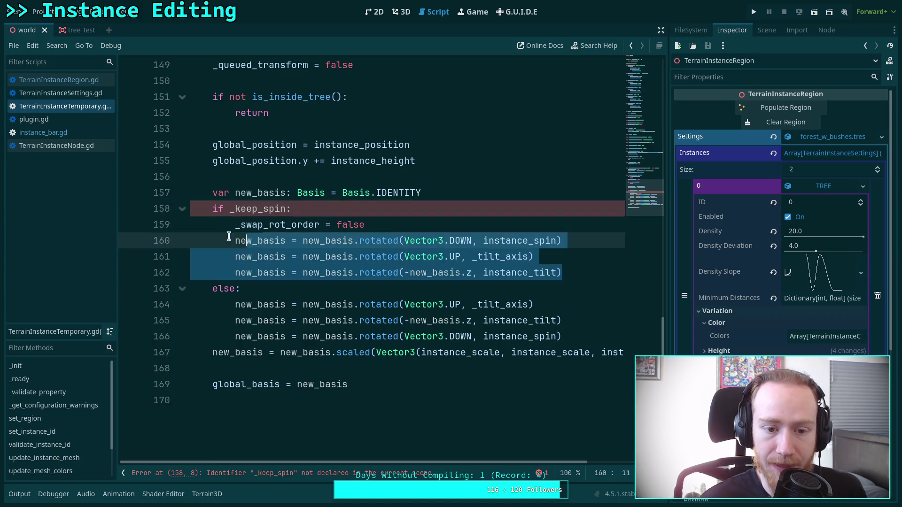
{"action": "key", "text": "Up"}
{"action": "key", "text": "End"}
{"action": "key", "text": "Return"}
{"action": "key", "text": "ctrl+v"}
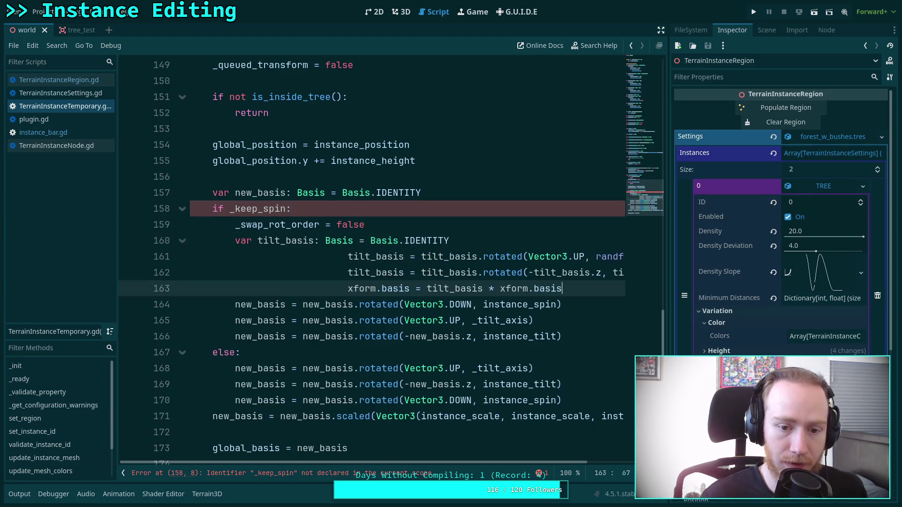
{"action": "left_click_drag", "start_coordinate": [381, 289], "coordinate": [384, 257]}
{"action": "key", "text": "shift+Tab"}
{"action": "key", "text": "shift+Tab"}
{"action": "key", "text": "shift+Tab"}
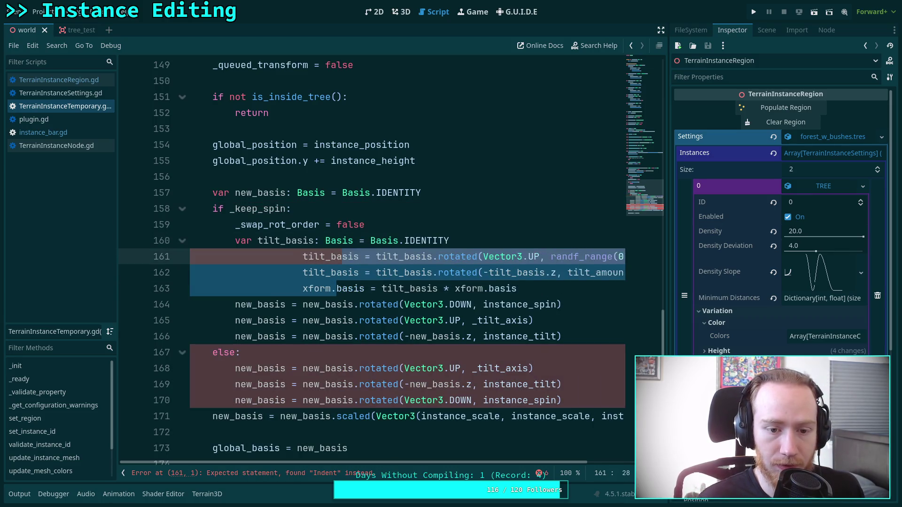
Rename the flag to _keep_spin on line 159 and the declaration, the parameter to keep_spin, and save
{"action": "double_click", "coordinate": [283, 229]}
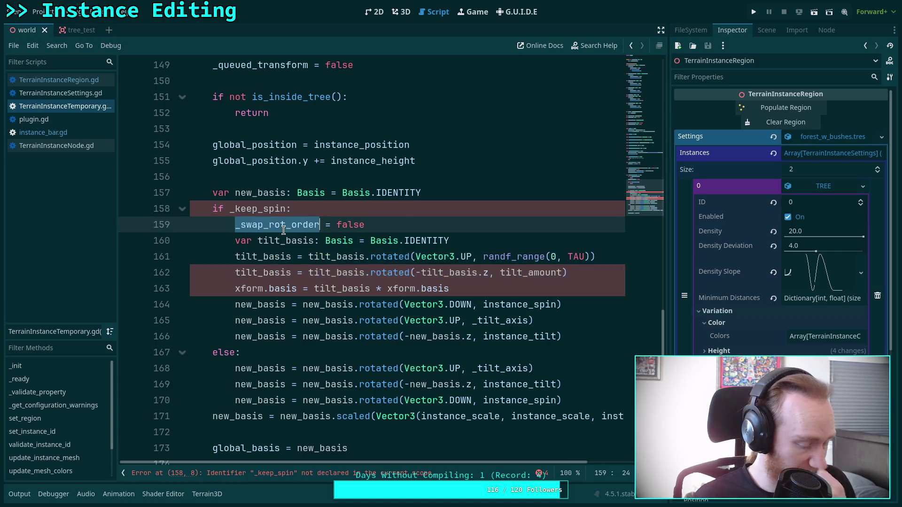
{"action": "type", "text": "_ke"}
{"action": "type", "text": "ep_s"}
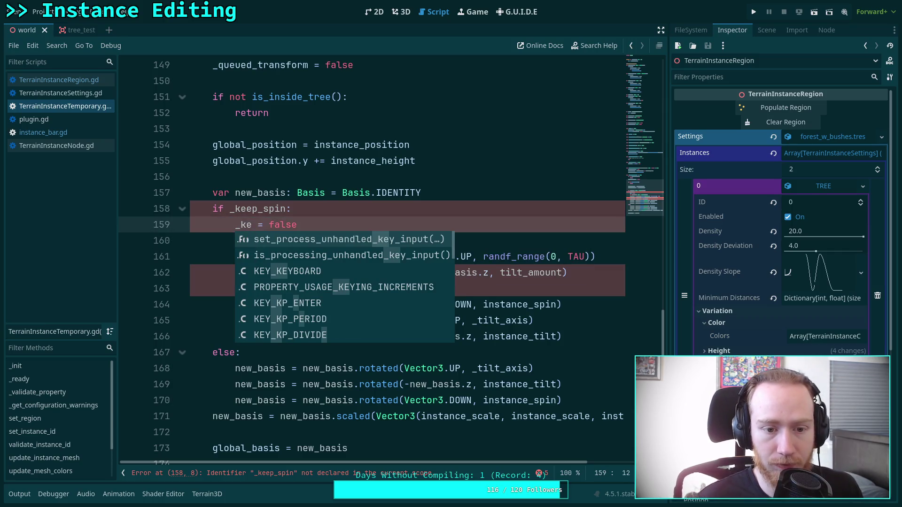
{"action": "type", "text": "pin"}
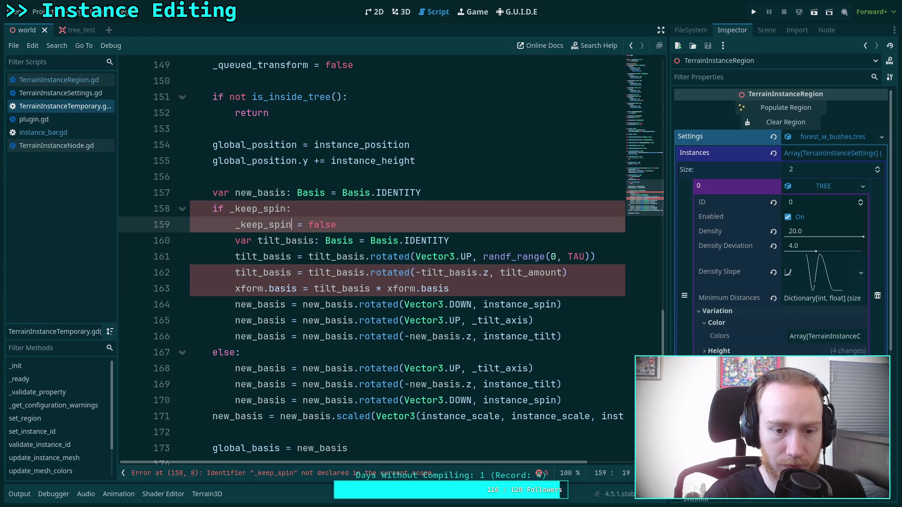
{"action": "scroll", "coordinate": [369, 229], "scroll_direction": "up", "scroll_amount": 8}
{"action": "scroll", "coordinate": [369, 229], "scroll_direction": "up", "scroll_amount": 15}
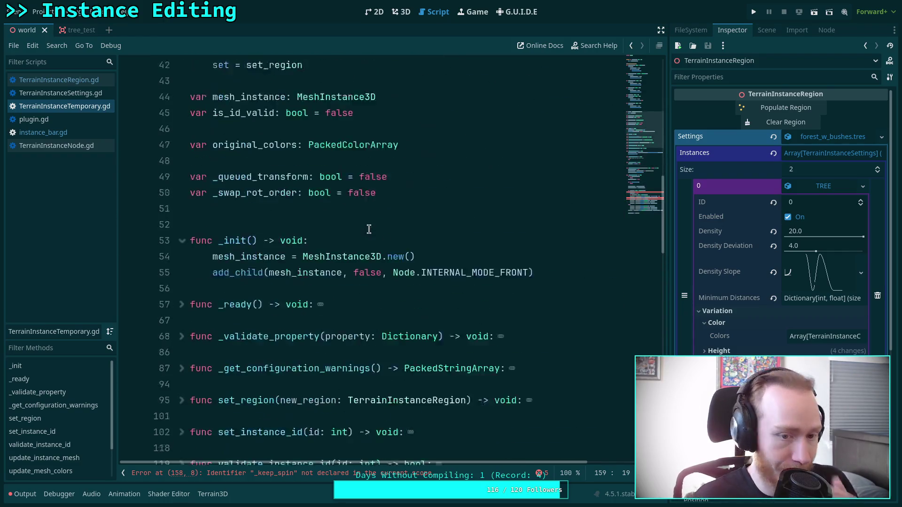
{"action": "scroll", "coordinate": [310, 211], "scroll_direction": "down", "scroll_amount": 9}
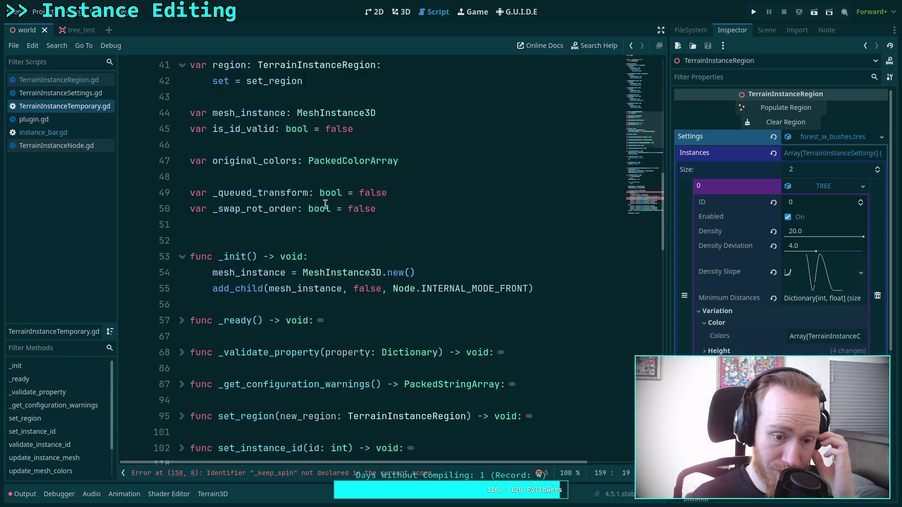
{"action": "scroll", "coordinate": [301, 271], "scroll_direction": "down", "scroll_amount": 4}
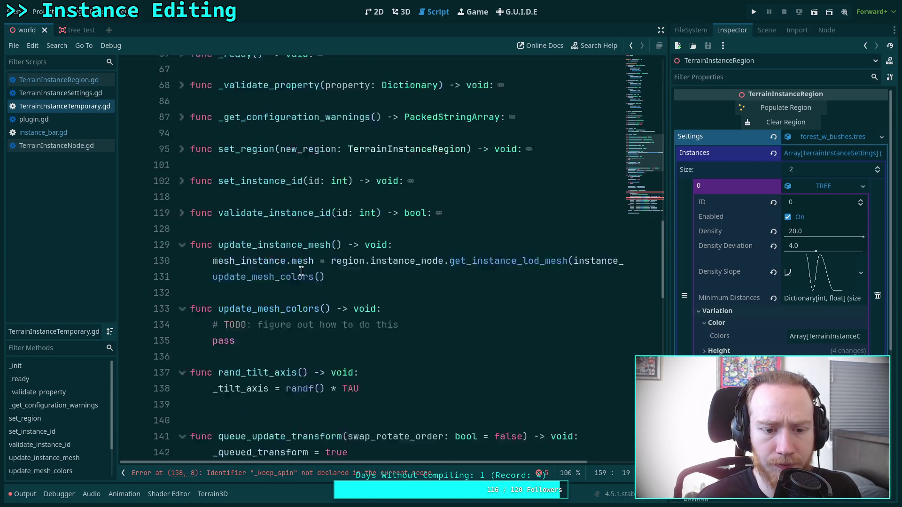
{"action": "left_click", "coordinate": [384, 272]}
{"action": "double_click", "coordinate": [385, 271]}
{"action": "type", "text": "keep_spin"}
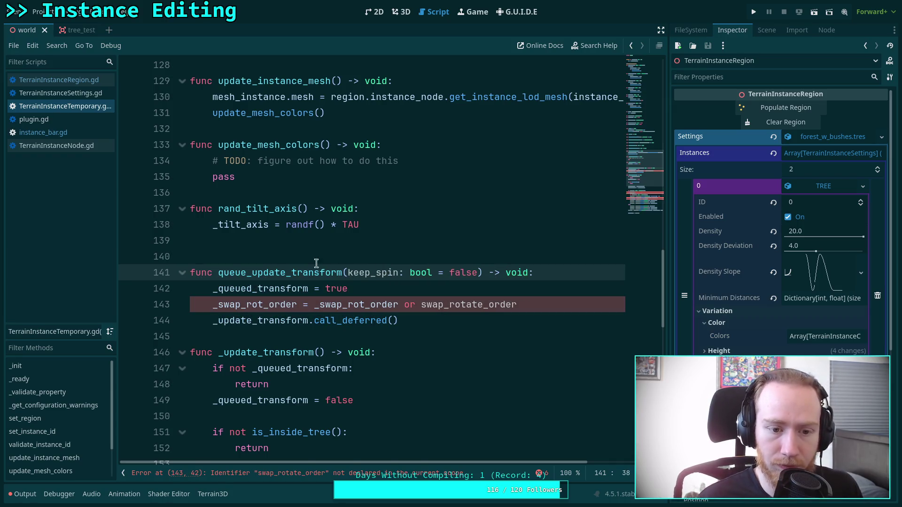
{"action": "scroll", "coordinate": [306, 254], "scroll_direction": "up", "scroll_amount": 20}
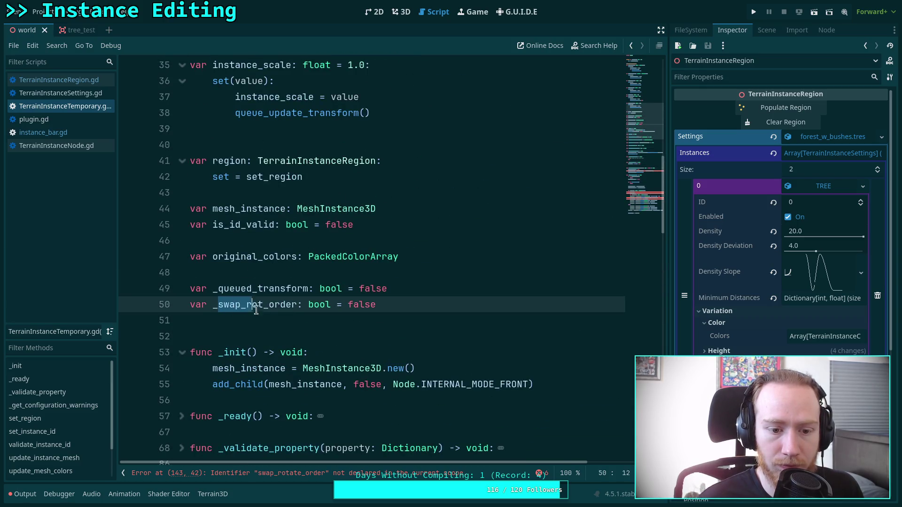
{"action": "left_click_drag", "start_coordinate": [219, 305], "coordinate": [299, 304]}
{"action": "type", "text": "keep"}
{"action": "type", "text": "_spin"}
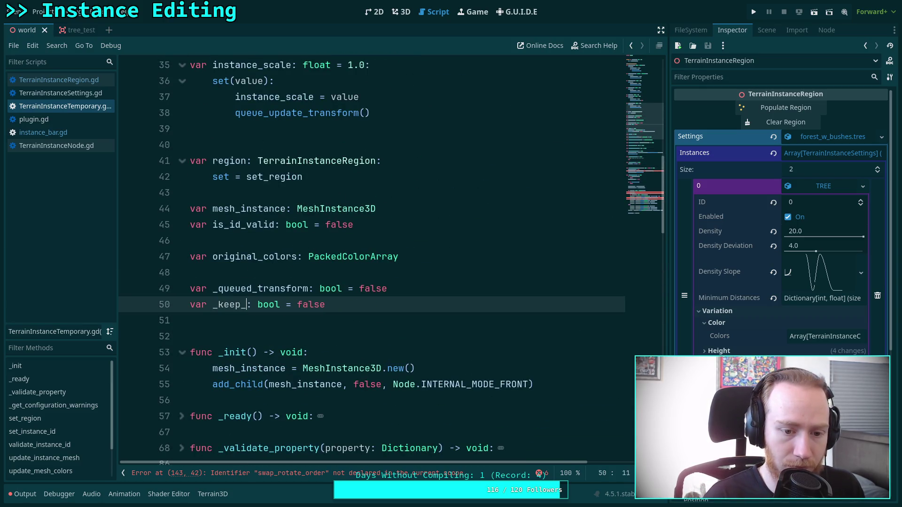
{"action": "key", "text": "ctrl+s"}
Rewrite line 143 as `_keep_spin = _keep_spin or keep_spin`
{"action": "scroll", "coordinate": [217, 258], "scroll_direction": "down", "scroll_amount": 20}
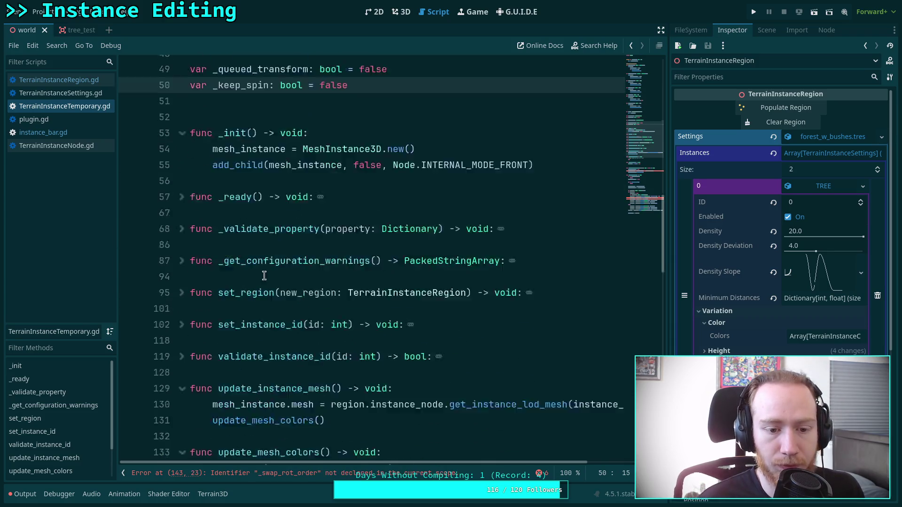
{"action": "left_click_drag", "start_coordinate": [218, 257], "coordinate": [294, 257]}
{"action": "type", "text": "kp"}
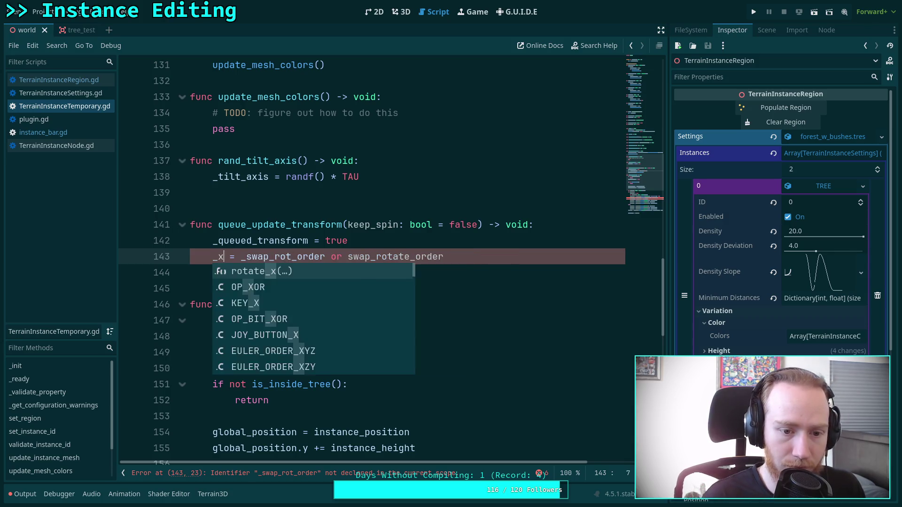
{"action": "key", "text": "BackSpace"}
{"action": "type", "text": "e"}
{"action": "key", "text": "Return"}
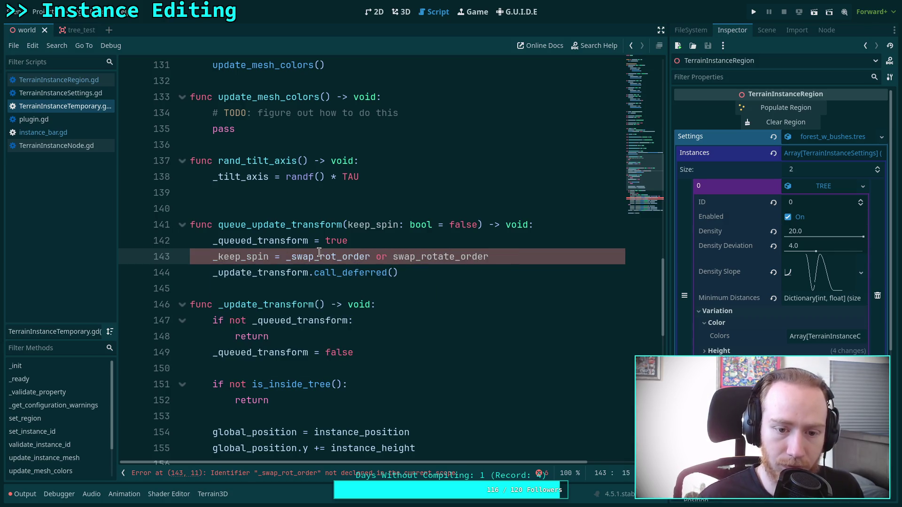
{"action": "left_click_drag", "start_coordinate": [292, 258], "coordinate": [457, 258]}
{"action": "type", "text": "ke"}
{"action": "key", "text": "Return"}
{"action": "type", "text": "keep_spin or ke"}
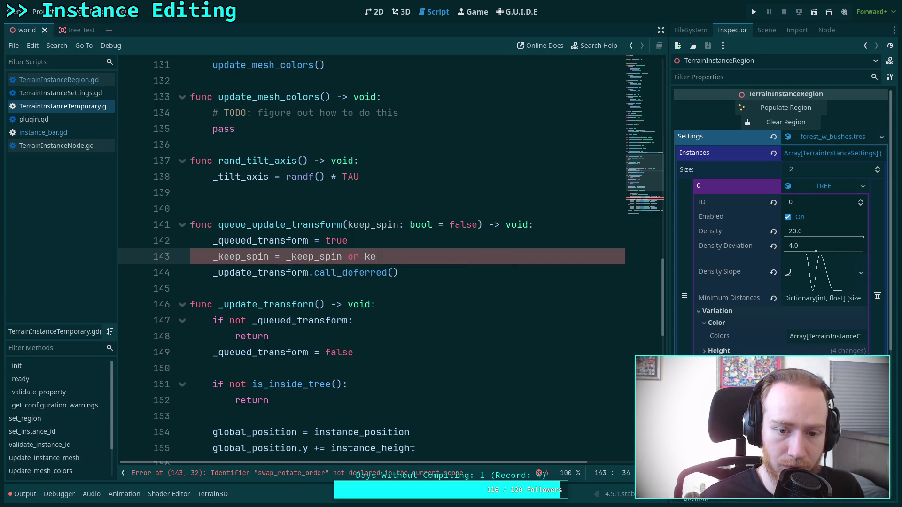
{"action": "key", "text": "Return"}
{"action": "scroll", "coordinate": [382, 316], "scroll_direction": "down", "scroll_amount": 5}
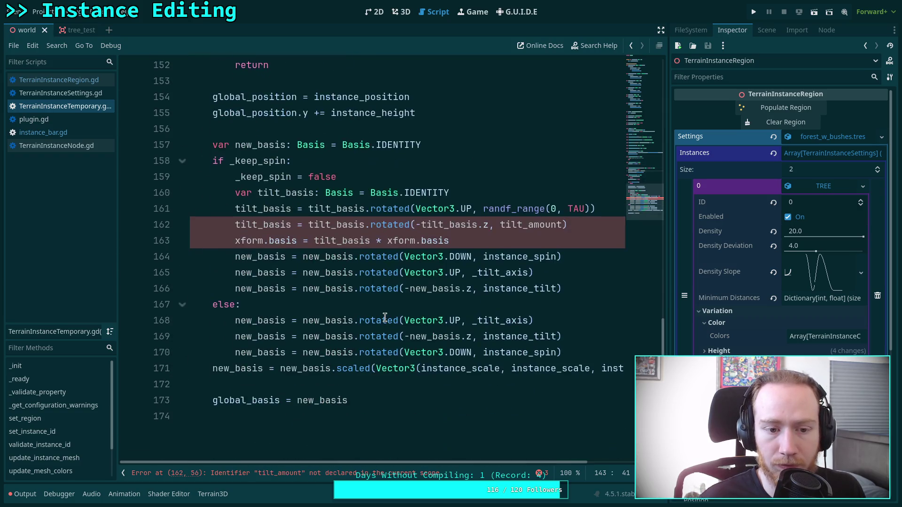
Move the instance_spin rotation line above the tilt basis in the kept-spin branch
{"action": "scroll", "coordinate": [281, 180], "scroll_direction": "up", "scroll_amount": 2}
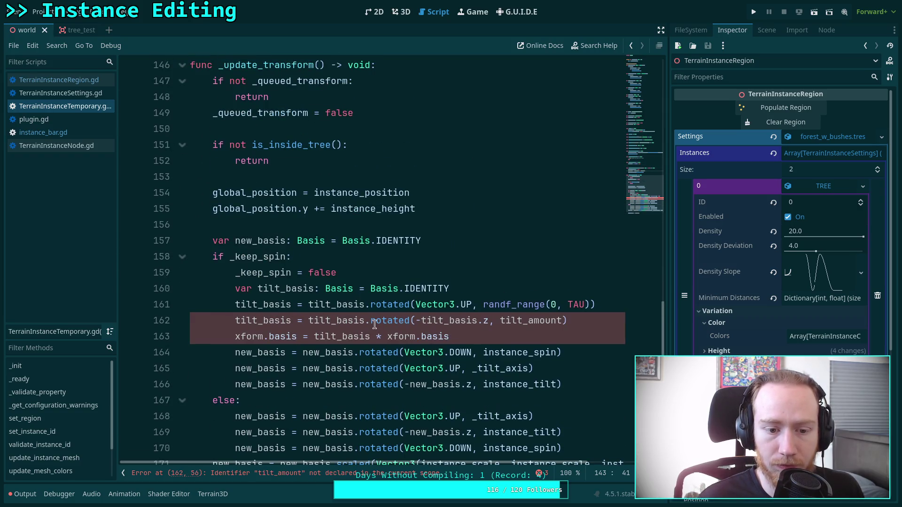
{"action": "left_click", "coordinate": [381, 279]}
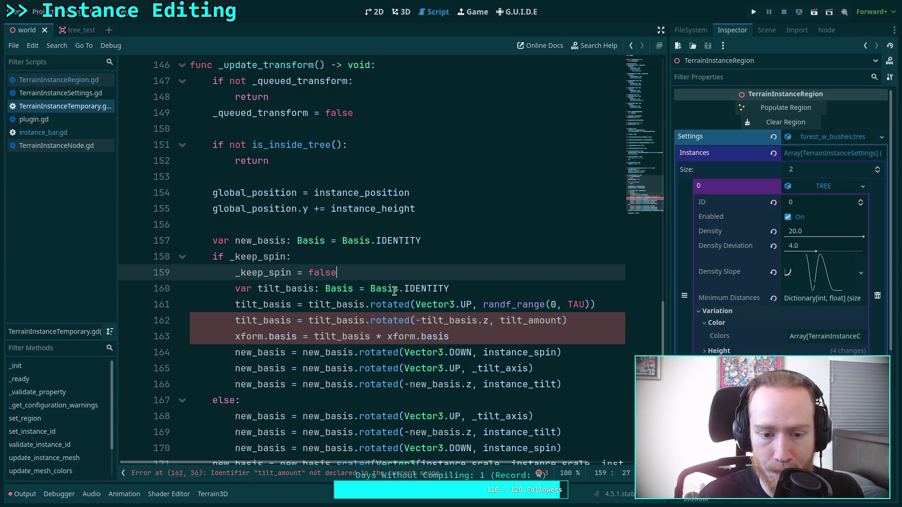
{"action": "left_click", "coordinate": [377, 350]}
{"action": "key", "text": "alt+Up"}
{"action": "key", "text": "alt+Up"}
{"action": "key", "text": "alt+Up"}
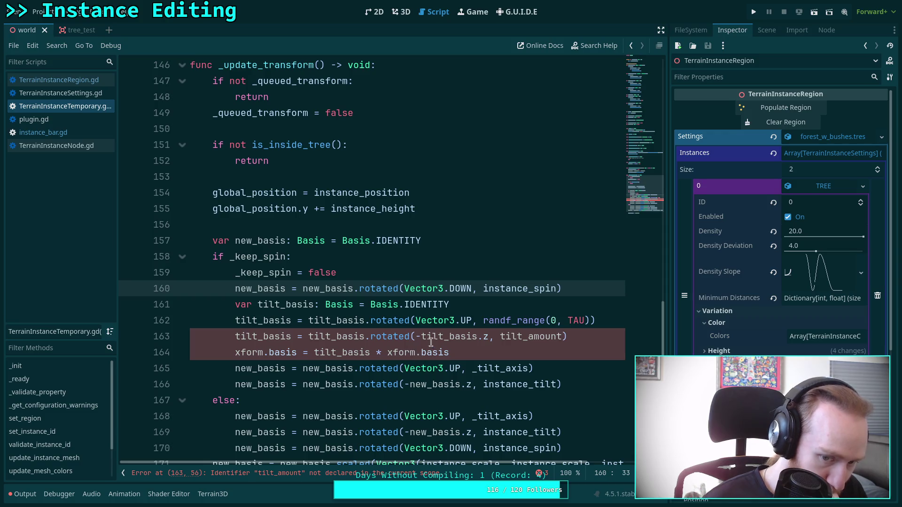
Use instance_tilt as the tilt angle and _tilt_axis in place of the random range
{"action": "left_click_drag", "start_coordinate": [504, 335], "coordinate": [560, 335]}
{"action": "type", "text": "inst"}
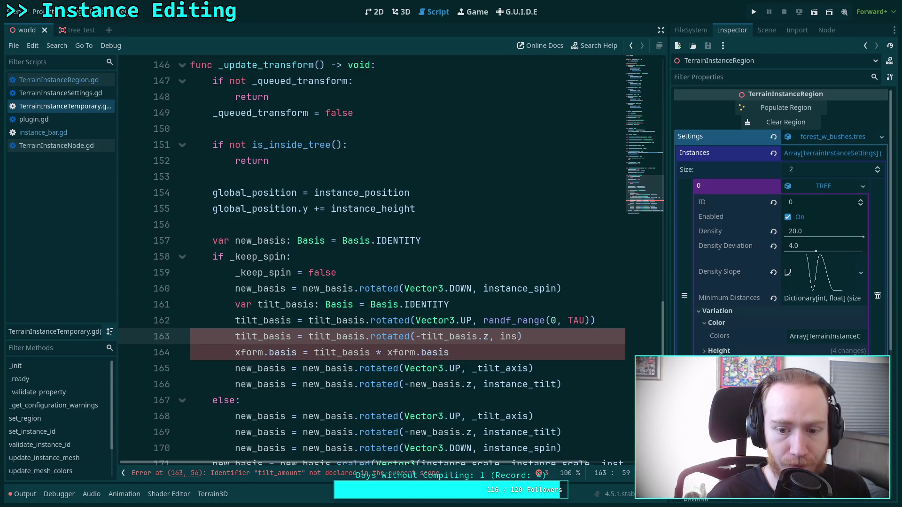
{"action": "key", "text": "Down"}
{"action": "key", "text": "Down"}
{"action": "key", "text": "Down"}
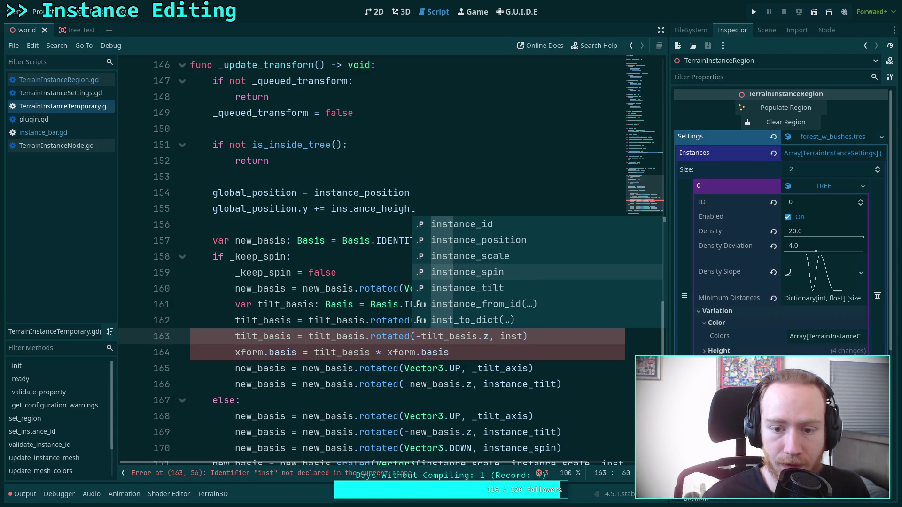
{"action": "key", "text": "Return"}
{"action": "left_click_drag", "start_coordinate": [489, 321], "coordinate": [588, 321]}
{"action": "type", "text": "_n"}
{"action": "key", "text": "BackSpace"}
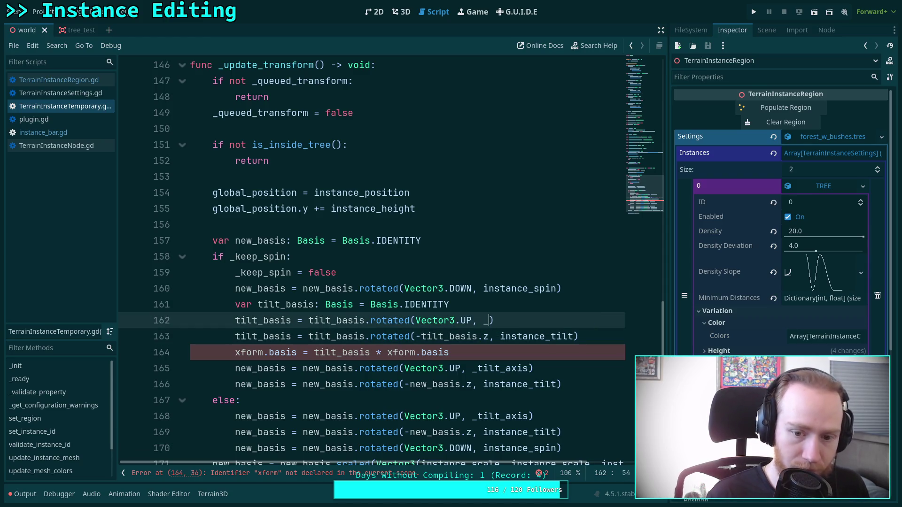
{"action": "type", "text": "ti"}
{"action": "key", "text": "Return"}
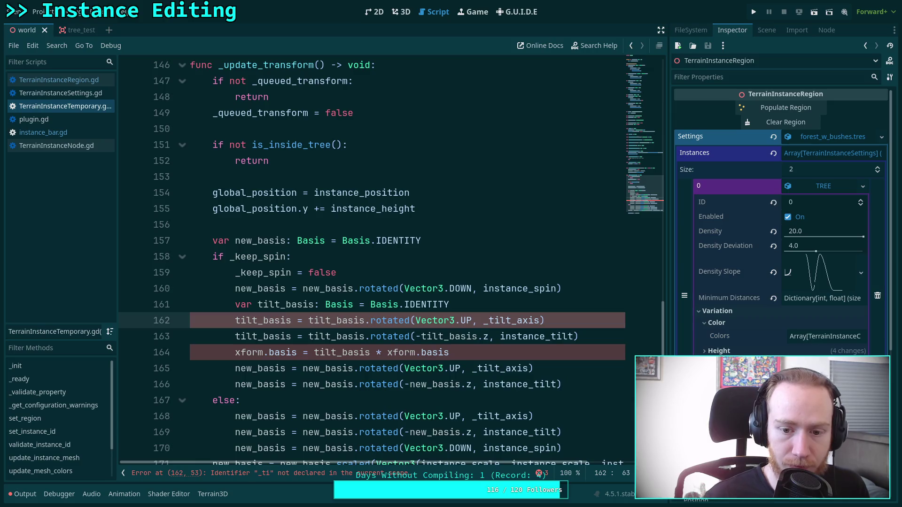
Change both xform references on line 164 to new_basis and delete the two leftover rotation lines
{"action": "scroll", "coordinate": [531, 308], "scroll_direction": "down", "scroll_amount": 1}
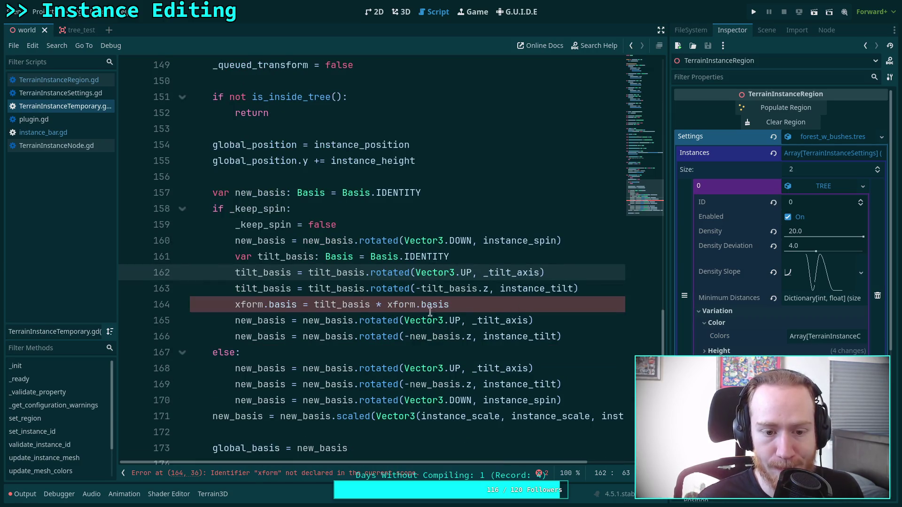
{"action": "left_click_drag", "start_coordinate": [269, 306], "coordinate": [238, 305]}
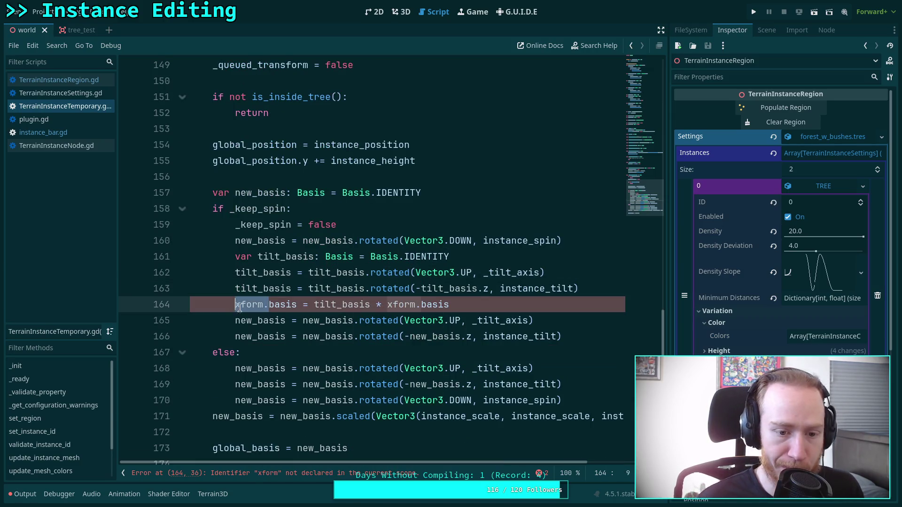
{"action": "type", "text": "new_"}
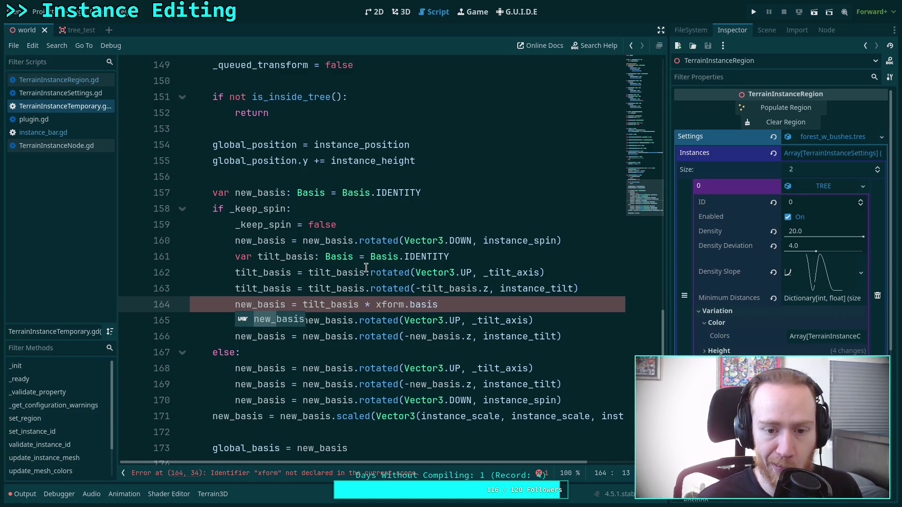
{"action": "left_click_drag", "start_coordinate": [376, 304], "coordinate": [408, 304]}
{"action": "type", "text": "new_"}
{"action": "left_click", "coordinate": [389, 271]}
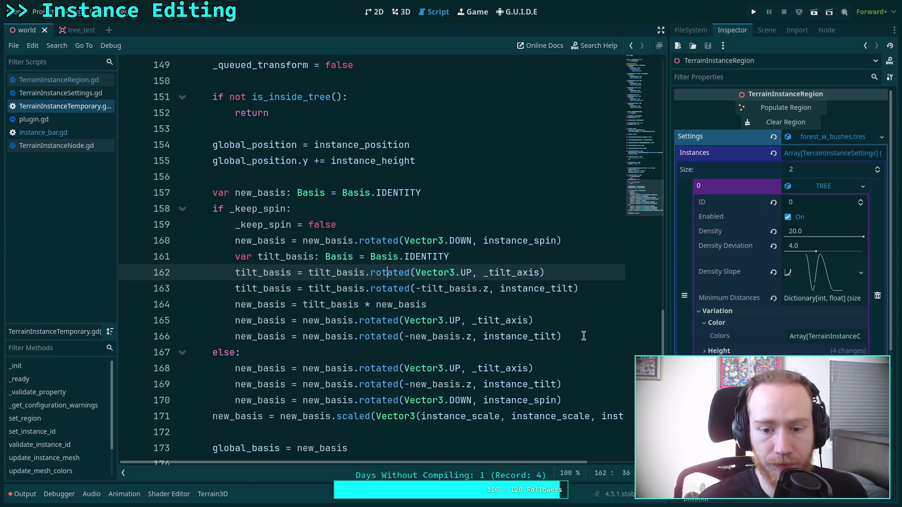
{"action": "left_click_drag", "start_coordinate": [582, 337], "coordinate": [576, 307]}
{"action": "key", "text": "BackSpace"}
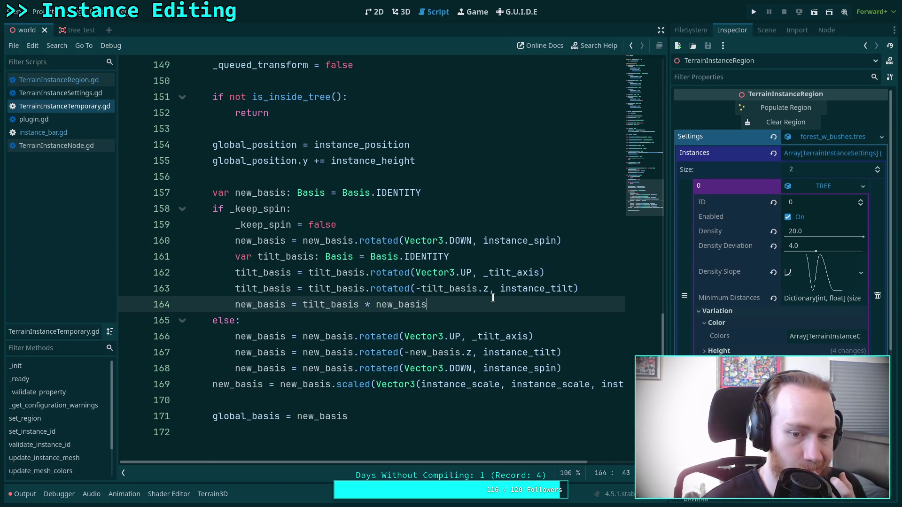
Check the Output log in the 3D view, re-randomize the trunk's tilt and spin, then return to the script
{"action": "scroll", "coordinate": [423, 188], "scroll_direction": "up", "scroll_amount": 1}
{"action": "left_click", "coordinate": [401, 12]}
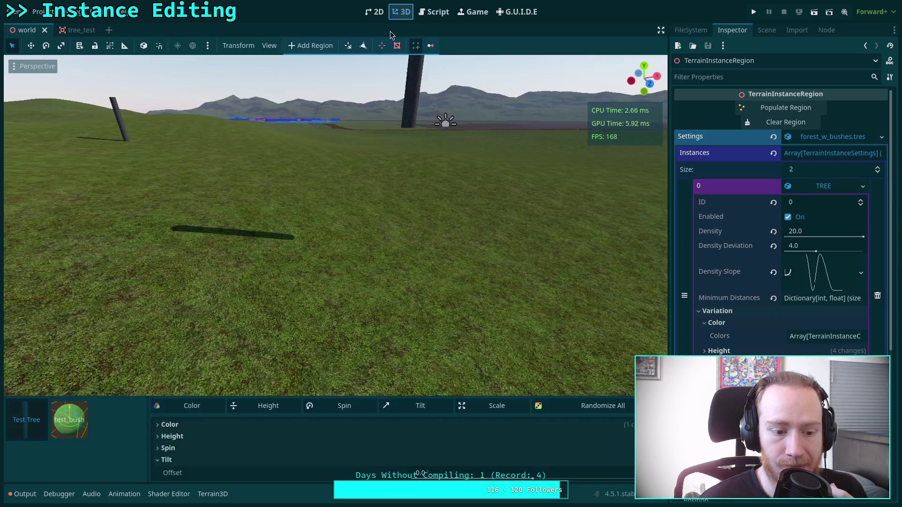
{"action": "left_click", "coordinate": [23, 494]}
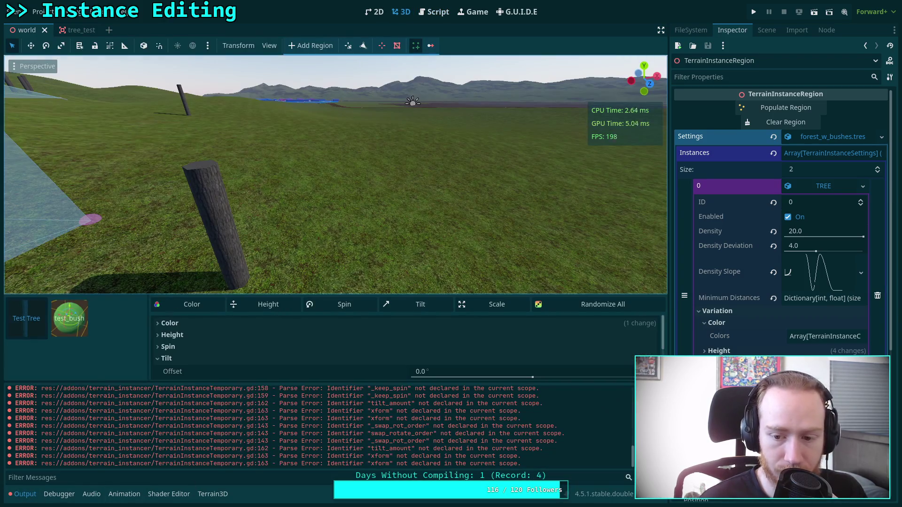
{"action": "left_click", "coordinate": [10, 496]}
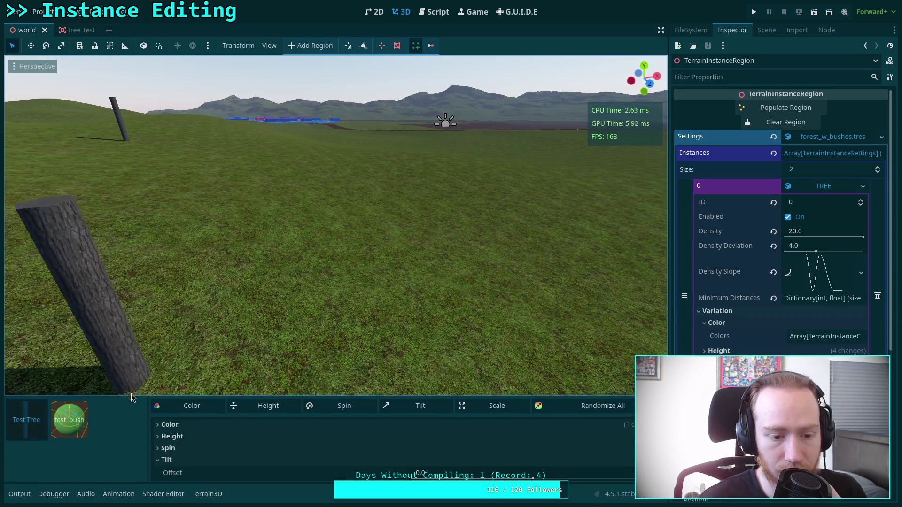
{"action": "left_click", "coordinate": [405, 406]}
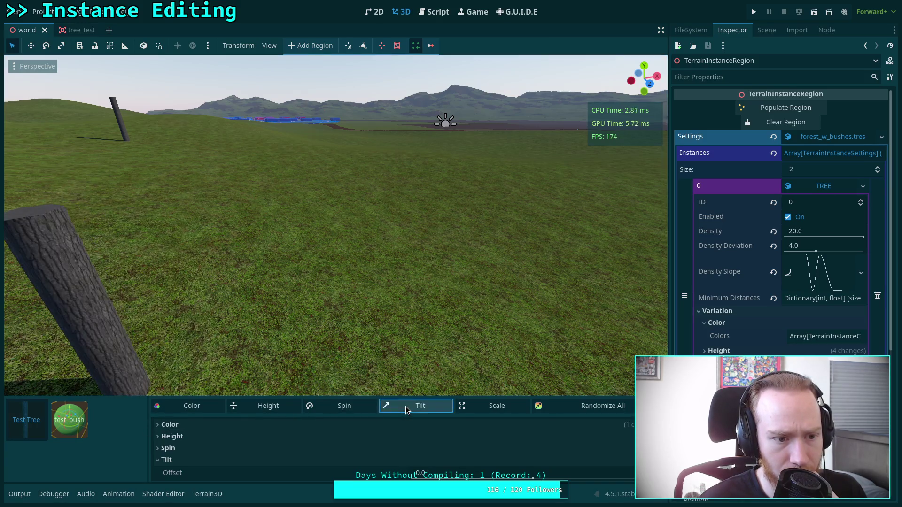
{"action": "left_click", "coordinate": [331, 407]}
{"action": "left_click", "coordinate": [415, 409]}
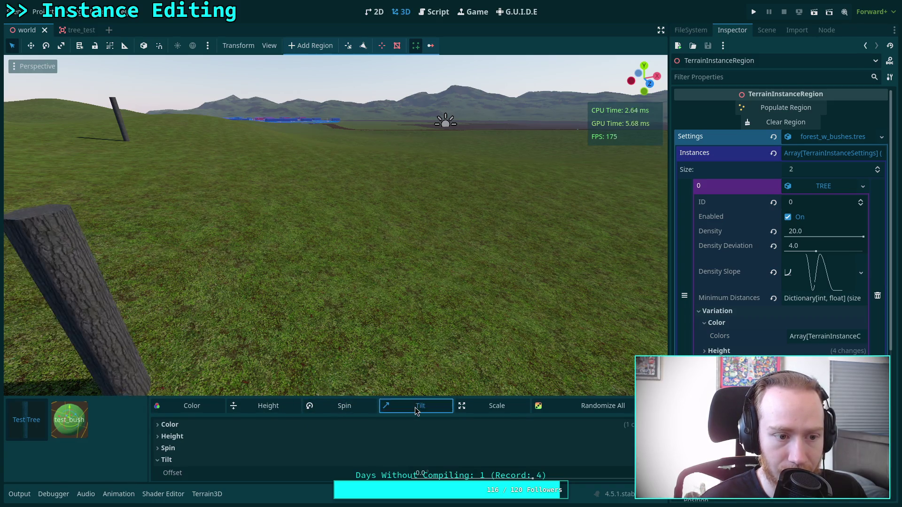
{"action": "left_click", "coordinate": [435, 12]}
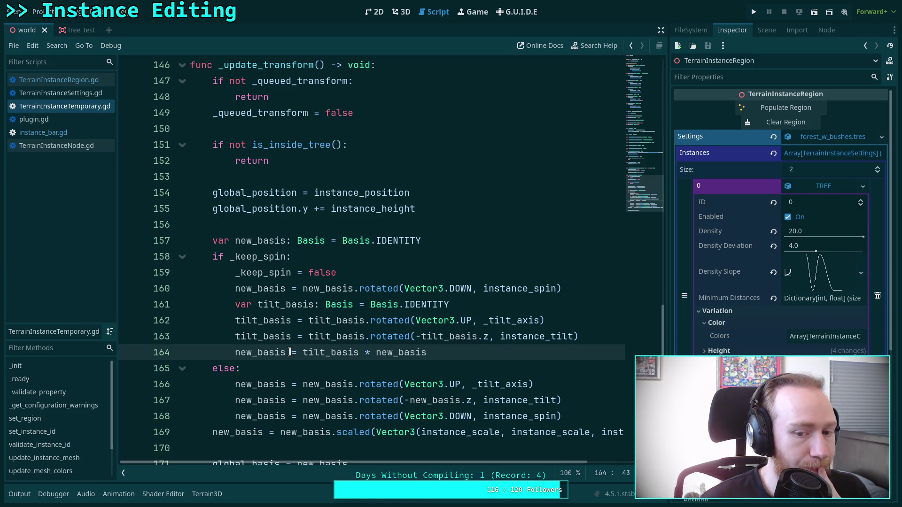
{"action": "left_click", "coordinate": [385, 334]}
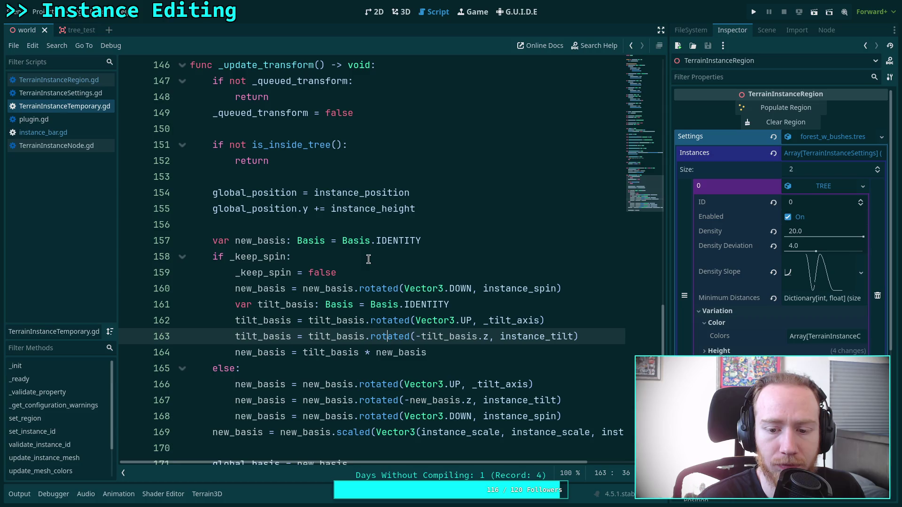
{"action": "left_click", "coordinate": [540, 319]}
{"action": "type", "text": "_s"}
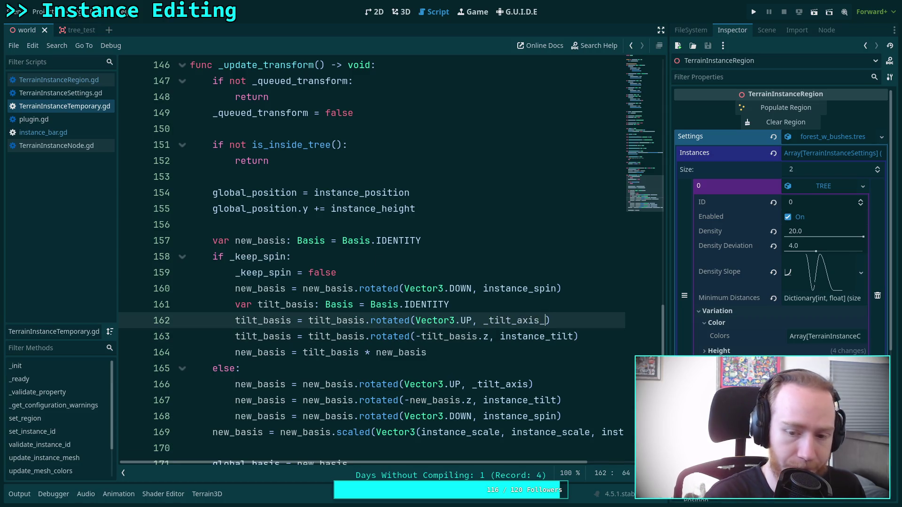
{"action": "type", "text": "pin"}
Append _spin to _tilt_axis on lines 29 and 138, making it _tilt_axis_spin
{"action": "left_click_drag", "start_coordinate": [640, 167], "coordinate": [639, 67]}
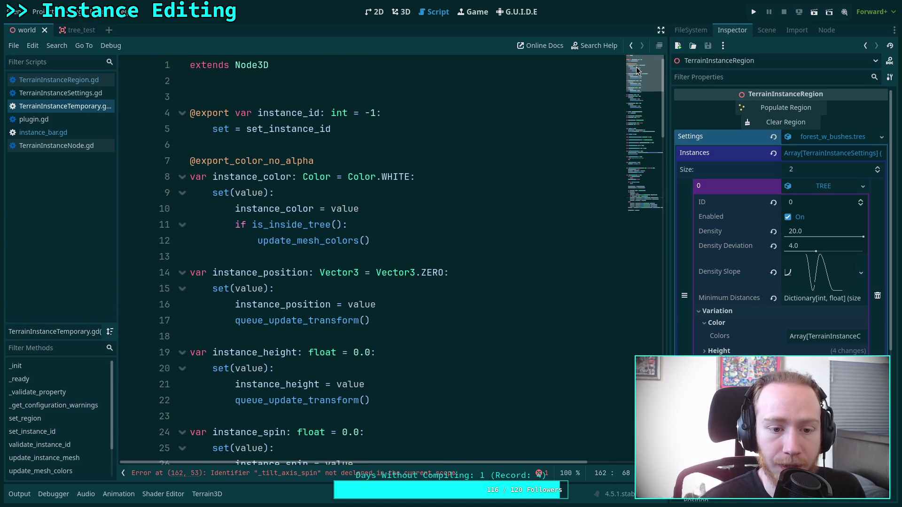
{"action": "scroll", "coordinate": [245, 249], "scroll_direction": "down", "scroll_amount": 3}
{"action": "scroll", "coordinate": [255, 235], "scroll_direction": "down", "scroll_amount": 3}
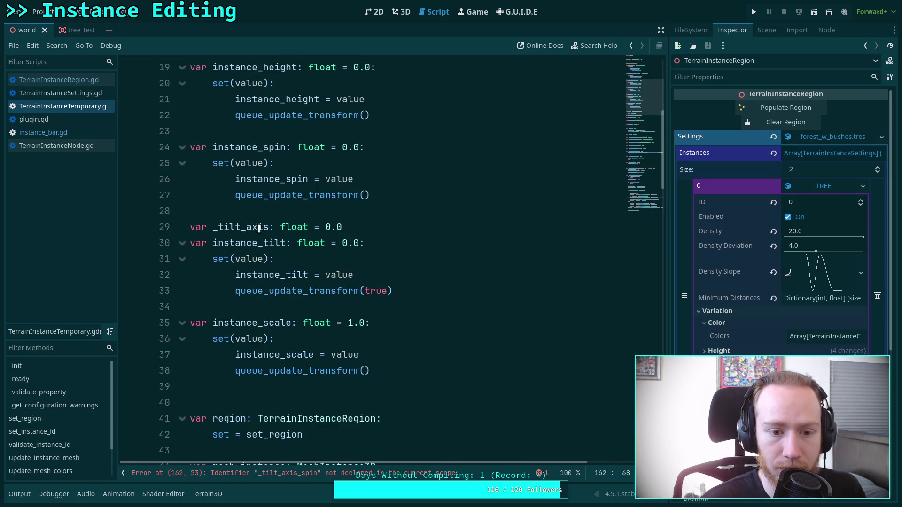
{"action": "left_click", "coordinate": [269, 228]}
{"action": "type", "text": "_spin"}
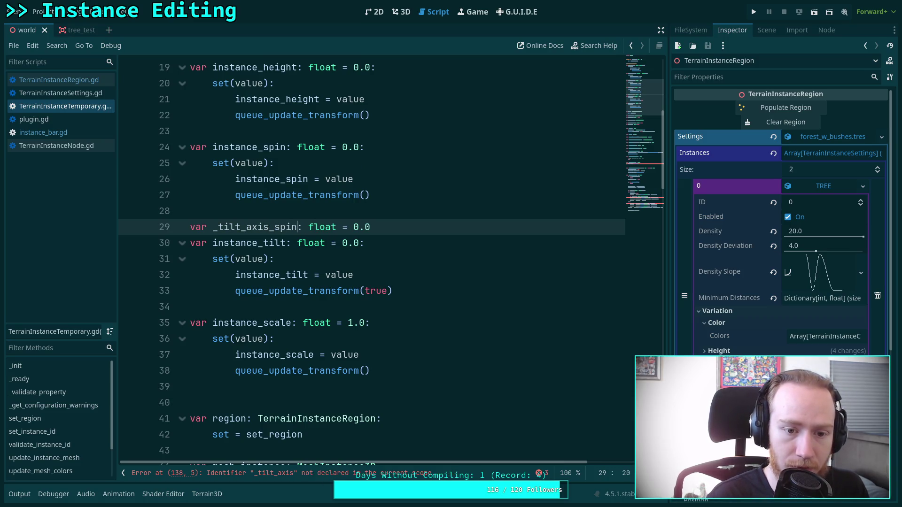
{"action": "scroll", "coordinate": [299, 281], "scroll_direction": "down", "scroll_amount": 10}
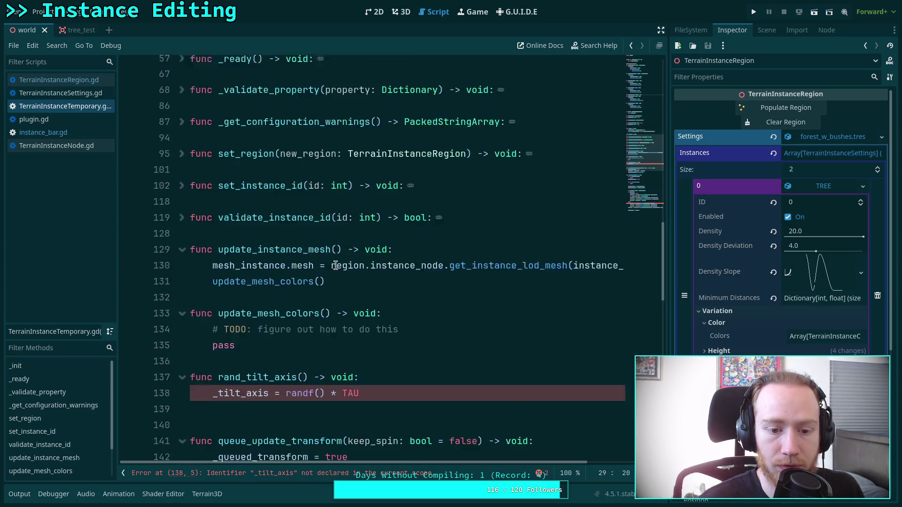
{"action": "left_click", "coordinate": [268, 339]}
{"action": "type", "text": "_s"}
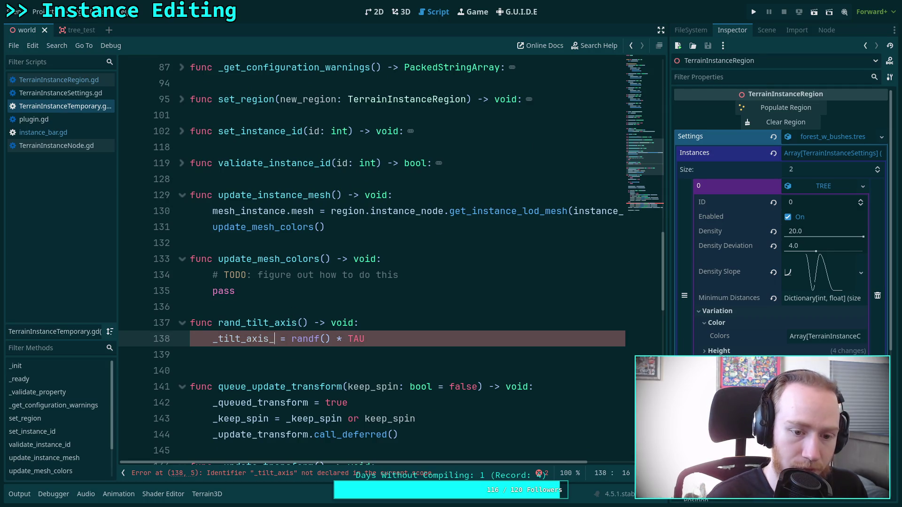
{"action": "type", "text": "pin"}
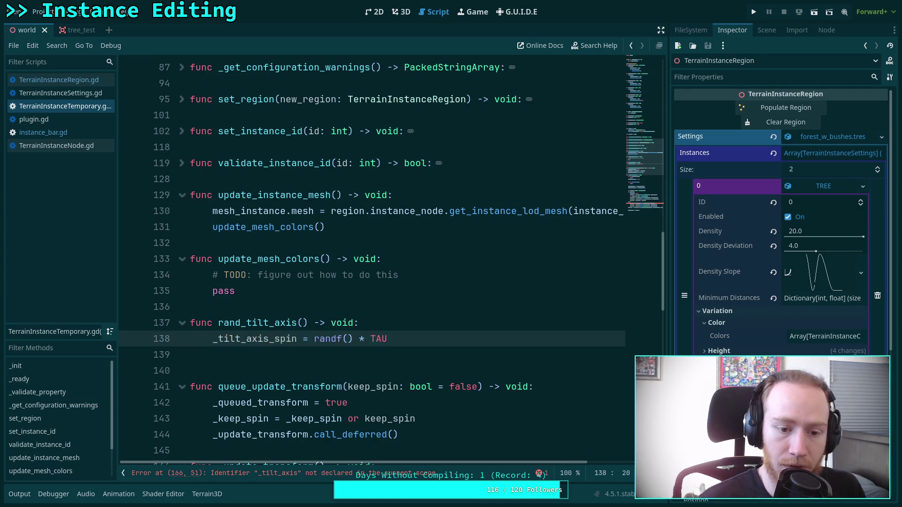
{"action": "scroll", "coordinate": [321, 303], "scroll_direction": "down", "scroll_amount": 10}
{"action": "scroll", "coordinate": [324, 304], "scroll_direction": "up", "scroll_amount": 2}
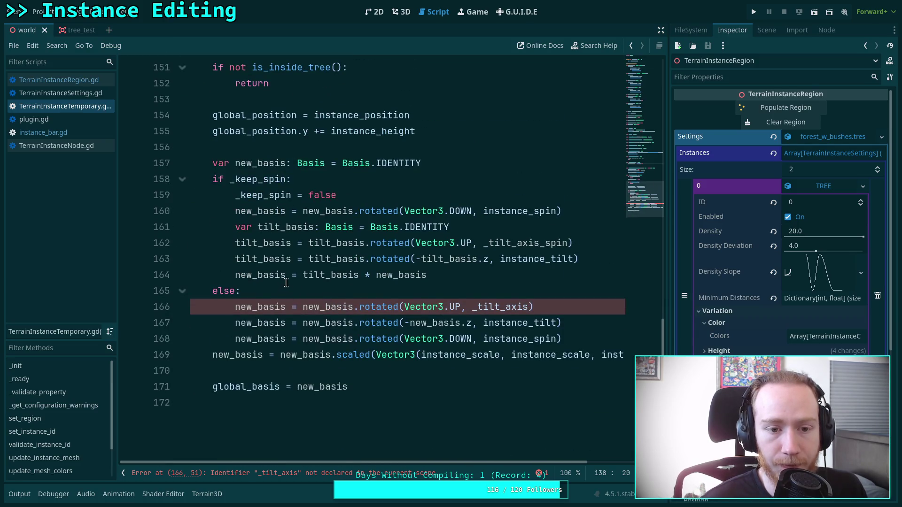
{"action": "scroll", "coordinate": [286, 284], "scroll_direction": "up", "scroll_amount": 12}
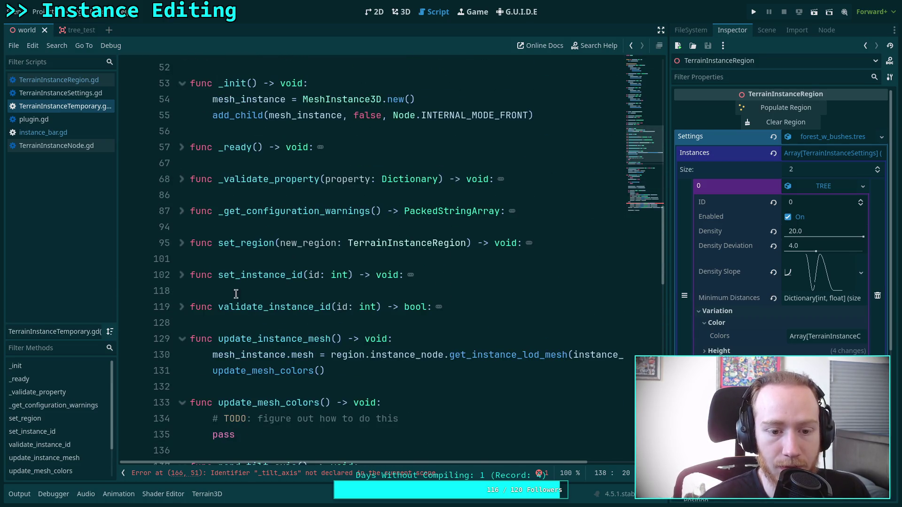
{"action": "scroll", "coordinate": [221, 298], "scroll_direction": "down", "scroll_amount": 3}
{"action": "scroll", "coordinate": [218, 287], "scroll_direction": "down", "scroll_amount": 5}
{"action": "scroll", "coordinate": [217, 286], "scroll_direction": "up", "scroll_amount": 5}
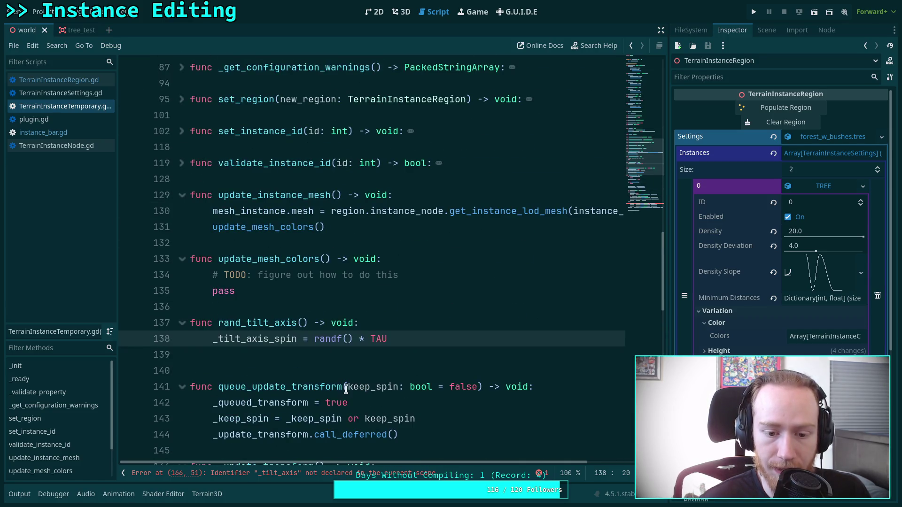
Remove the keep_spin parameter from queue_update_transform and its _keep_spin assignment line
{"action": "left_click_drag", "start_coordinate": [346, 387], "coordinate": [479, 387]}
{"action": "key", "text": "BackSpace"}
{"action": "key", "text": "Down"}
{"action": "scroll", "coordinate": [448, 400], "scroll_direction": "up", "scroll_amount": 1}
{"action": "key", "text": "shift+Up"}
{"action": "key", "text": "BackSpace"}
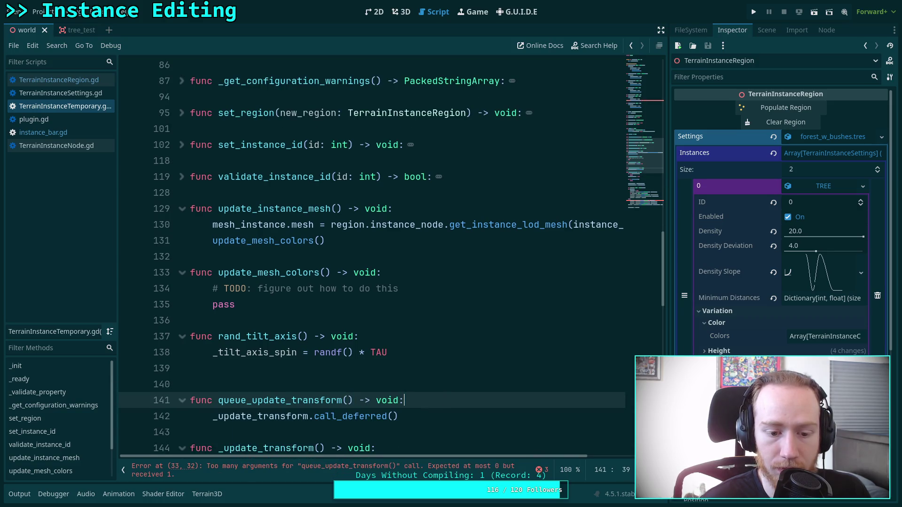
{"action": "key", "text": "ctrl+z"}
{"action": "left_click_drag", "start_coordinate": [423, 432], "coordinate": [412, 417]}
{"action": "key", "text": "BackSpace"}
Delete the true argument on line 33 and the _keep_spin variable declaration
{"action": "scroll", "coordinate": [404, 376], "scroll_direction": "up", "scroll_amount": 20}
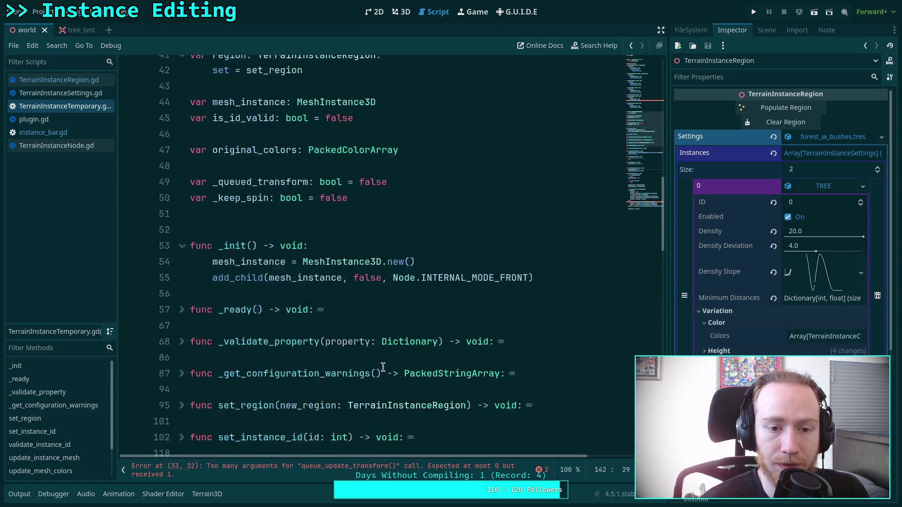
{"action": "left_click", "coordinate": [374, 304]}
{"action": "double_click", "coordinate": [375, 304]}
{"action": "key", "text": "BackSpace"}
{"action": "scroll", "coordinate": [301, 310], "scroll_direction": "down", "scroll_amount": 8}
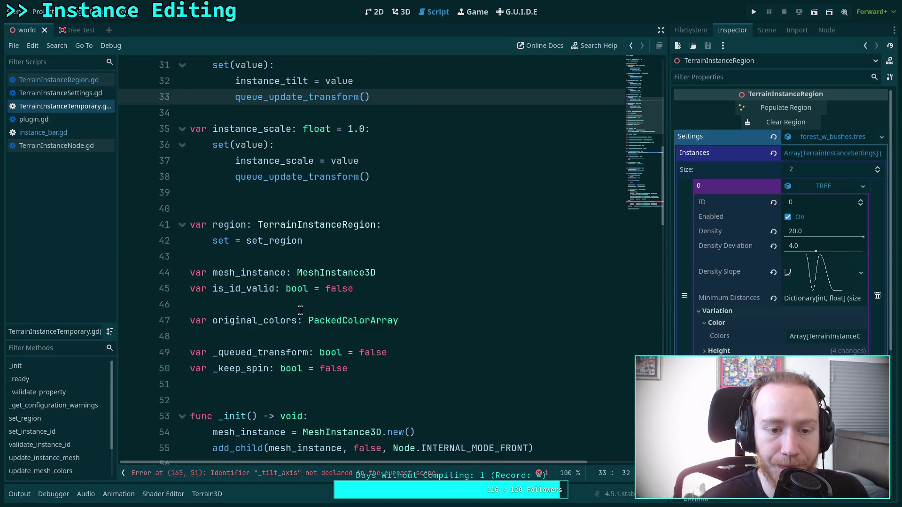
{"action": "left_click_drag", "start_coordinate": [407, 174], "coordinate": [406, 161]}
{"action": "key", "text": "BackSpace"}
Dedent the former else-branch rotations and delete the old if _keep_spin / else block
{"action": "scroll", "coordinate": [379, 255], "scroll_direction": "down", "scroll_amount": 15}
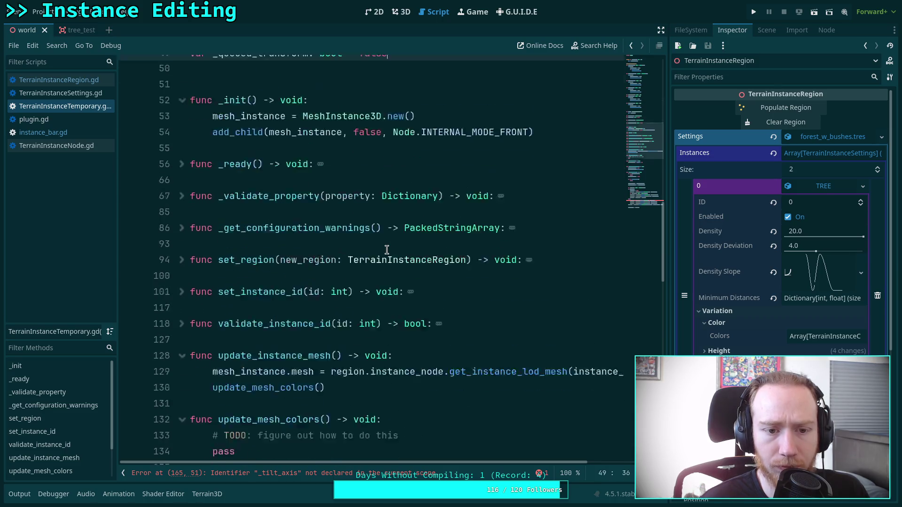
{"action": "scroll", "coordinate": [379, 255], "scroll_direction": "down", "scroll_amount": 1}
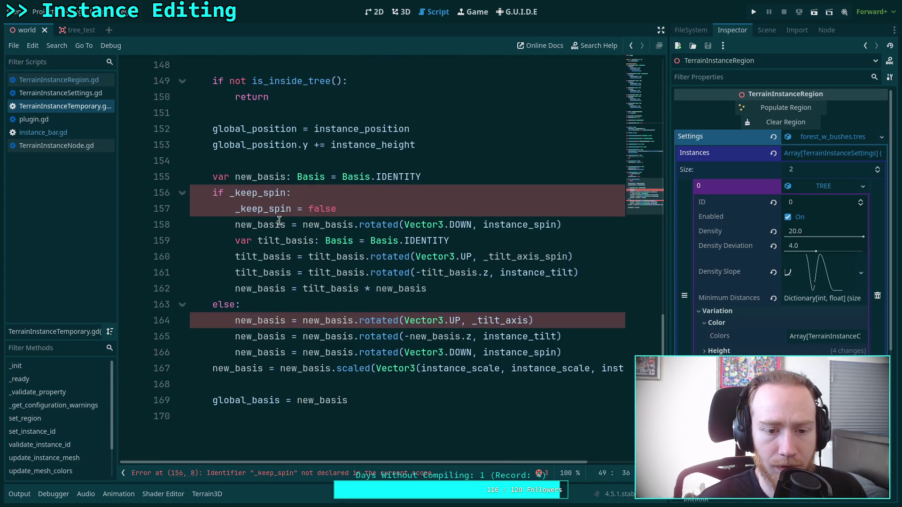
{"action": "left_click_drag", "start_coordinate": [302, 321], "coordinate": [304, 342]}
{"action": "key", "text": "shift+Down"}
{"action": "key", "text": "shift+Tab"}
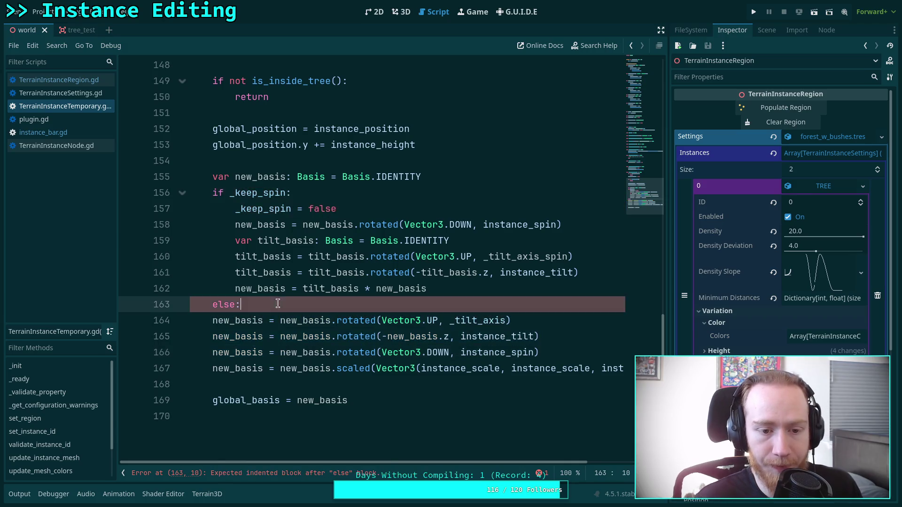
{"action": "left_click_drag", "start_coordinate": [242, 304], "coordinate": [423, 178]}
{"action": "key", "text": "BackSpace"}
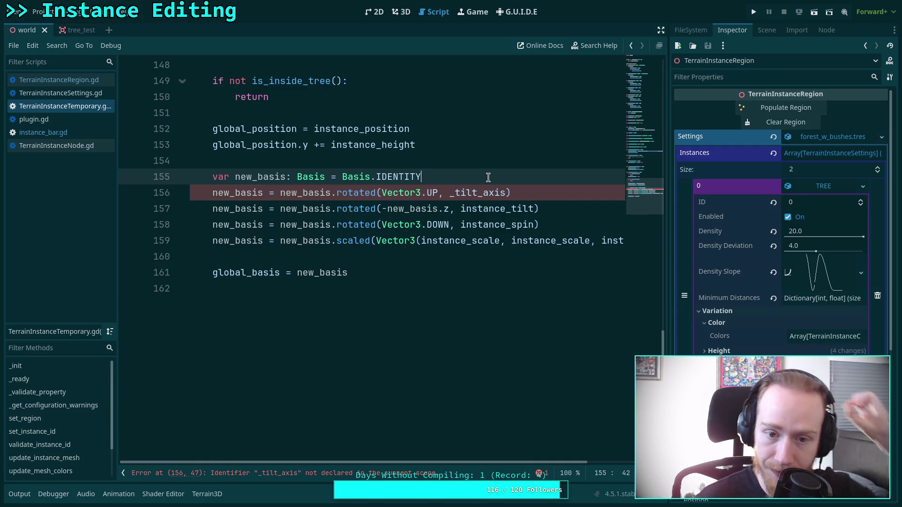
{"action": "key", "text": "Return"}
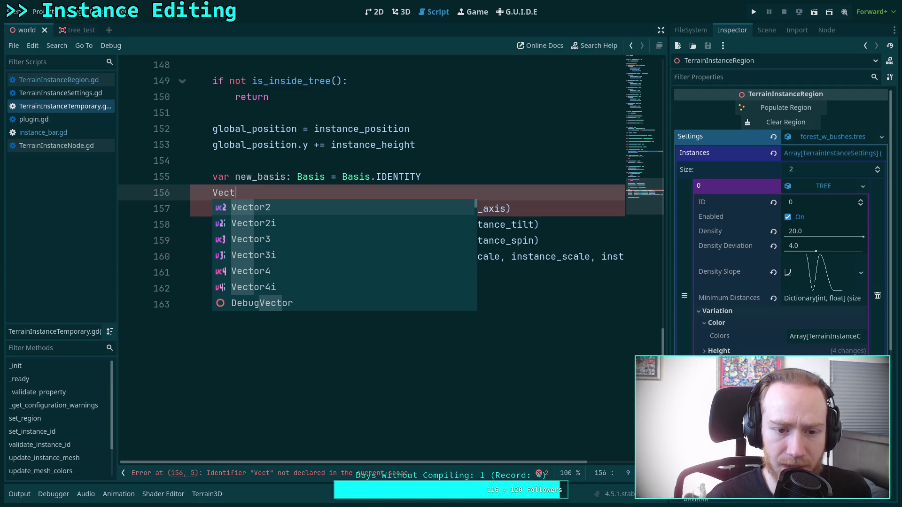
Try out a Vector3.UP.rotated() line via autocomplete, then delete it
{"action": "type", "text": "or3u"}
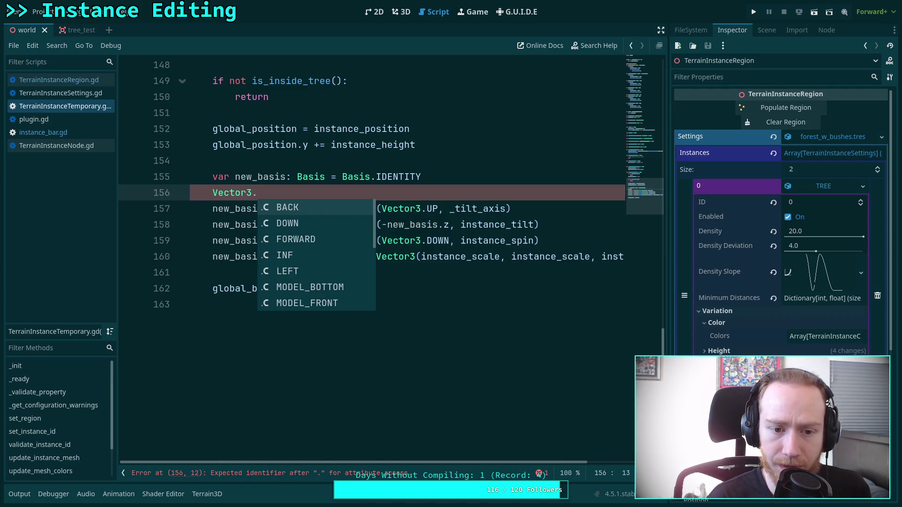
{"action": "type", "text": "UP."}
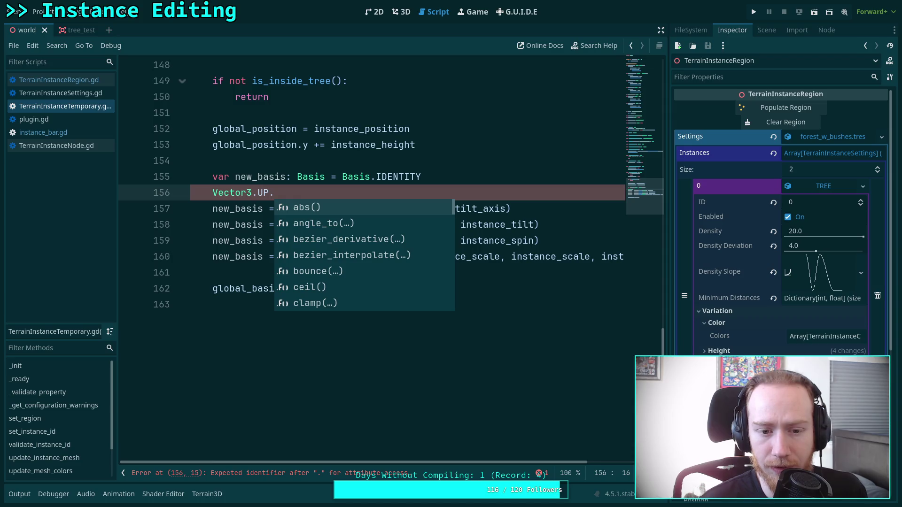
{"action": "key", "text": "Down"}
{"action": "key", "text": "Down"}
{"action": "key", "text": "Down"}
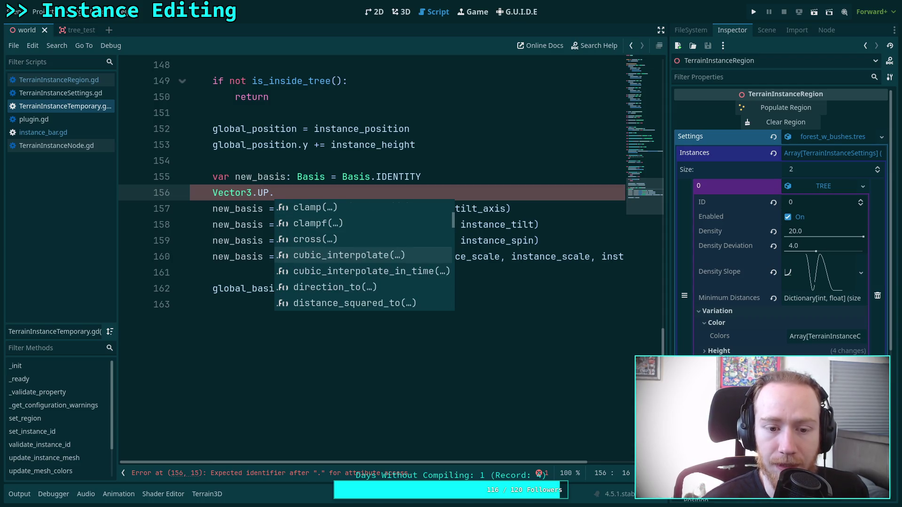
{"action": "key", "text": "Down"}
{"action": "key", "text": "Down"}
{"action": "key", "text": "Down"}
{"action": "key", "text": "Down"}
{"action": "key", "text": "Down"}
{"action": "key", "text": "Down"}
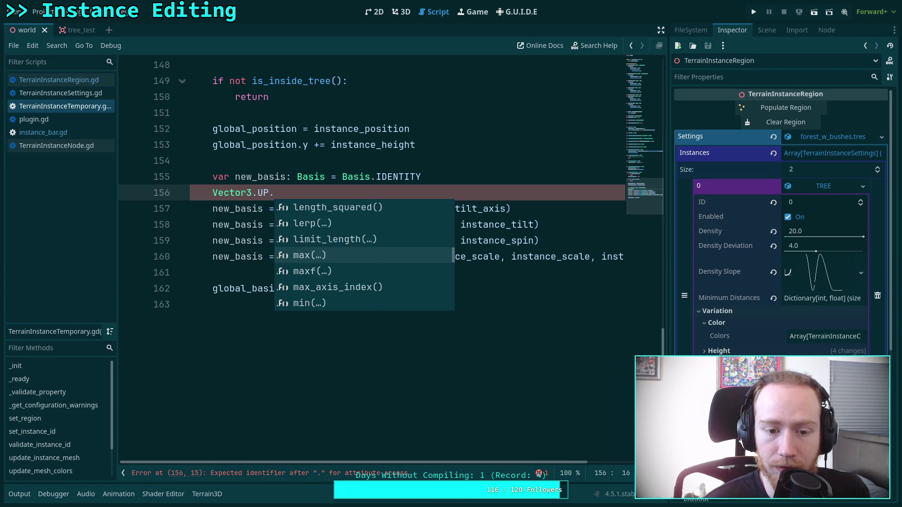
{"action": "key", "text": "Down"}
{"action": "key", "text": "Down"}
{"action": "type", "text": "ro"}
{"action": "key", "text": "Return"}
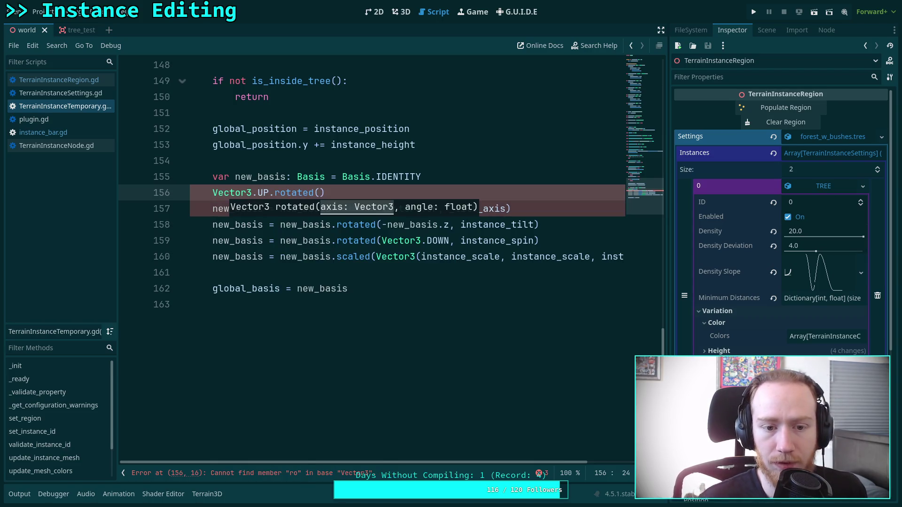
{"action": "left_click", "coordinate": [292, 192]}
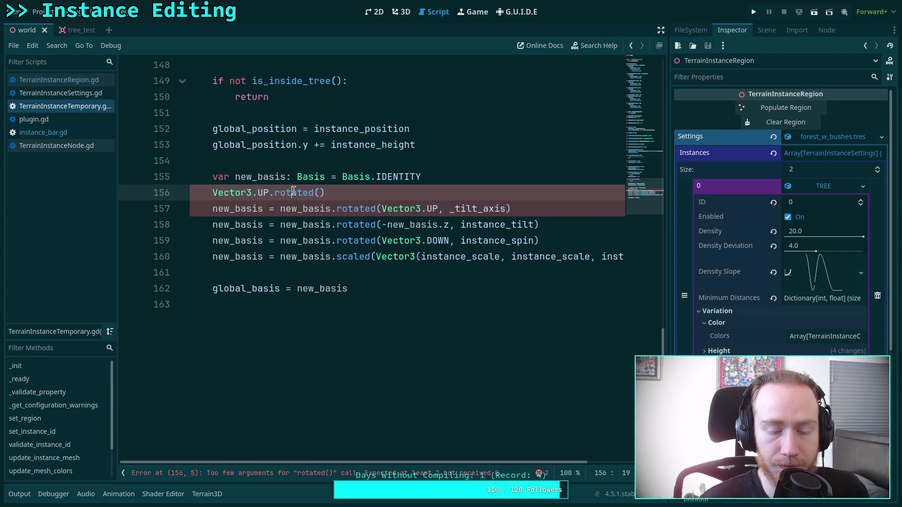
{"action": "scroll", "coordinate": [290, 249], "scroll_direction": "up", "scroll_amount": 2}
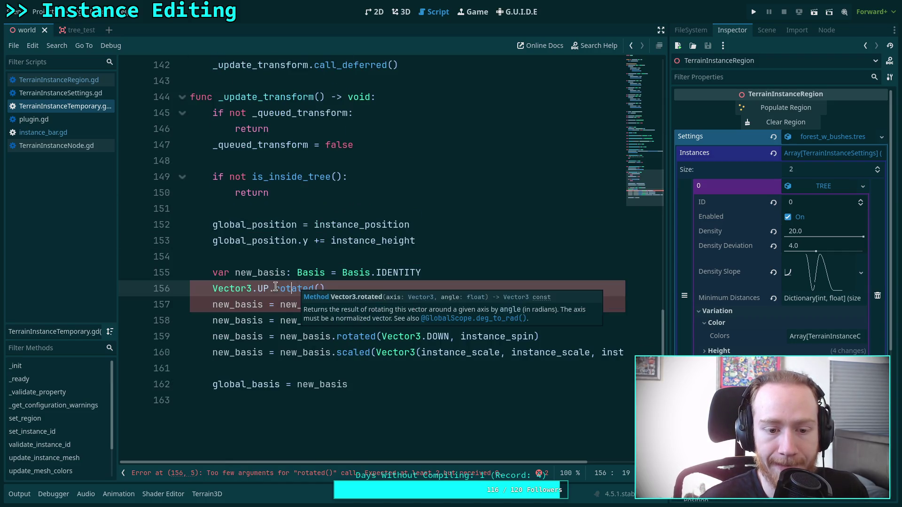
{"action": "left_click", "coordinate": [358, 288]}
{"action": "left_click_drag", "start_coordinate": [358, 289], "coordinate": [473, 275]}
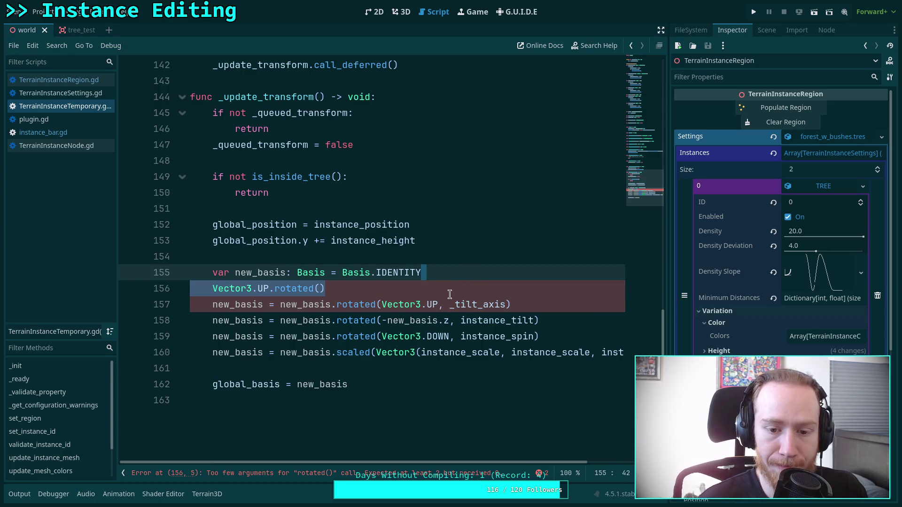
{"action": "key", "text": "BackSpace"}
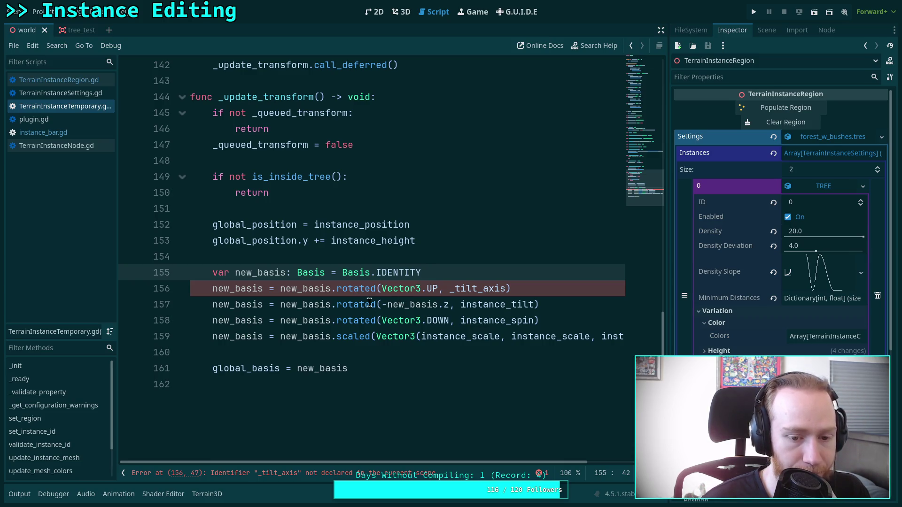
Move the instance_spin rotation up to run first and delete the _tilt_axis rotation line
{"action": "left_click", "coordinate": [347, 320]}
{"action": "key", "text": "alt+Up"}
{"action": "key", "text": "alt+Up"}
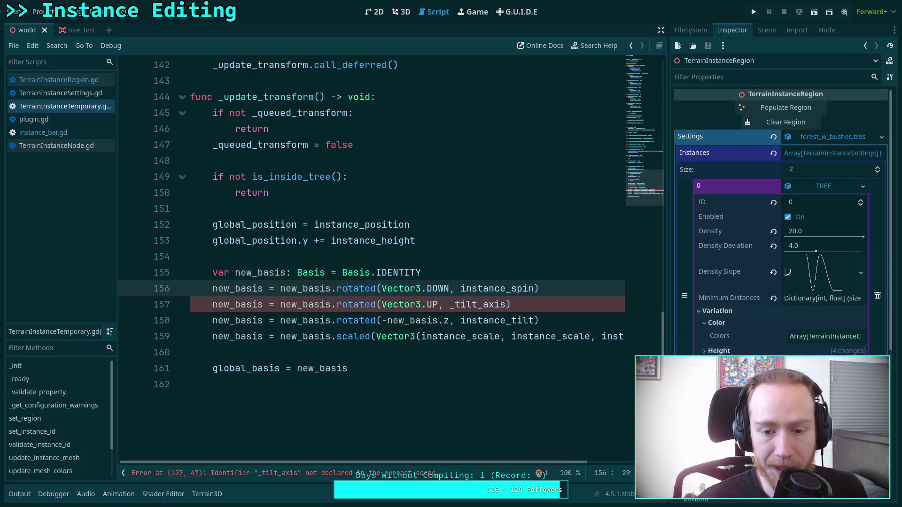
{"action": "mouse_move", "coordinate": [568, 307]}
{"action": "left_mouse_down"}
{"action": "mouse_move", "coordinate": [526, 308]}
{"action": "mouse_move", "coordinate": [584, 288]}
{"action": "left_mouse_up"}
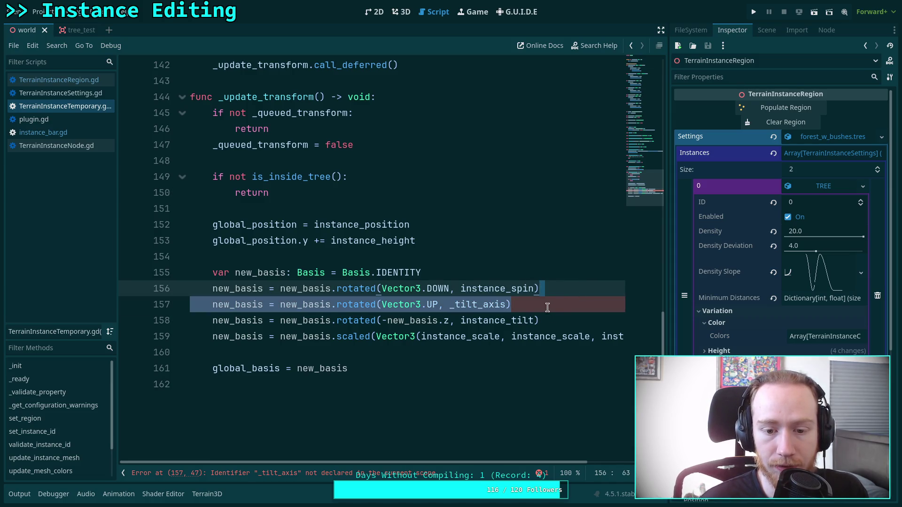
{"action": "key", "text": "BackSpace"}
{"action": "left_click_drag", "start_coordinate": [450, 304], "coordinate": [383, 303]}
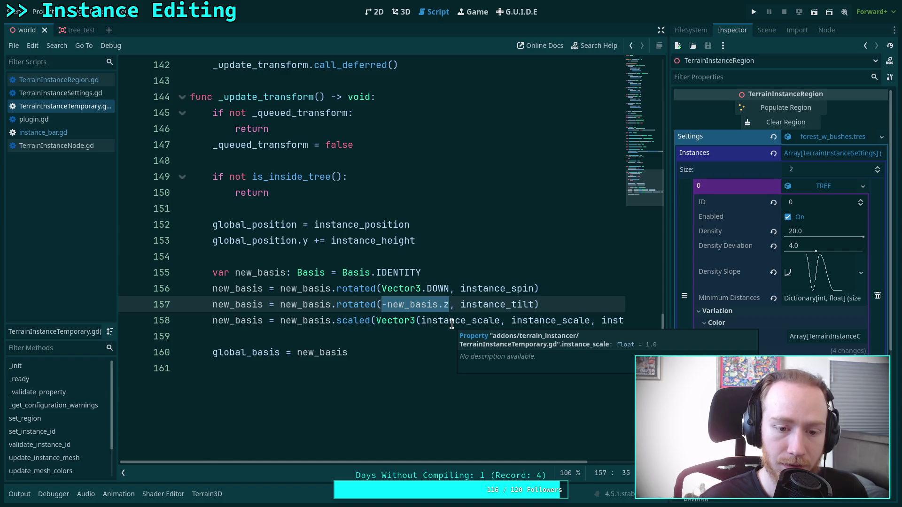
Replace line 157's tilt axis with Vector3.FORWARD.rotated(Vector3.UP, _tilt_axis_spin)
{"action": "key", "text": "BackSpace"}
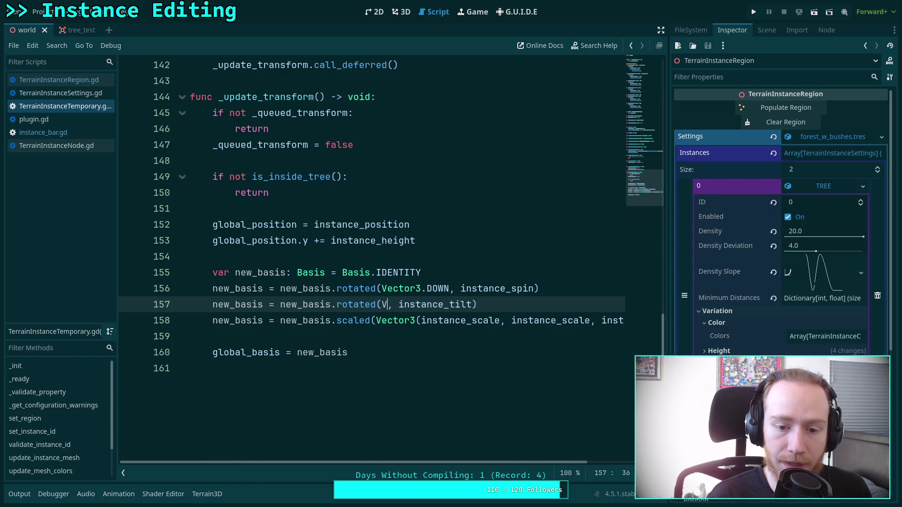
{"action": "type", "text": "Vector3p"}
{"action": "key", "text": "BackSpace"}
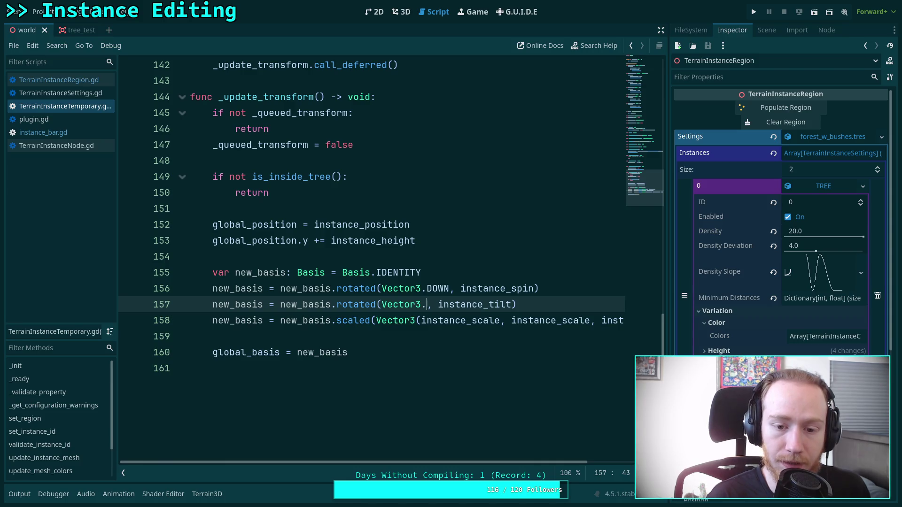
{"action": "type", "text": ".FOR"}
{"action": "key", "text": "Return"}
{"action": "mouse_move", "coordinate": [454, 308]}
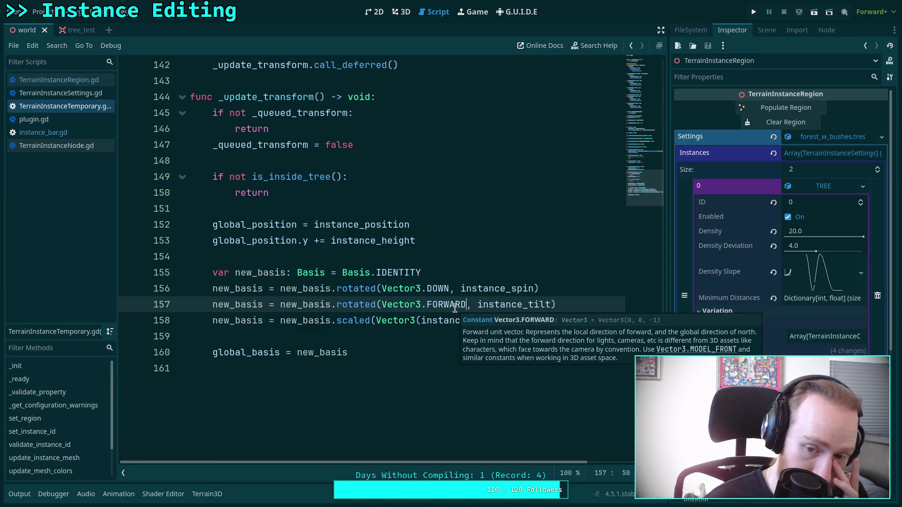
{"action": "type", "text": ".rot"}
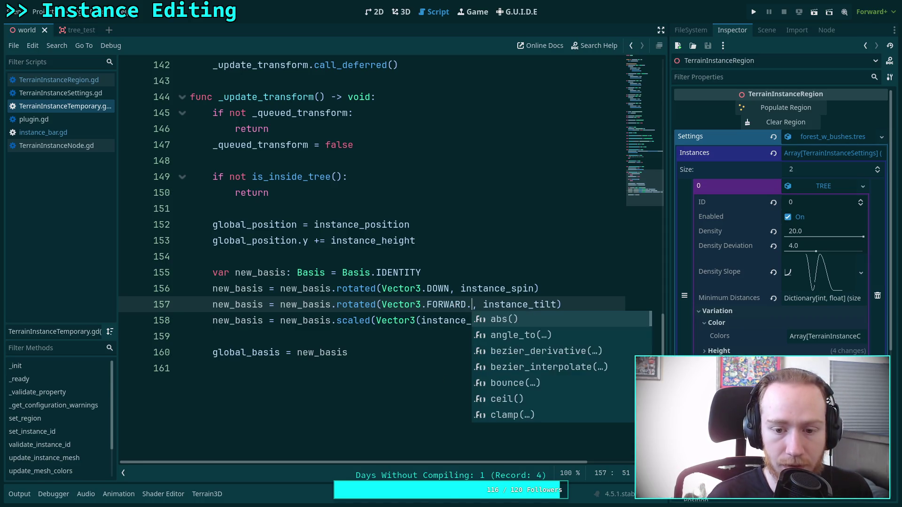
{"action": "key", "text": "Return"}
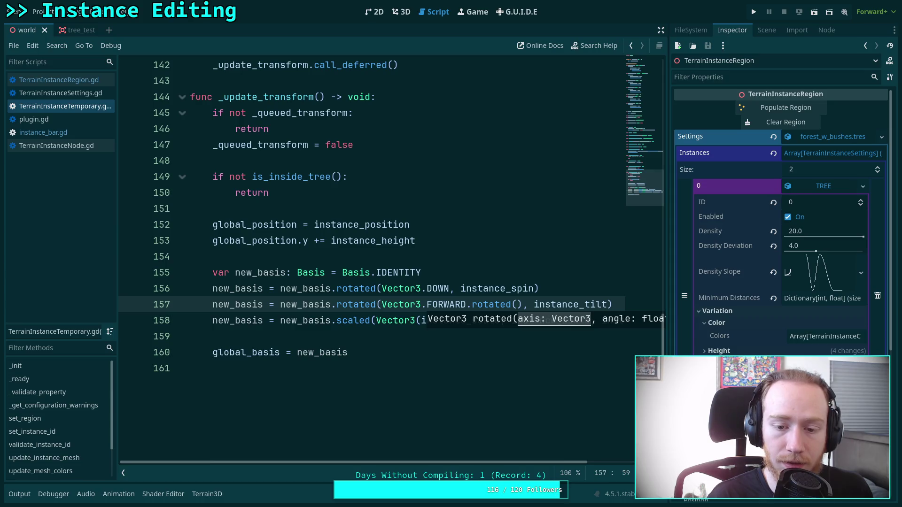
{"action": "type", "text": "Vector3.UP, _tilt"}
{"action": "key", "text": "Return"}
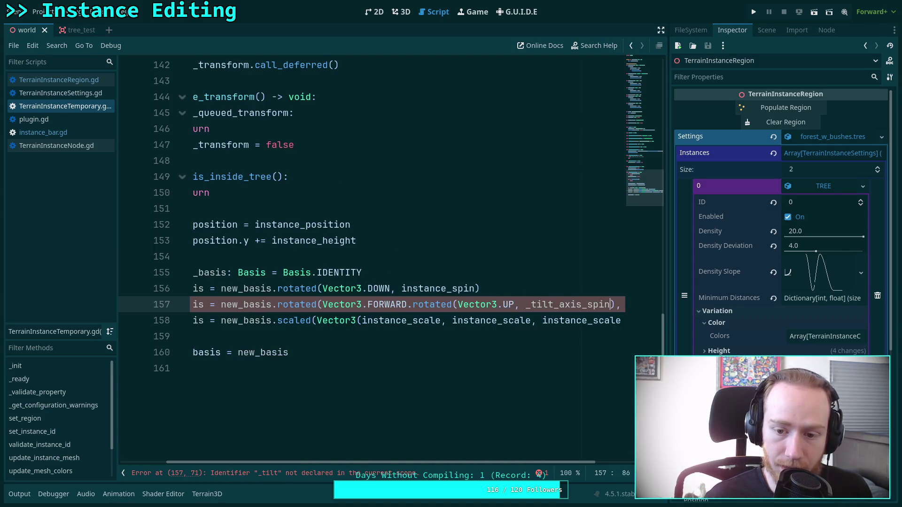
{"action": "scroll", "coordinate": [462, 463], "scroll_direction": "left", "scroll_amount": 5}
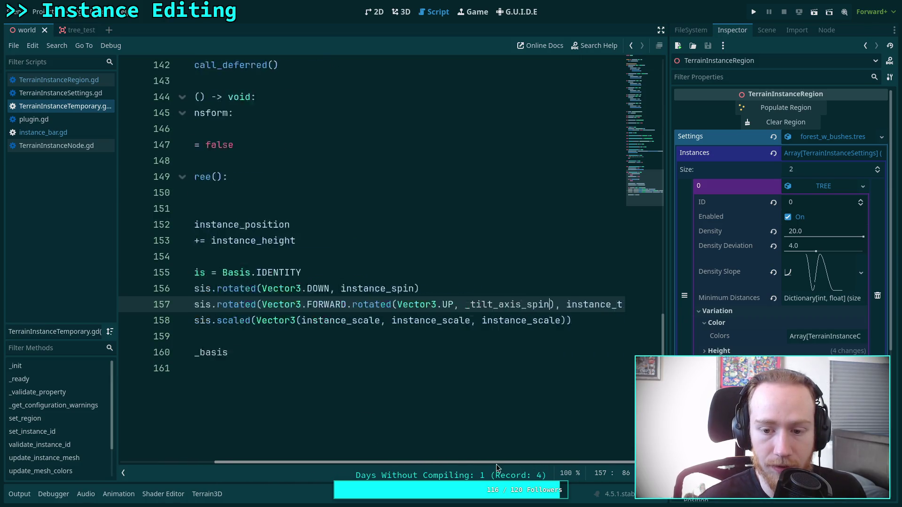
{"action": "left_click", "coordinate": [381, 321]}
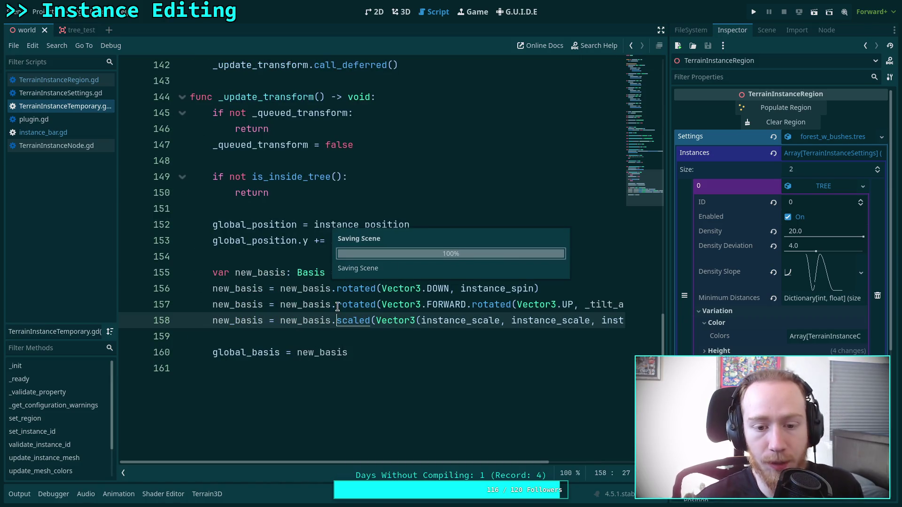
Re-randomize the tree trunk's tilt repeatedly in the 3D view
{"action": "left_click", "coordinate": [401, 12]}
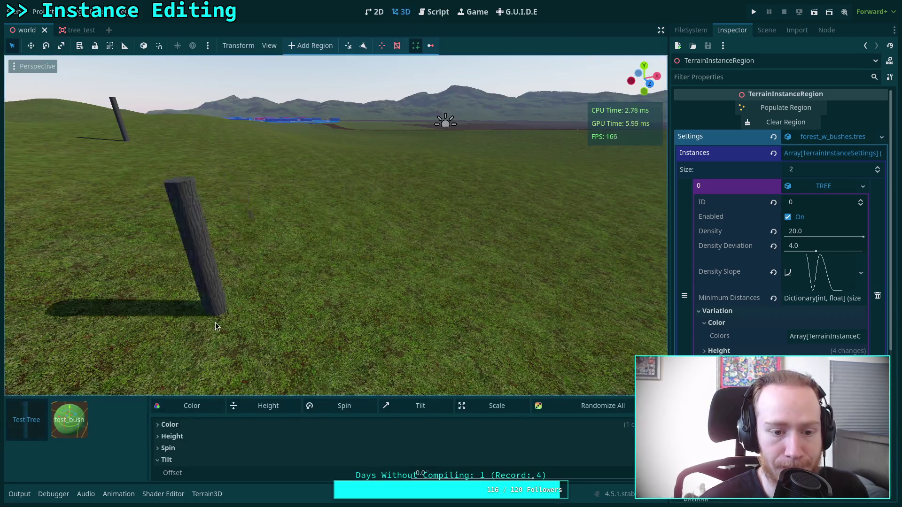
{"action": "left_click", "coordinate": [413, 408]}
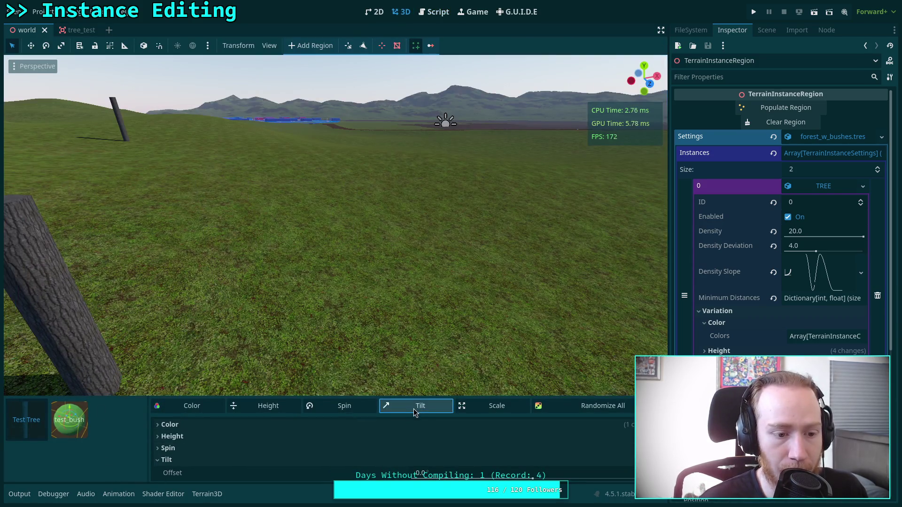
{"action": "left_click", "coordinate": [410, 411]}
{"action": "left_click", "coordinate": [410, 411]}
{"action": "left_click", "coordinate": [410, 411]}
{"action": "left_click", "coordinate": [410, 410]}
{"action": "left_click", "coordinate": [410, 411]}
{"action": "left_click", "coordinate": [410, 411]}
{"action": "left_click", "coordinate": [410, 411]}
{"action": "left_click", "coordinate": [409, 411]}
{"action": "left_click", "coordinate": [410, 411]}
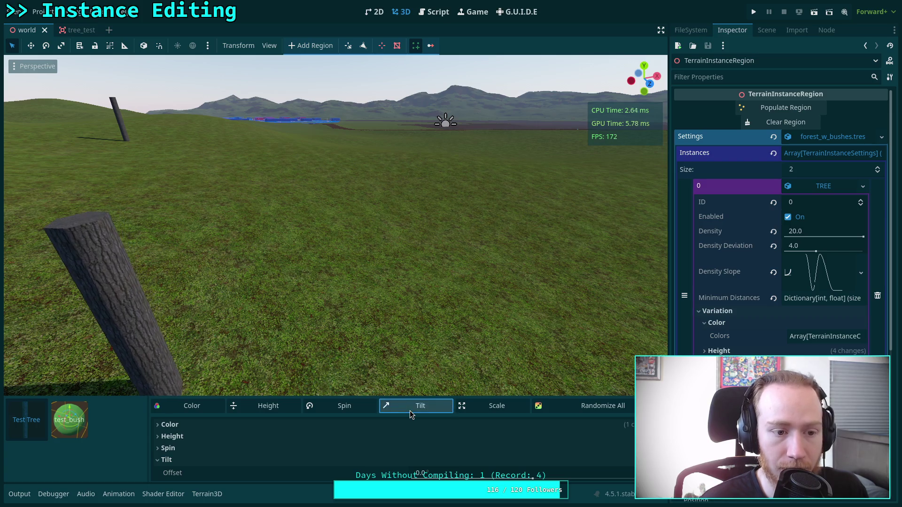
{"action": "left_click", "coordinate": [363, 409]}
Re-randomize the tree trunk's spin repeatedly, then return to the script editor
{"action": "left_click", "coordinate": [363, 409]}
{"action": "left_click", "coordinate": [363, 410]}
{"action": "left_click", "coordinate": [362, 410]}
{"action": "left_click", "coordinate": [363, 410]}
{"action": "left_click", "coordinate": [364, 410]}
{"action": "left_click", "coordinate": [363, 410]}
{"action": "left_click", "coordinate": [363, 410]}
{"action": "left_click", "coordinate": [363, 410]}
{"action": "left_click", "coordinate": [363, 409]}
{"action": "left_click", "coordinate": [364, 410]}
{"action": "left_click", "coordinate": [363, 410]}
{"action": "left_click", "coordinate": [489, 183]}
{"action": "left_click", "coordinate": [434, 12]}
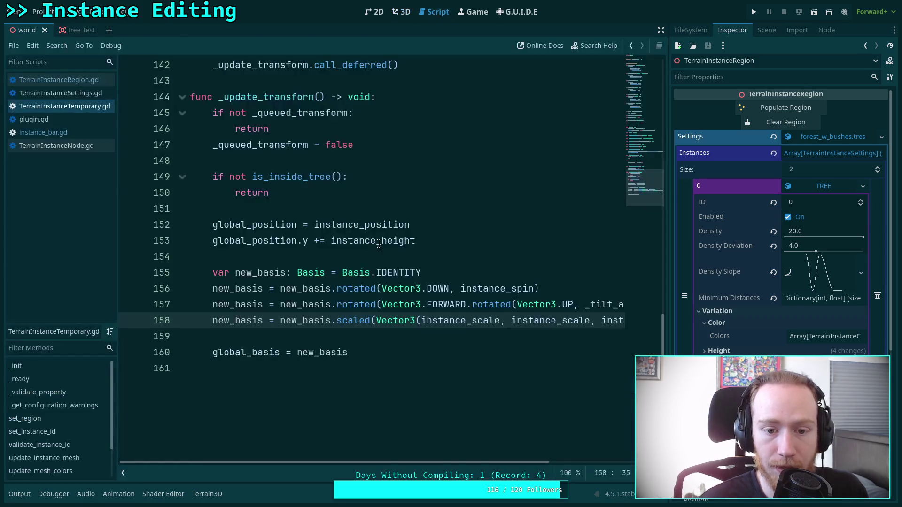
Delete the blank line 138 after rand_tilt_axis
{"action": "left_click", "coordinate": [466, 268]}
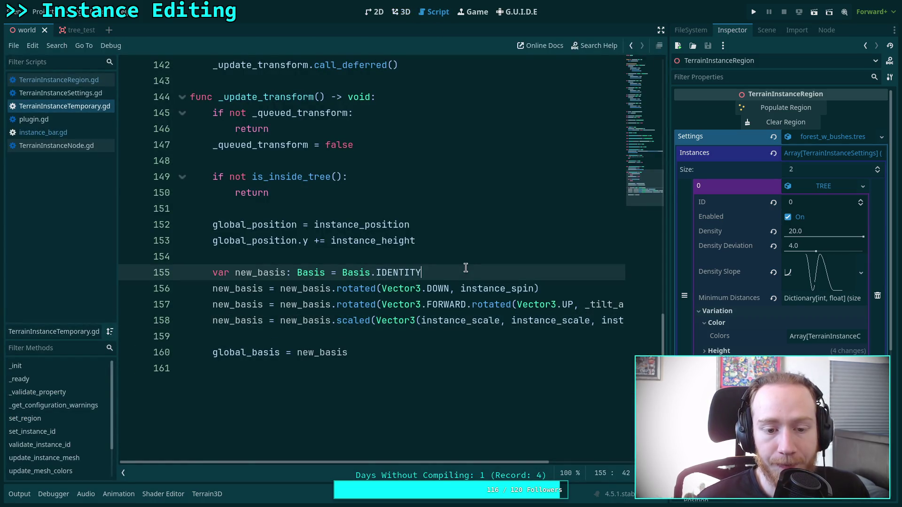
{"action": "scroll", "coordinate": [454, 270], "scroll_direction": "up", "scroll_amount": 3}
{"action": "scroll", "coordinate": [454, 272], "scroll_direction": "down", "scroll_amount": 1}
{"action": "scroll", "coordinate": [415, 248], "scroll_direction": "up", "scroll_amount": 2}
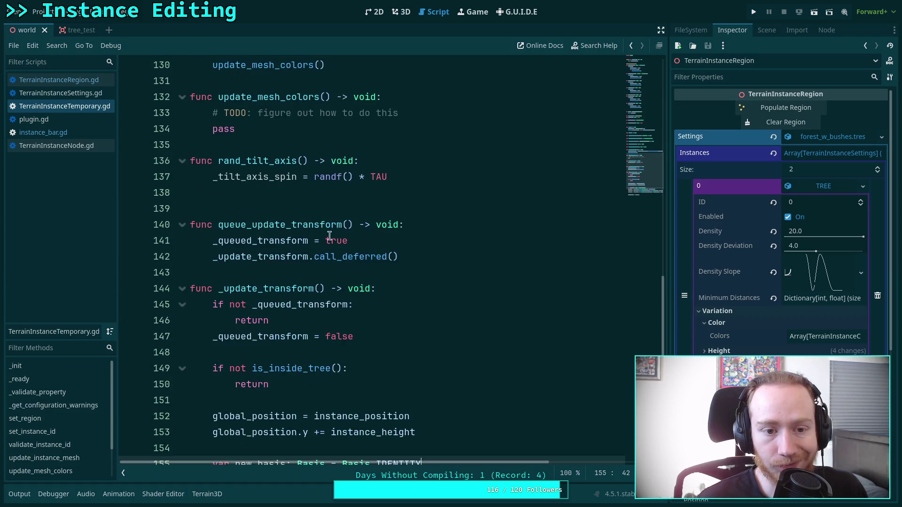
{"action": "left_click", "coordinate": [282, 195]}
{"action": "key", "text": "BackSpace"}
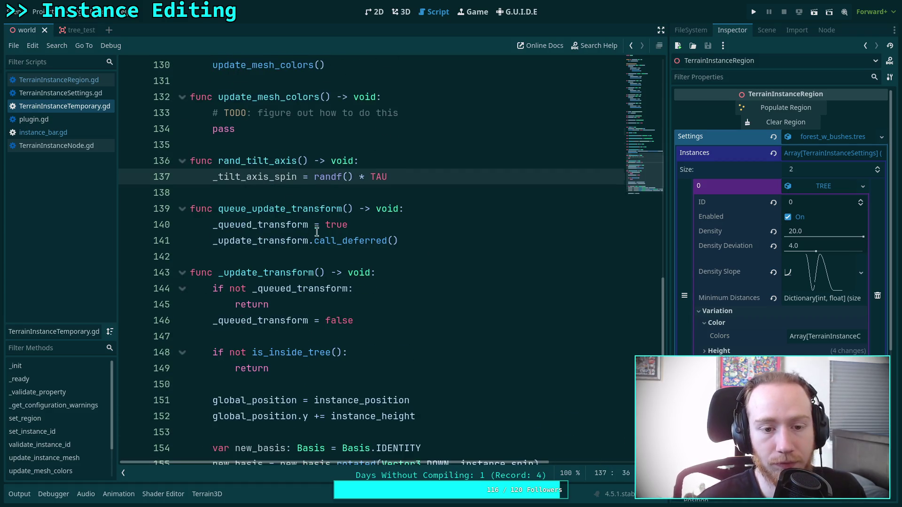
Move the spin rotation below the tilt rotation and save the script
{"action": "scroll", "coordinate": [324, 237], "scroll_direction": "down", "scroll_amount": 2}
{"action": "scroll", "coordinate": [368, 288], "scroll_direction": "up", "scroll_amount": 1}
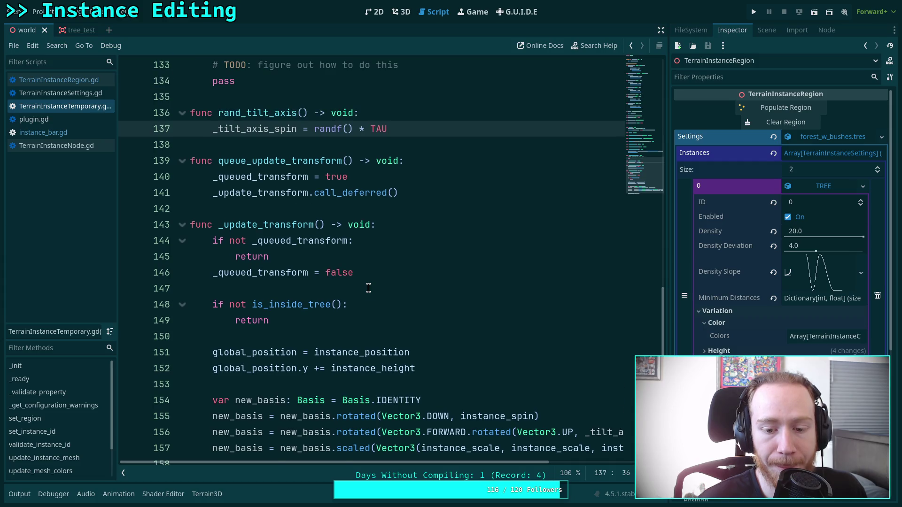
{"action": "scroll", "coordinate": [368, 288], "scroll_direction": "down", "scroll_amount": 2}
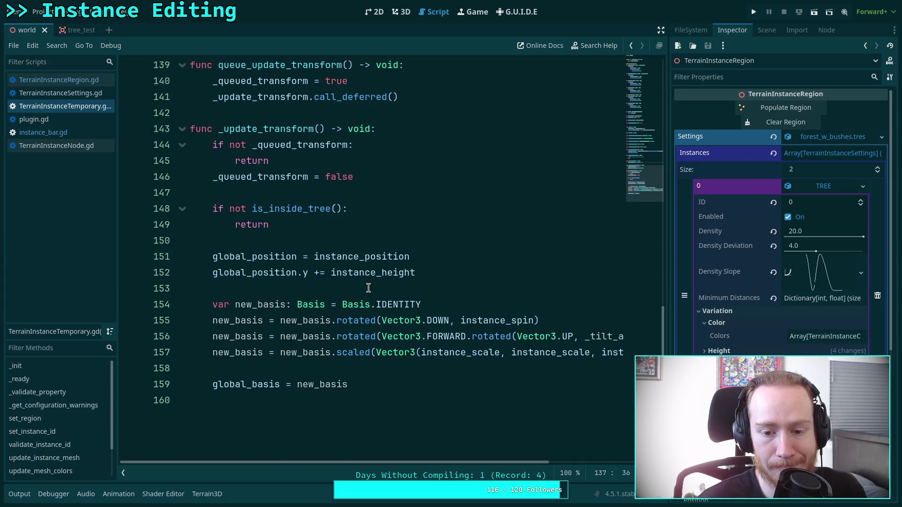
{"action": "left_click", "coordinate": [332, 322]}
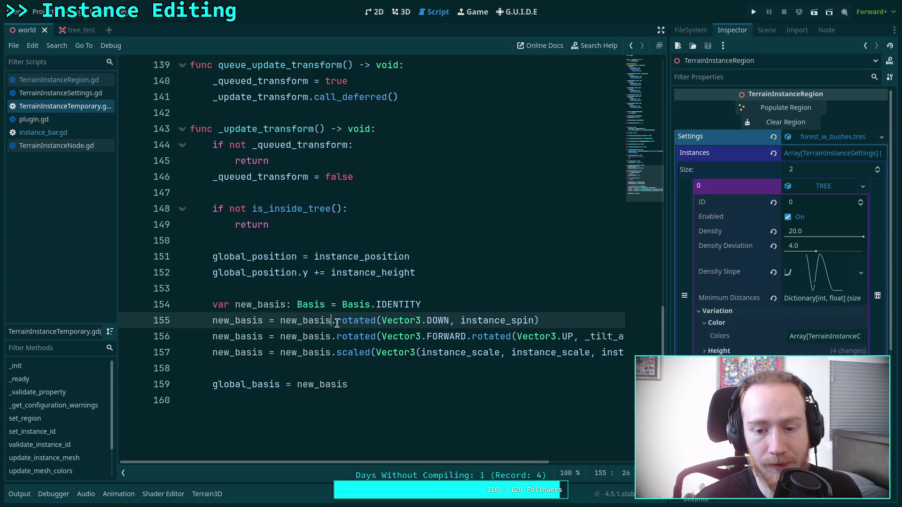
{"action": "key", "text": "alt+Down"}
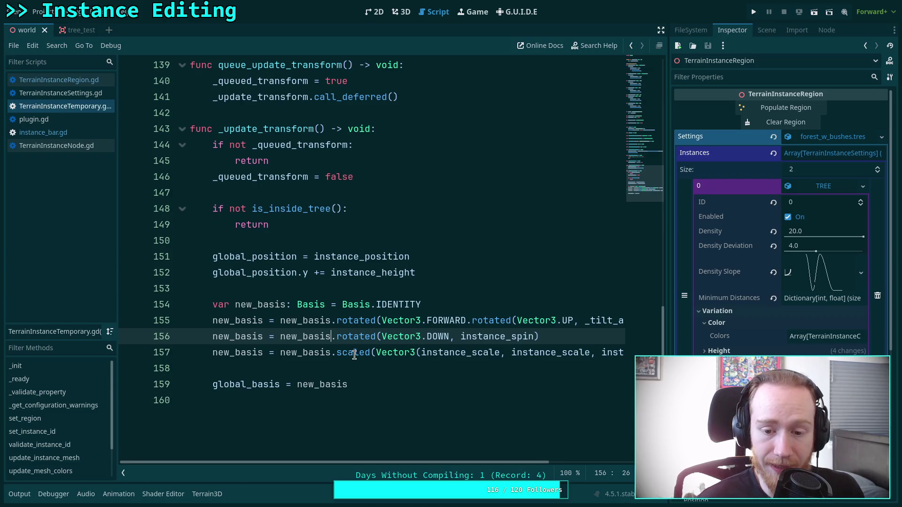
{"action": "mouse_move", "coordinate": [354, 355]}
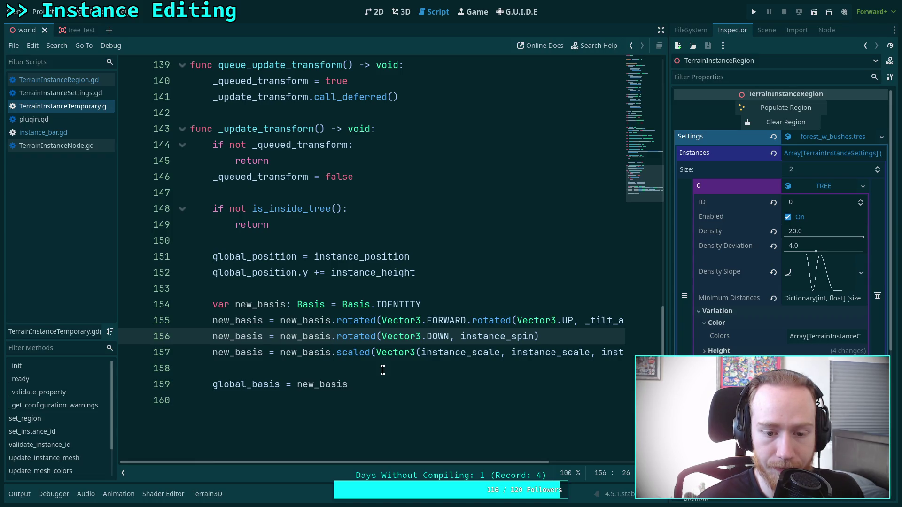
{"action": "key", "text": "ctrl+s"}
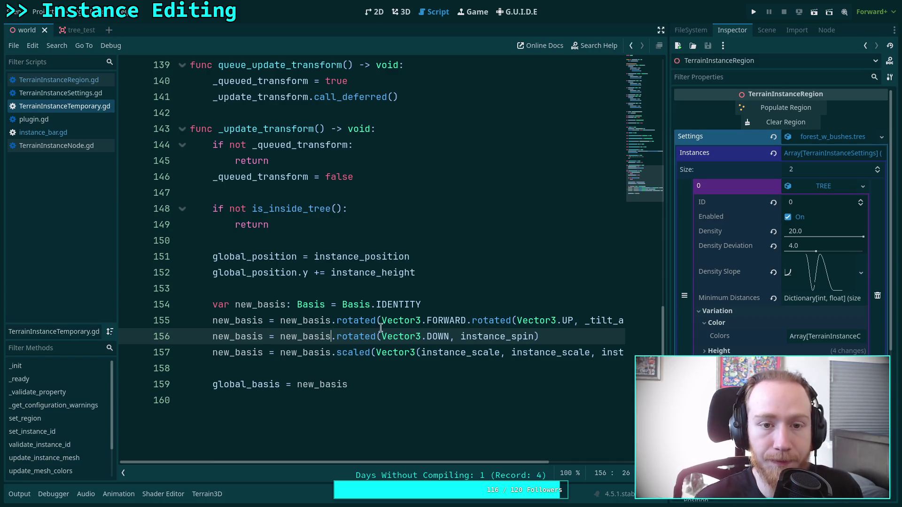
{"action": "left_click", "coordinate": [401, 12]}
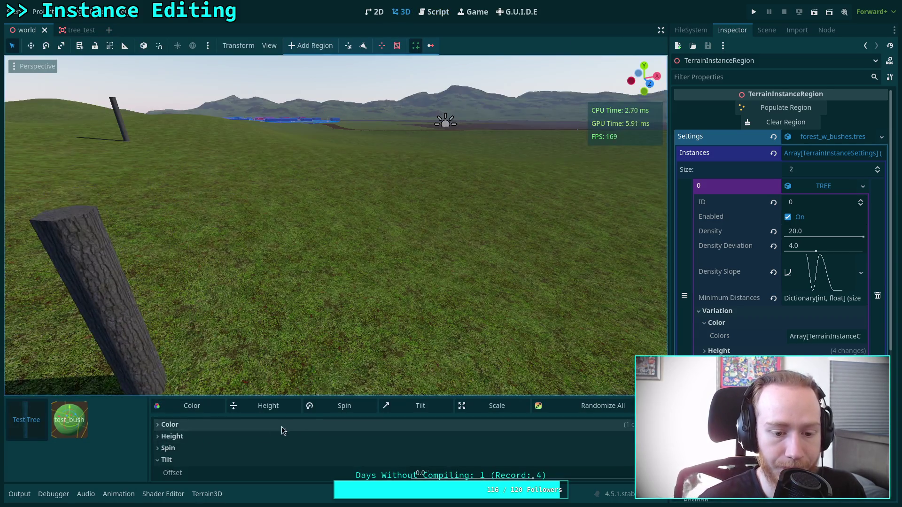
Re-randomize the tree trunk's tilt several times in the 3D scene
{"action": "left_click", "coordinate": [403, 409]}
{"action": "left_click", "coordinate": [403, 408]}
{"action": "left_click", "coordinate": [403, 408]}
{"action": "left_click", "coordinate": [403, 409]}
{"action": "left_click", "coordinate": [342, 407]}
Re-roll the trunk's random spin repeatedly to check the tilt-first rotation order
{"action": "left_click", "coordinate": [342, 412]}
{"action": "left_click", "coordinate": [342, 412]}
{"action": "left_click", "coordinate": [342, 412]}
{"action": "left_click", "coordinate": [342, 412]}
{"action": "left_click", "coordinate": [343, 412]}
{"action": "left_click", "coordinate": [343, 412]}
{"action": "left_click", "coordinate": [343, 412]}
{"action": "left_click", "coordinate": [342, 412]}
{"action": "left_click", "coordinate": [342, 411]}
{"action": "left_click", "coordinate": [342, 412]}
{"action": "left_click", "coordinate": [342, 411]}
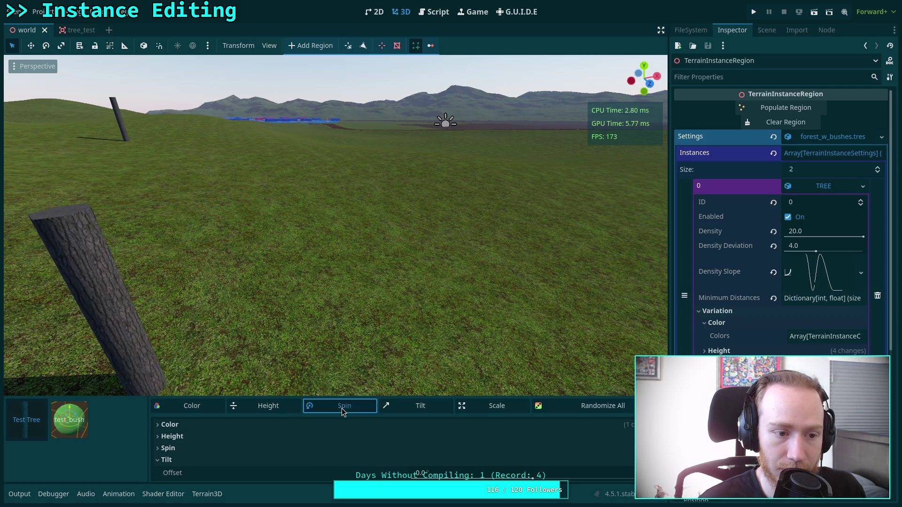
{"action": "left_click", "coordinate": [342, 411]}
{"action": "left_click", "coordinate": [342, 411]}
{"action": "left_click", "coordinate": [342, 411]}
{"action": "left_click", "coordinate": [342, 412]}
{"action": "left_click", "coordinate": [343, 412]}
{"action": "left_click", "coordinate": [342, 412]}
{"action": "left_click", "coordinate": [342, 412]}
{"action": "left_click", "coordinate": [342, 412]}
{"action": "left_click", "coordinate": [342, 412]}
{"action": "left_click", "coordinate": [343, 412]}
{"action": "left_click", "coordinate": [342, 412]}
{"action": "left_click", "coordinate": [342, 412]}
{"action": "left_click", "coordinate": [342, 411]}
{"action": "left_click", "coordinate": [342, 412]}
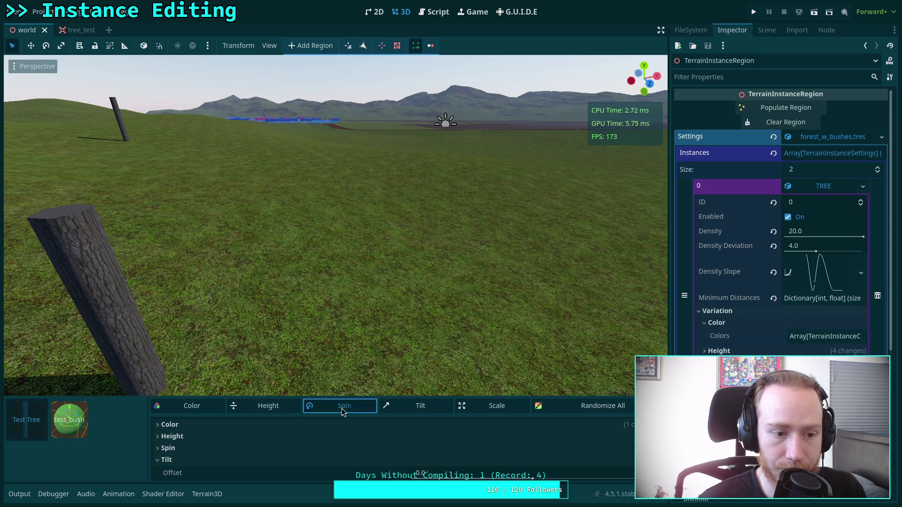
{"action": "left_click", "coordinate": [342, 411]}
{"action": "left_click", "coordinate": [343, 412]}
Raise the Tilt Offset slightly and re-roll the trunk's tilt
{"action": "left_click_drag", "start_coordinate": [363, 397], "coordinate": [365, 331]}
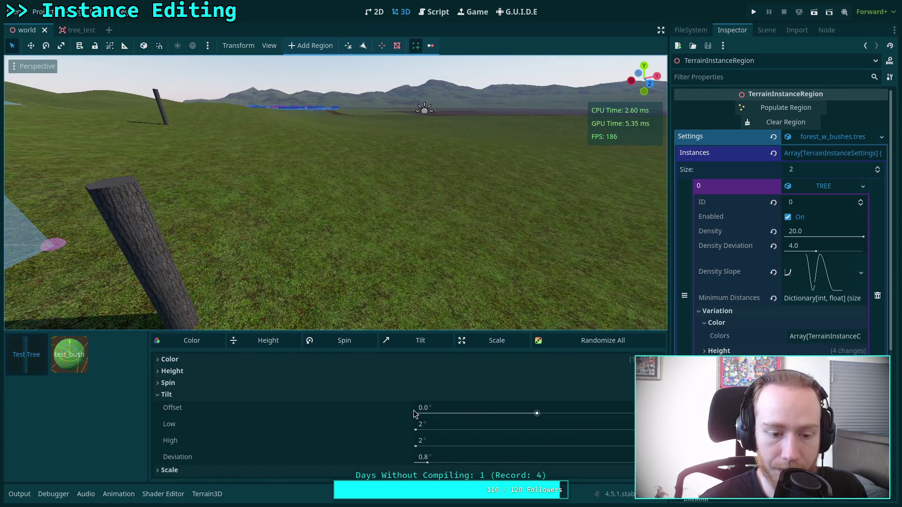
{"action": "left_click_drag", "start_coordinate": [536, 415], "coordinate": [549, 414]}
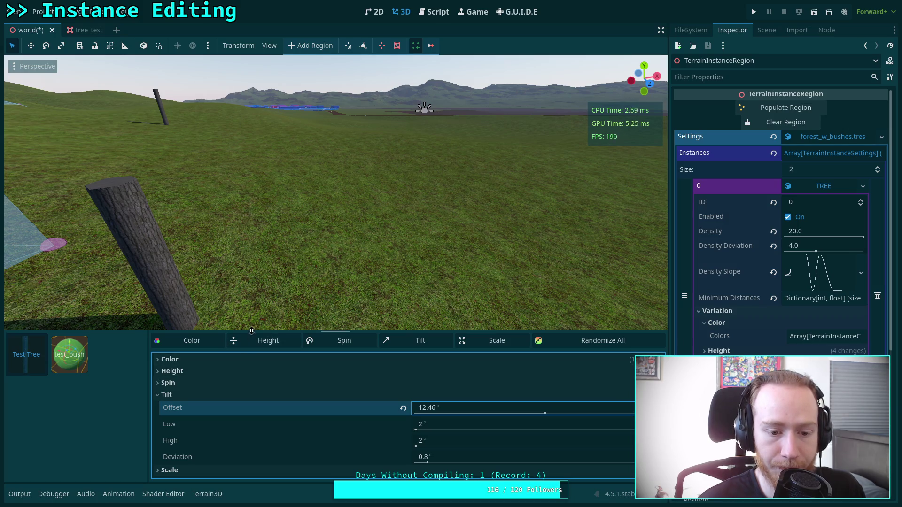
{"action": "left_click_drag", "start_coordinate": [252, 331], "coordinate": [247, 393]}
{"action": "left_click", "coordinate": [410, 405]}
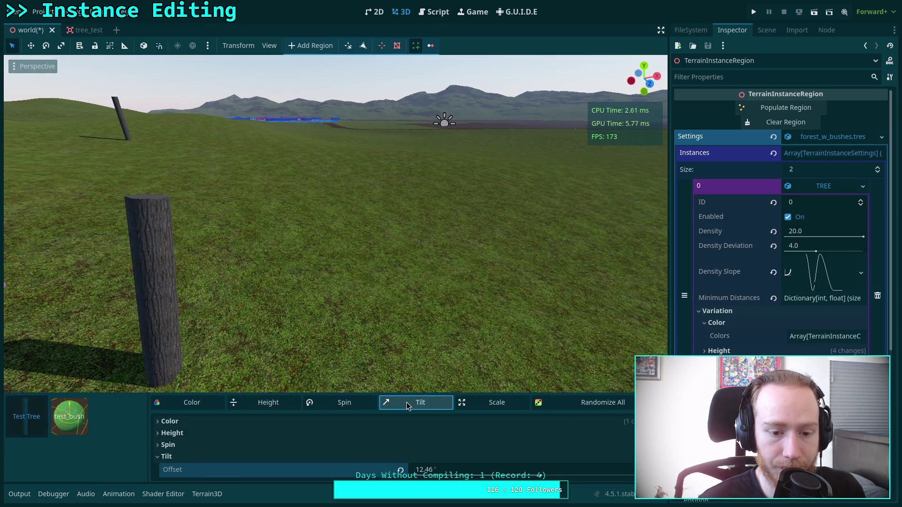
Re-roll the preview trunk's random spin many times
{"action": "left_click", "coordinate": [347, 407]}
{"action": "left_click", "coordinate": [347, 408]}
{"action": "left_click", "coordinate": [348, 408]}
{"action": "left_click", "coordinate": [347, 408]}
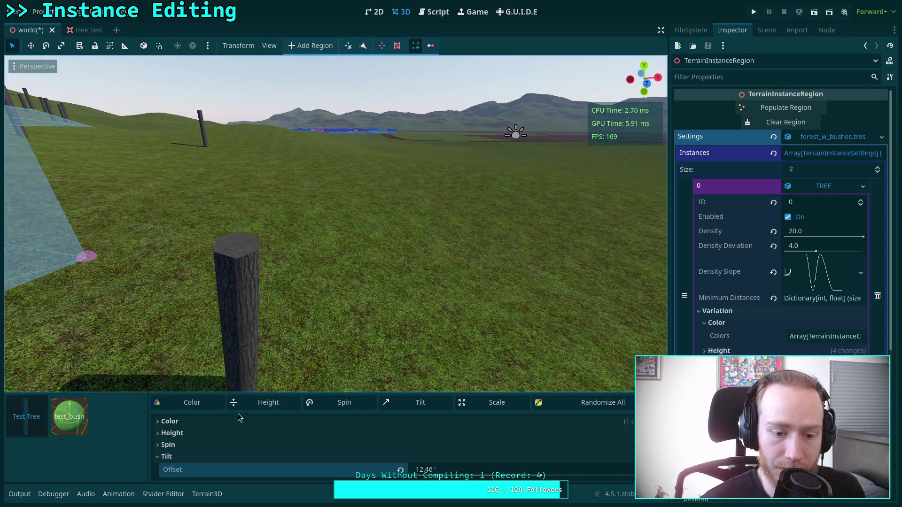
{"action": "left_click", "coordinate": [346, 405]}
{"action": "left_click", "coordinate": [346, 406]}
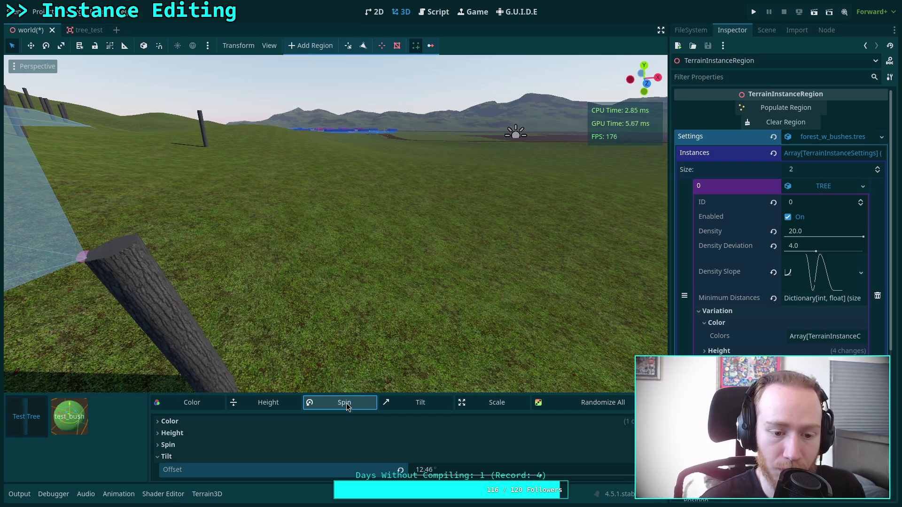
{"action": "left_click", "coordinate": [347, 406]}
{"action": "left_click", "coordinate": [348, 407]}
{"action": "left_click", "coordinate": [347, 407]}
{"action": "left_click", "coordinate": [347, 406]}
{"action": "left_click", "coordinate": [348, 407]}
{"action": "left_click", "coordinate": [348, 406]}
{"action": "left_click", "coordinate": [348, 407]}
{"action": "left_click", "coordinate": [347, 407]}
{"action": "left_click", "coordinate": [348, 407]}
{"action": "left_click", "coordinate": [348, 407]}
{"action": "left_click", "coordinate": [348, 407]}
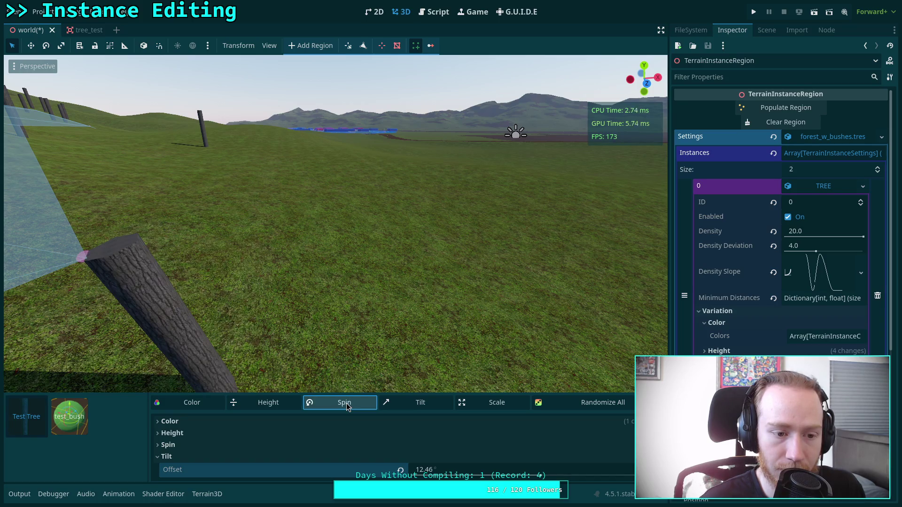
{"action": "left_click", "coordinate": [347, 407]}
{"action": "left_click", "coordinate": [348, 406]}
{"action": "left_click", "coordinate": [348, 407]}
{"action": "left_click", "coordinate": [348, 407]}
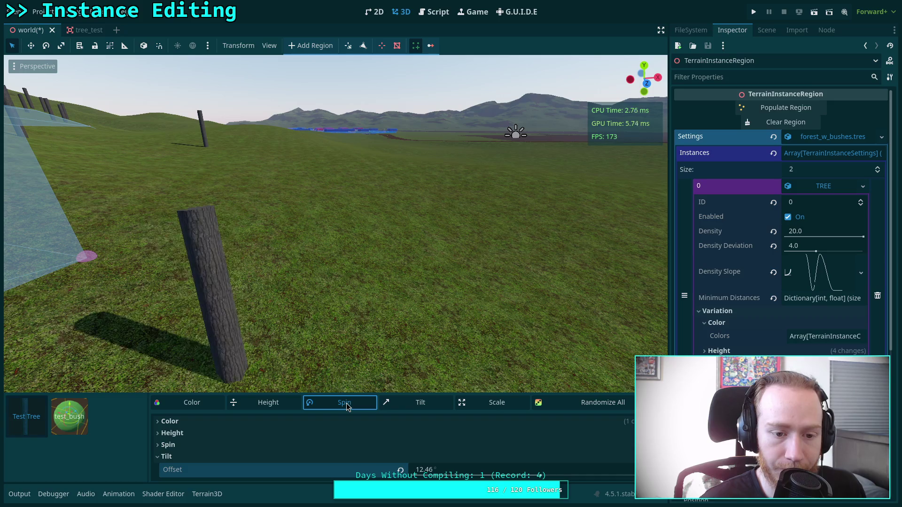
{"action": "left_click", "coordinate": [348, 407]}
{"action": "left_click", "coordinate": [348, 407]}
{"action": "left_click", "coordinate": [348, 407]}
{"action": "left_click", "coordinate": [347, 407]}
{"action": "left_click", "coordinate": [347, 407]}
Re-roll the preview trunk's random tilt a few more times
{"action": "left_click", "coordinate": [348, 407]}
{"action": "left_click", "coordinate": [407, 412]}
{"action": "left_click", "coordinate": [407, 411]}
{"action": "left_click", "coordinate": [407, 412]}
{"action": "left_click", "coordinate": [407, 412]}
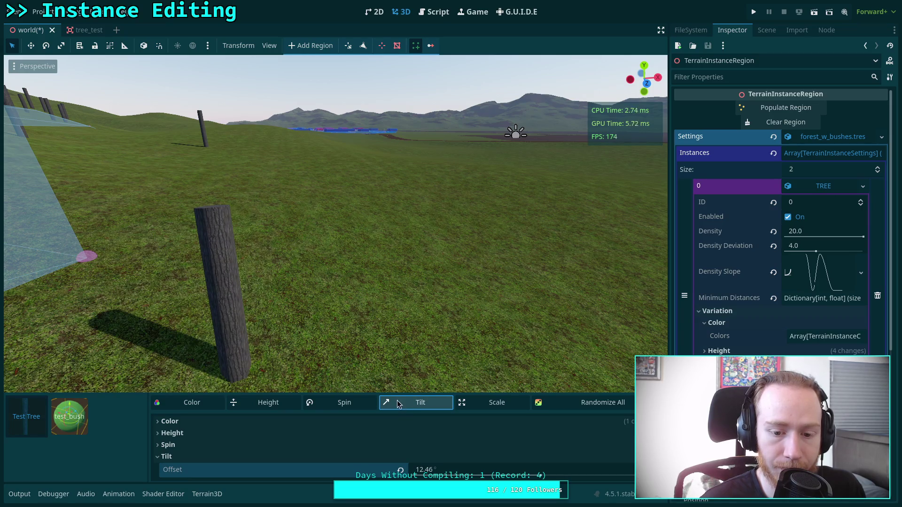
Reset Tilt Offset to 0.0 and re-roll the trunk's tilt with zero offset
{"action": "left_click", "coordinate": [401, 470]}
{"action": "left_click", "coordinate": [418, 409]}
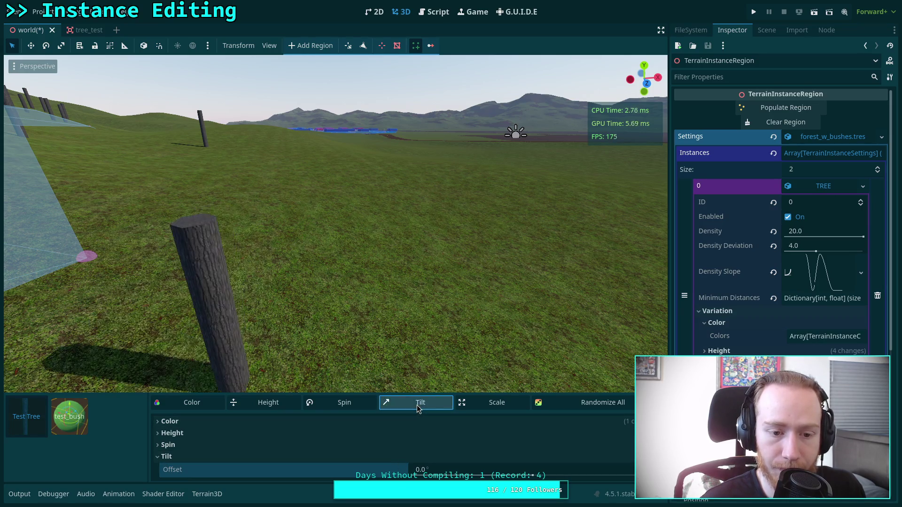
{"action": "left_click", "coordinate": [418, 409]}
{"action": "left_click", "coordinate": [419, 409]}
{"action": "left_click", "coordinate": [419, 409]}
{"action": "left_click", "coordinate": [419, 410]}
{"action": "left_click", "coordinate": [418, 410]}
{"action": "left_click", "coordinate": [418, 410]}
Re-roll the trunk's spin again, then expand the Height variation settings
{"action": "left_click", "coordinate": [354, 408]}
{"action": "left_click", "coordinate": [354, 408]}
{"action": "left_click", "coordinate": [354, 408]}
{"action": "left_click", "coordinate": [354, 408]}
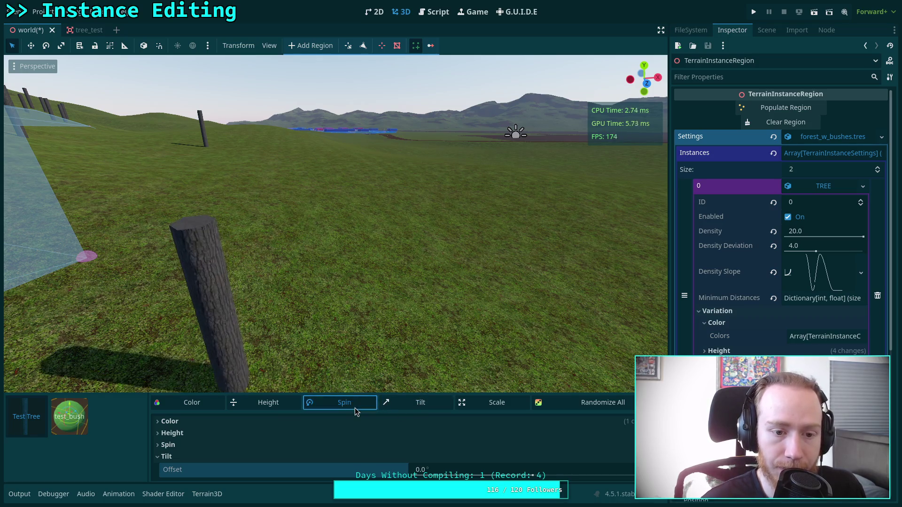
{"action": "left_click", "coordinate": [355, 408]}
{"action": "left_click", "coordinate": [354, 408]}
{"action": "left_click", "coordinate": [354, 408]}
{"action": "left_click", "coordinate": [354, 407]}
{"action": "left_click", "coordinate": [354, 408]}
{"action": "left_click", "coordinate": [355, 408]}
{"action": "left_click", "coordinate": [354, 407]}
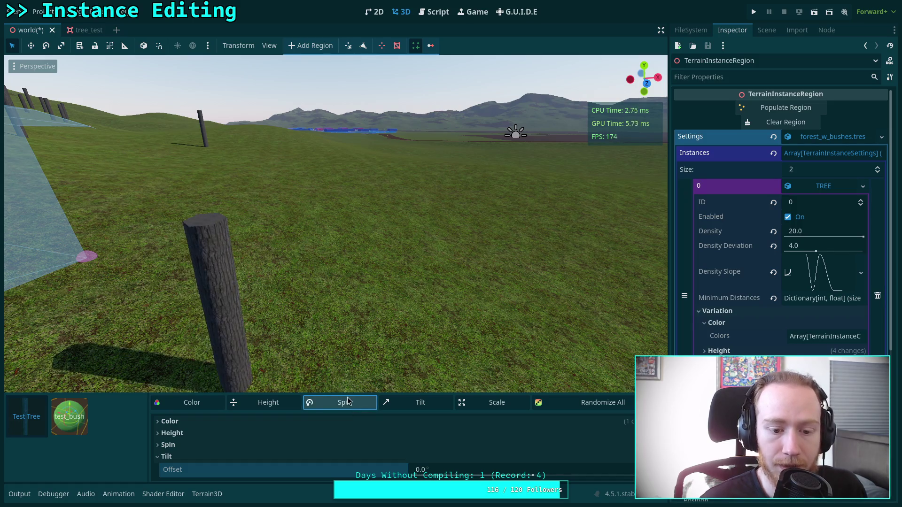
{"action": "left_click", "coordinate": [209, 433]}
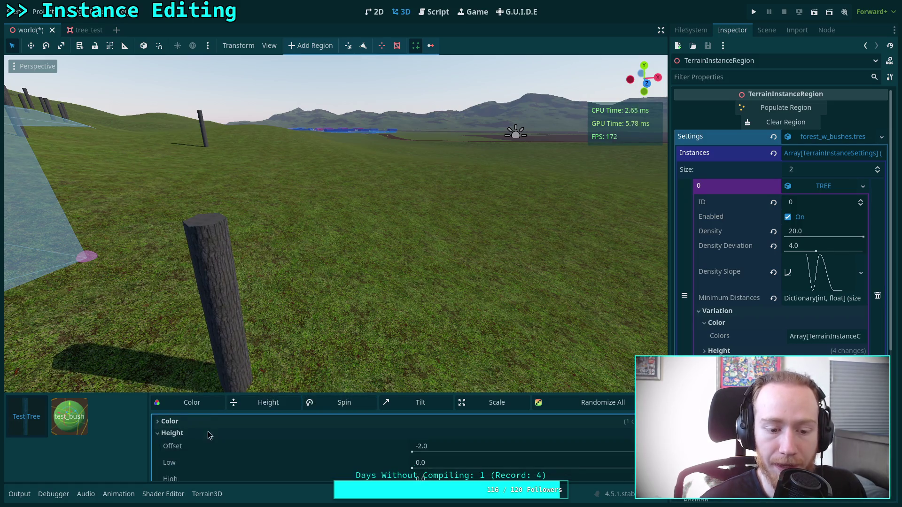
Set Height High to 0.5 and re-roll the trunk's random height several times
{"action": "left_click_drag", "start_coordinate": [273, 394], "coordinate": [273, 364]}
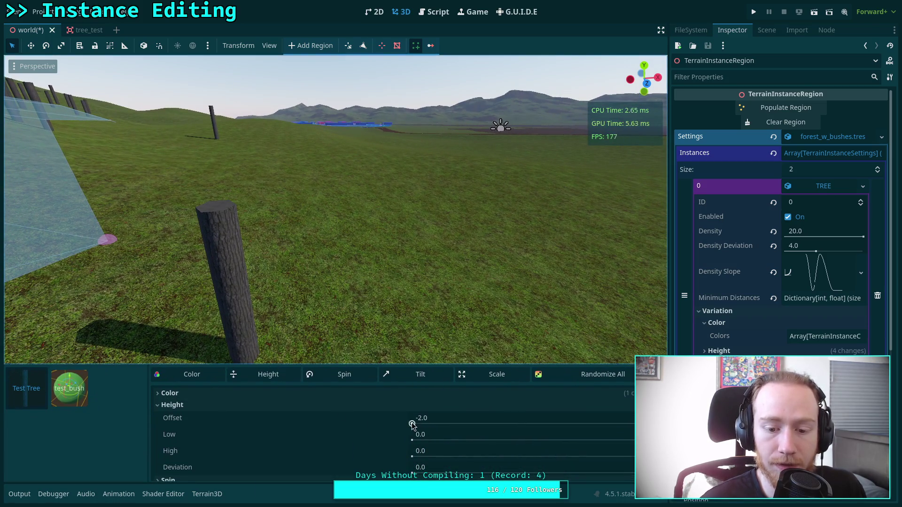
{"action": "left_click", "coordinate": [424, 452]}
{"action": "type", "text": "5"}
{"action": "key", "text": "Return"}
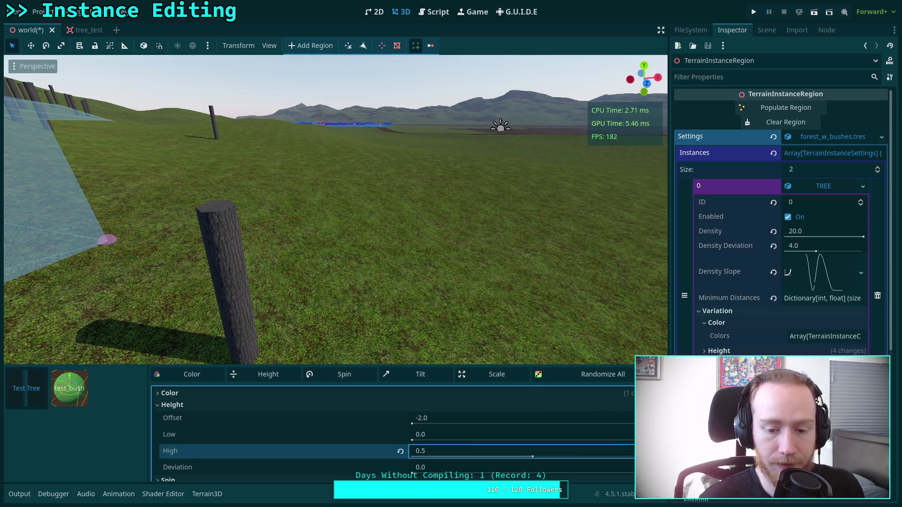
{"action": "left_click", "coordinate": [254, 376]}
{"action": "left_click", "coordinate": [254, 379]}
{"action": "left_click", "coordinate": [254, 381]}
{"action": "left_click", "coordinate": [254, 382]}
{"action": "left_click", "coordinate": [255, 382]}
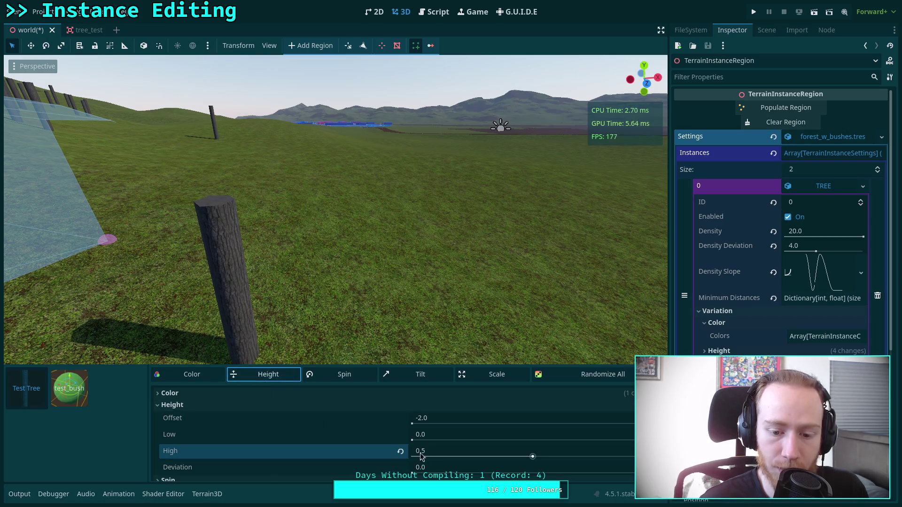
Lower High to 0.05, set Deviation to 1.0, and re-roll the trunk height
{"action": "left_click", "coordinate": [435, 454]}
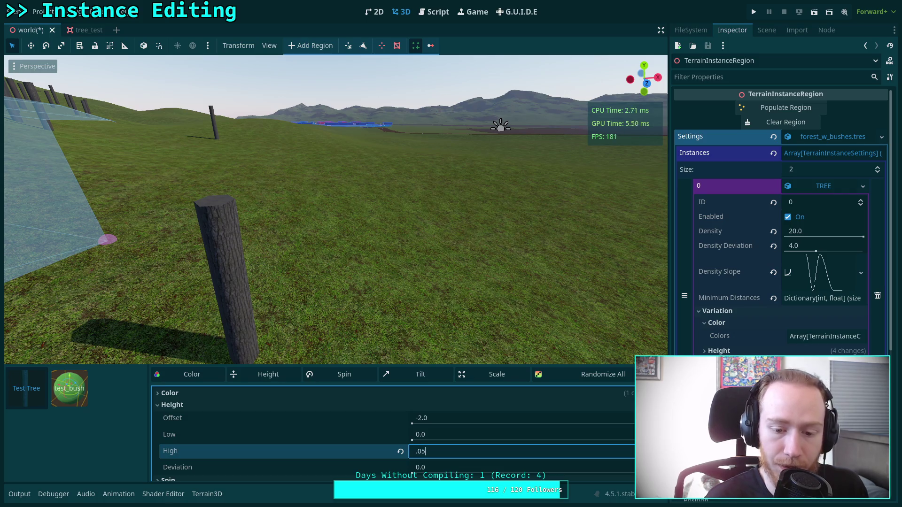
{"action": "left_click", "coordinate": [262, 379]}
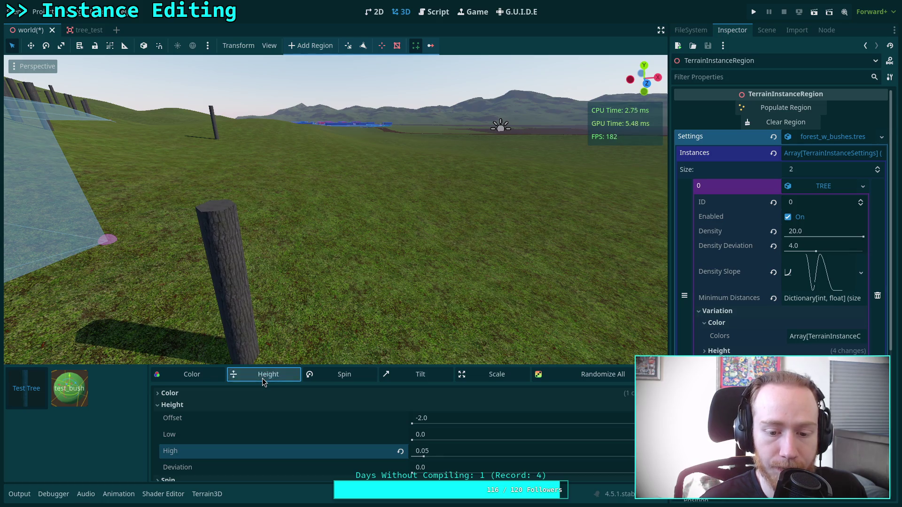
{"action": "left_click", "coordinate": [438, 468]}
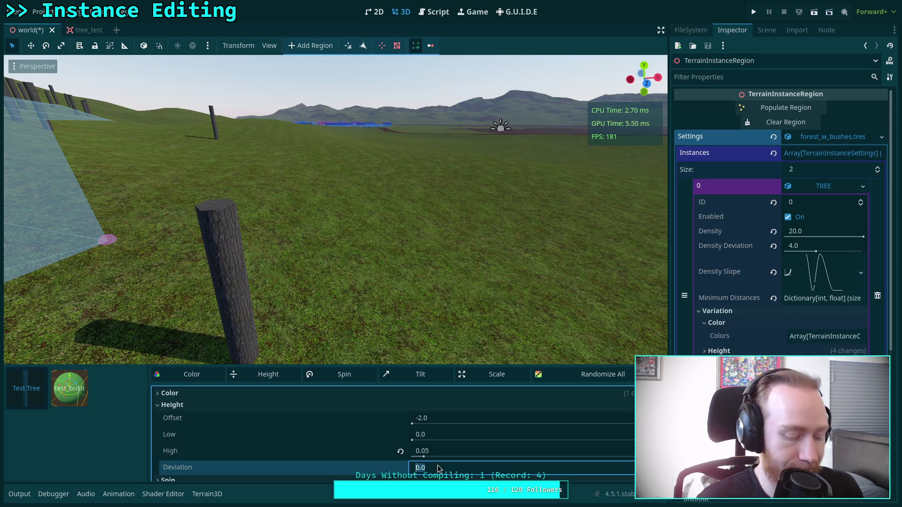
{"action": "type", "text": "1"}
{"action": "left_click", "coordinate": [262, 380]}
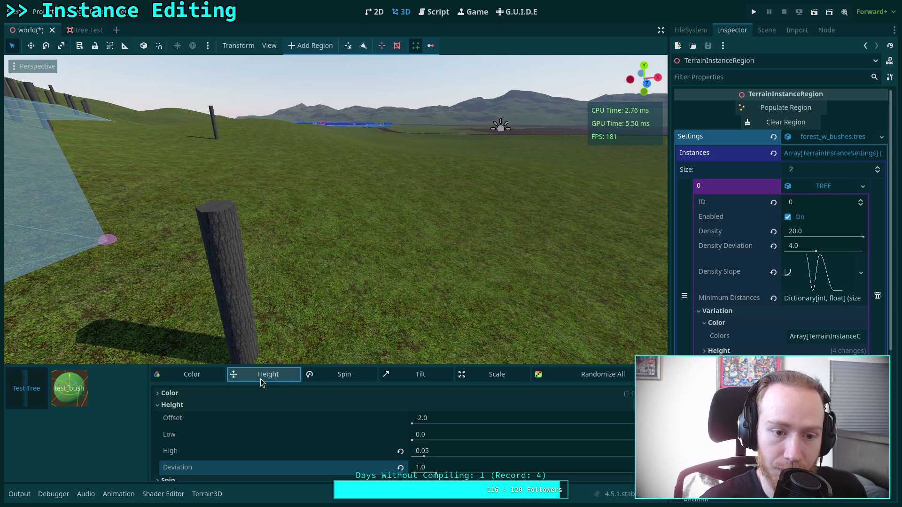
{"action": "left_click", "coordinate": [261, 380]}
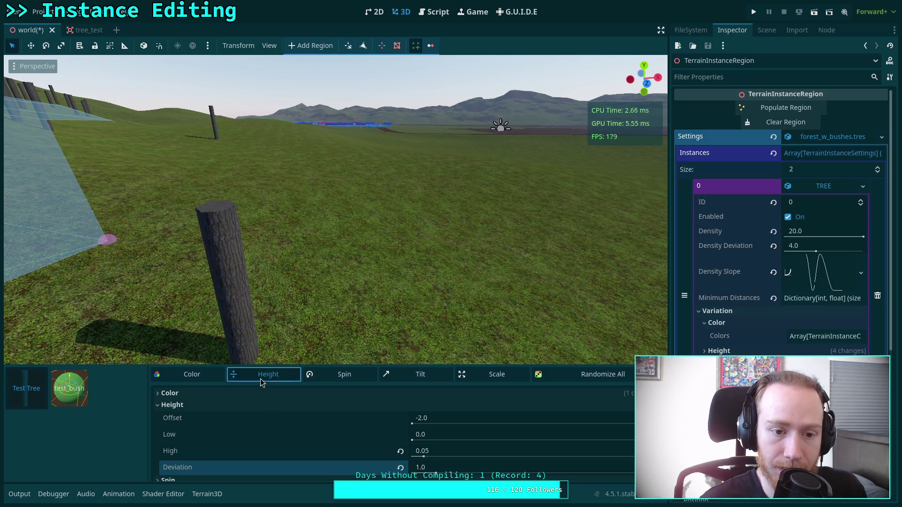
Revert Deviation and High to 0.0 and collapse the Height and Tilt sections
{"action": "left_click", "coordinate": [400, 468]}
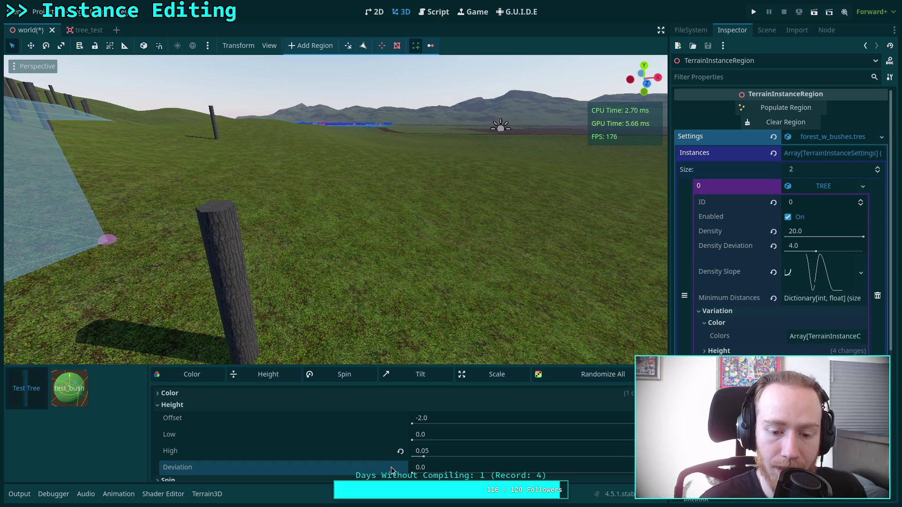
{"action": "left_click", "coordinate": [400, 452]}
{"action": "left_click", "coordinate": [262, 378]}
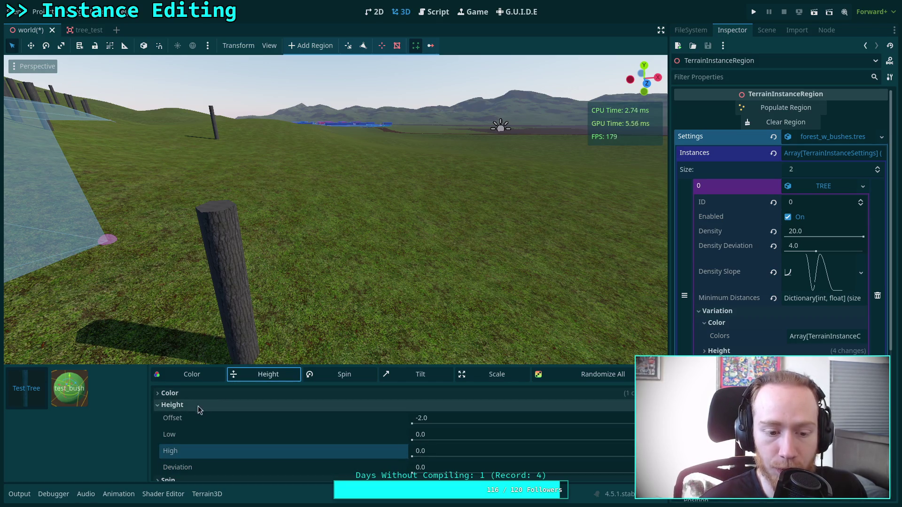
{"action": "left_click", "coordinate": [286, 405]}
{"action": "left_click", "coordinate": [205, 429]}
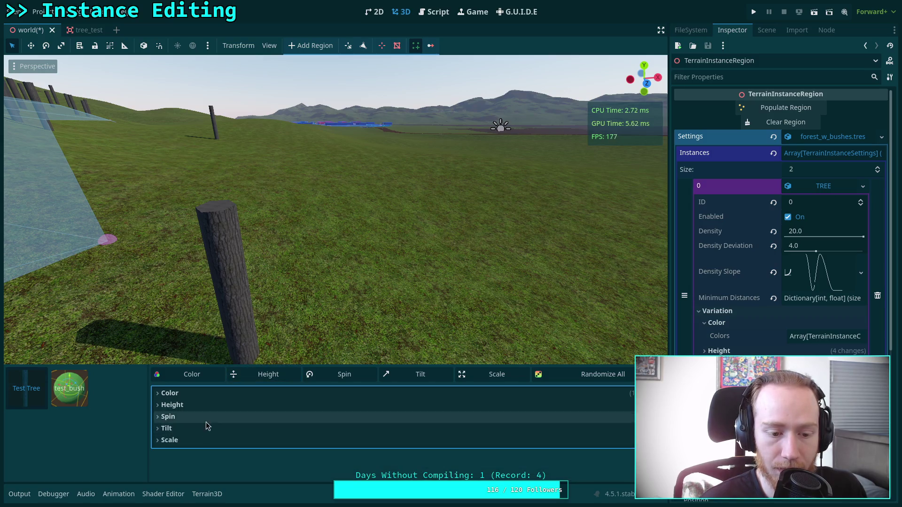
Shrink the variation panel and re-roll all of the preview trunk's random variations
{"action": "left_click", "coordinate": [189, 440]}
{"action": "left_click", "coordinate": [189, 440]}
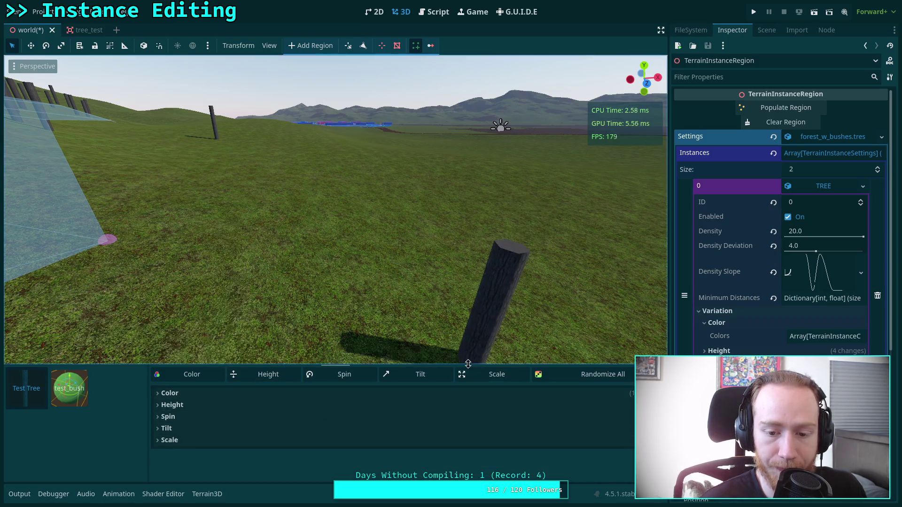
{"action": "left_click_drag", "start_coordinate": [450, 366], "coordinate": [449, 432]}
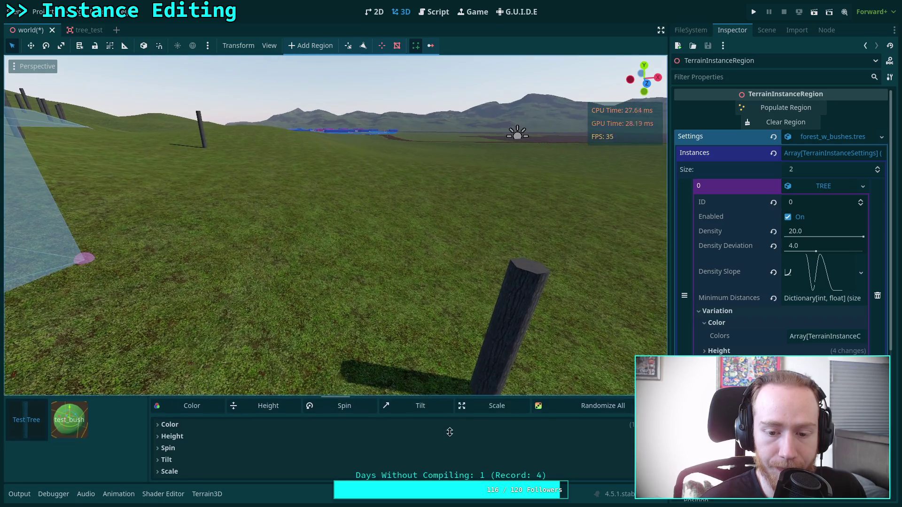
{"action": "left_click", "coordinate": [585, 411]}
{"action": "left_click", "coordinate": [584, 411]}
{"action": "left_click", "coordinate": [585, 411]}
{"action": "left_click", "coordinate": [585, 411]}
{"action": "left_click", "coordinate": [584, 411]}
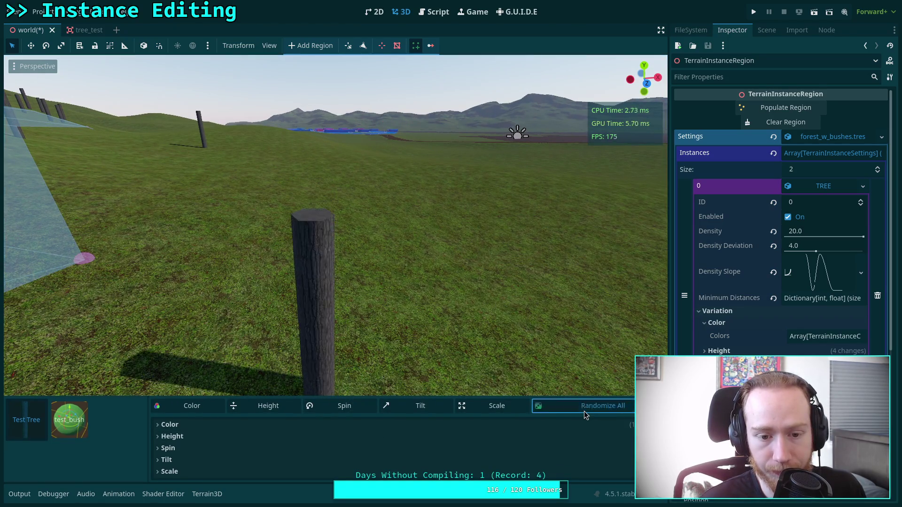
{"action": "left_click", "coordinate": [585, 411]}
{"action": "left_click", "coordinate": [585, 410]}
{"action": "left_click", "coordinate": [585, 411]}
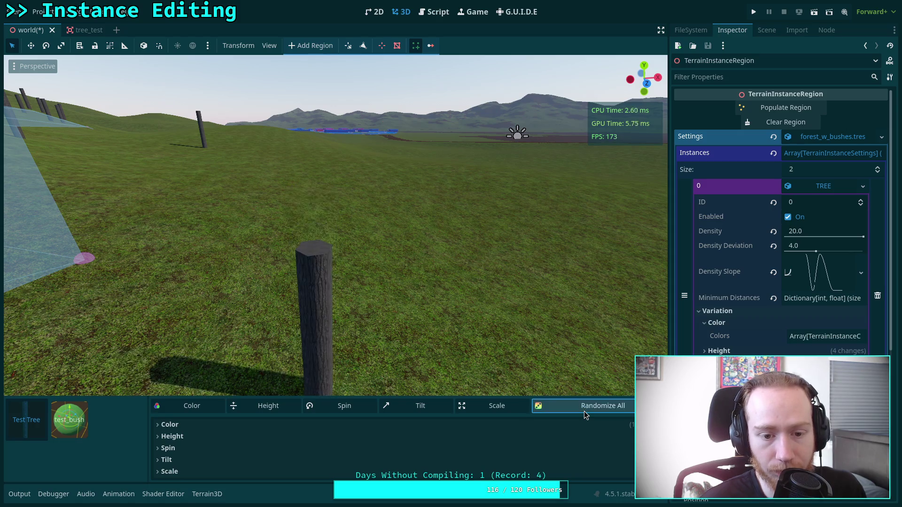
{"action": "left_click", "coordinate": [584, 411]}
Place six tree trunks in a cluster on the grass and orbit around them
{"action": "left_click", "coordinate": [269, 330]}
{"action": "left_click", "coordinate": [317, 335]}
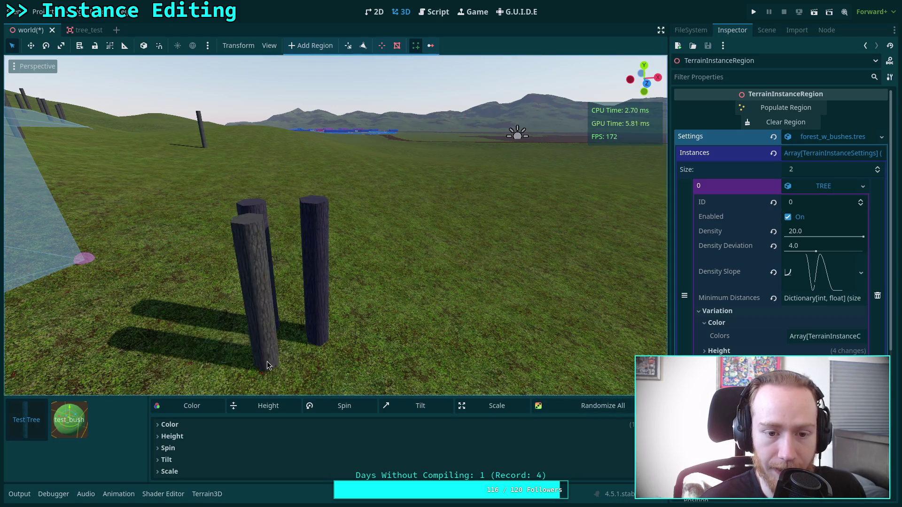
{"action": "left_click", "coordinate": [267, 362]}
{"action": "left_click", "coordinate": [223, 356]}
{"action": "left_click", "coordinate": [393, 390]}
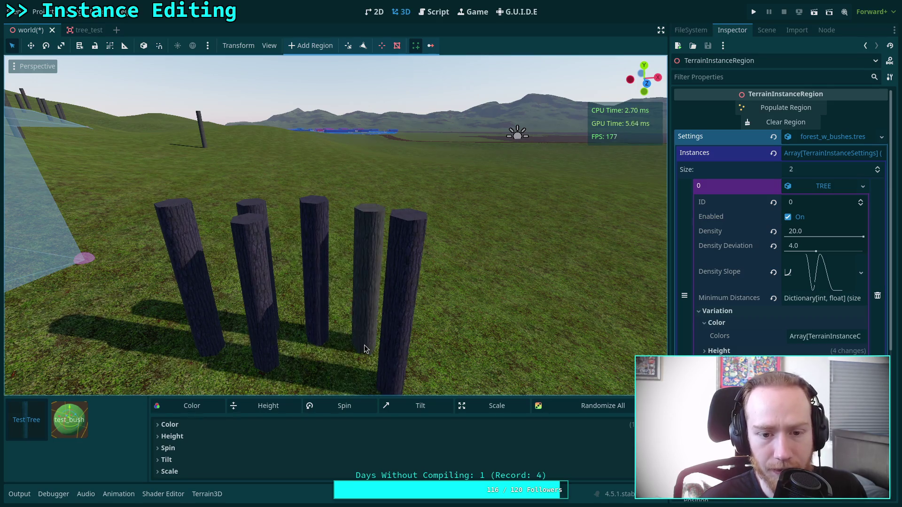
{"action": "left_click", "coordinate": [364, 347]}
{"action": "mouse_move", "coordinate": [430, 325]}
{"action": "left_mouse_down"}
{"action": "mouse_move", "coordinate": [316, 381]}
{"action": "mouse_move", "coordinate": [244, 329]}
{"action": "left_mouse_up"}
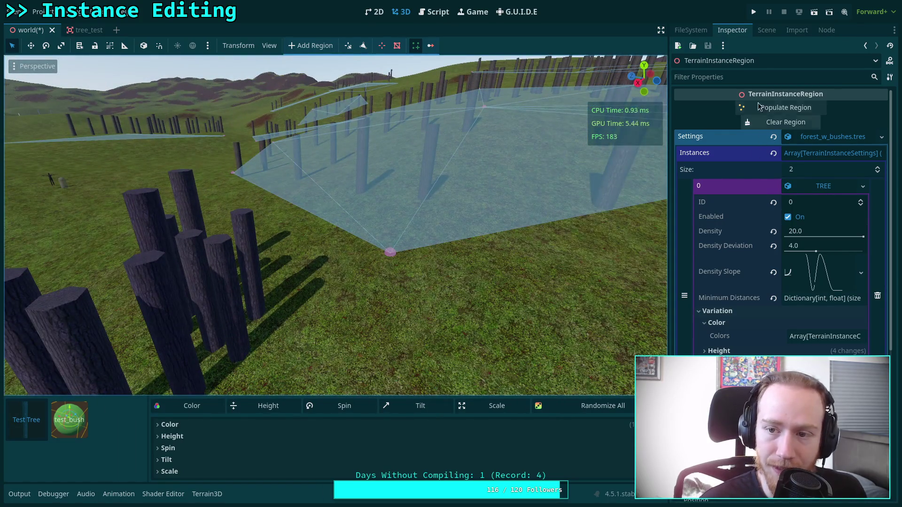
Select TerrainInstanceRegion in the Scene dock to restore its instancing tools
{"action": "left_click", "coordinate": [766, 31]}
{"action": "left_click", "coordinate": [746, 228]}
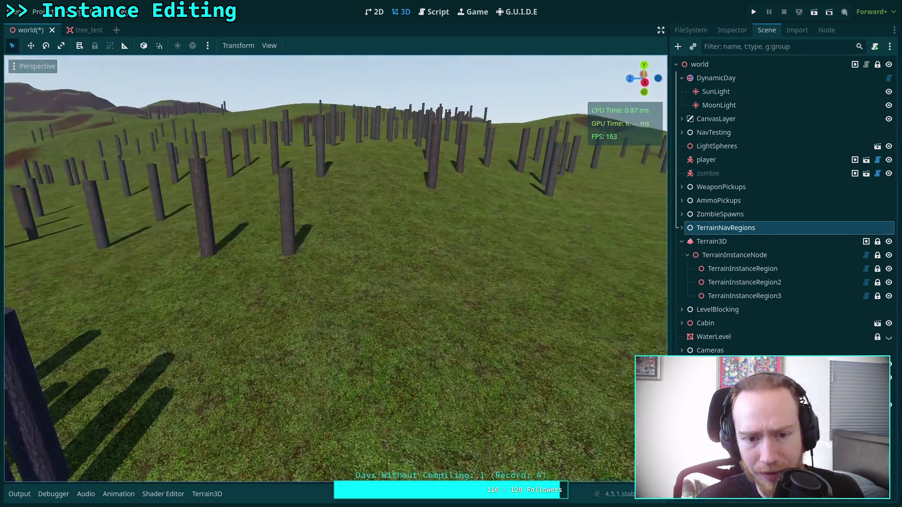
{"action": "left_click_drag", "start_coordinate": [334, 268], "coordinate": [301, 259]}
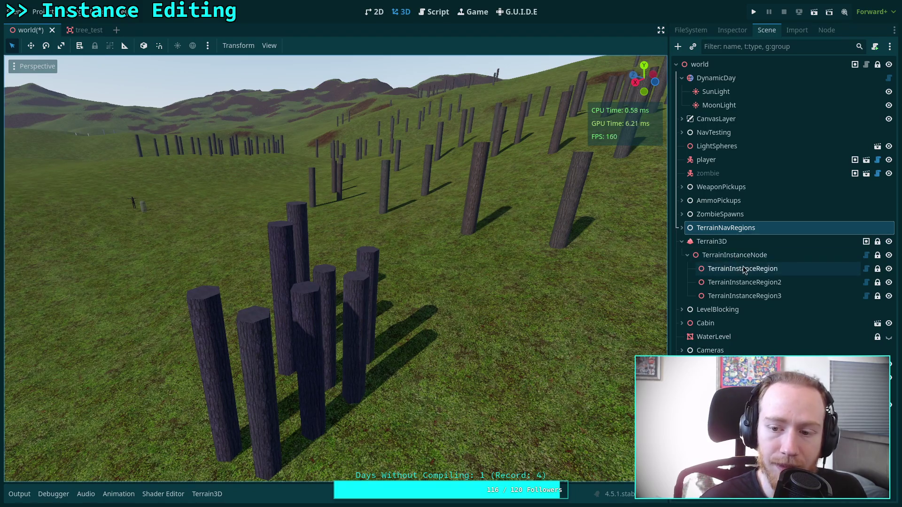
{"action": "left_click", "coordinate": [743, 269]}
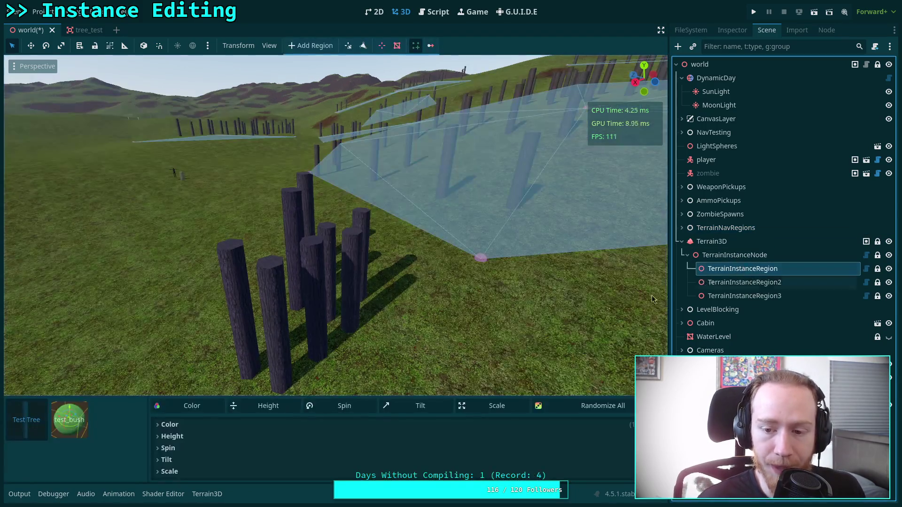
Glance at the Color variation settings, then save the world scene with Ctrl+S
{"action": "left_click", "coordinate": [211, 425]}
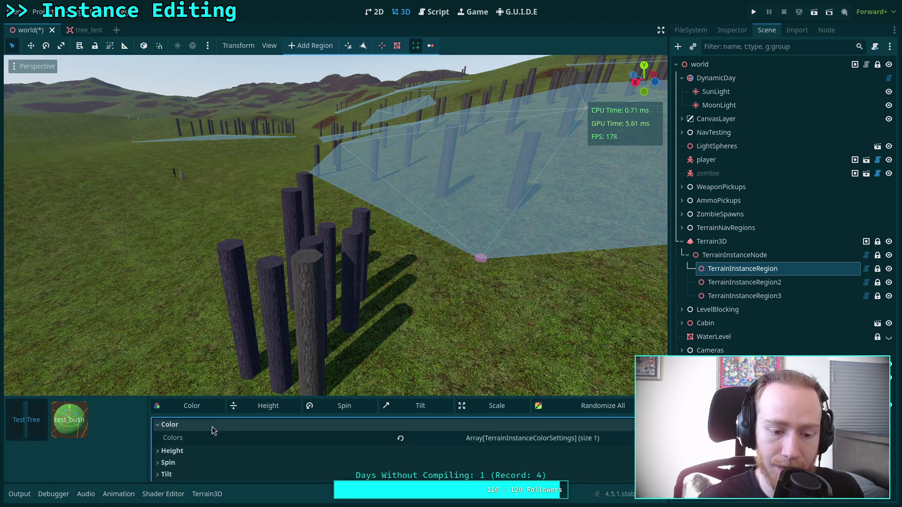
{"action": "left_click", "coordinate": [484, 439]}
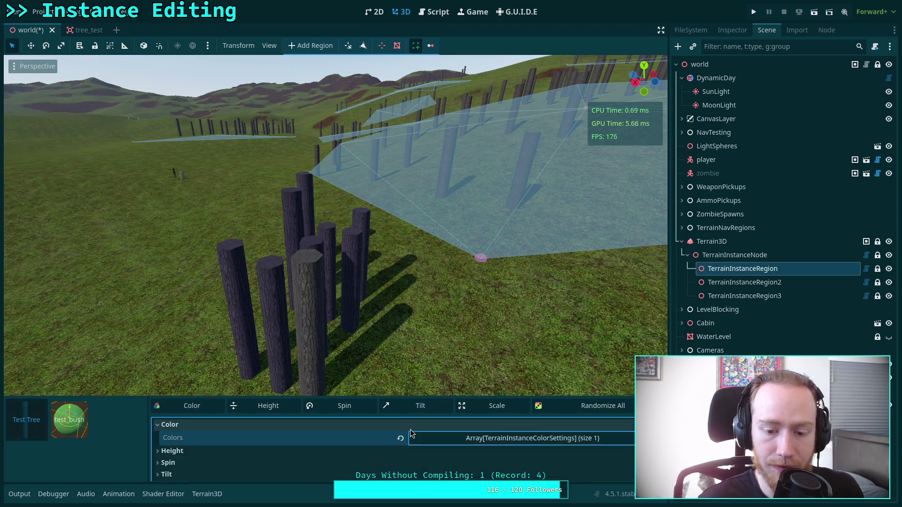
{"action": "key", "text": "ctrl+s"}
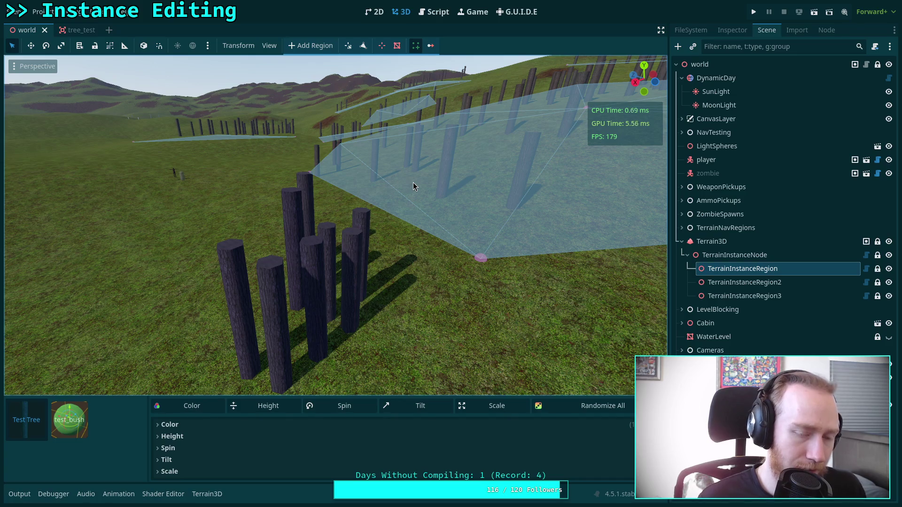
{"action": "key", "text": "super+1"}
{"action": "type", "text": "git sta"}
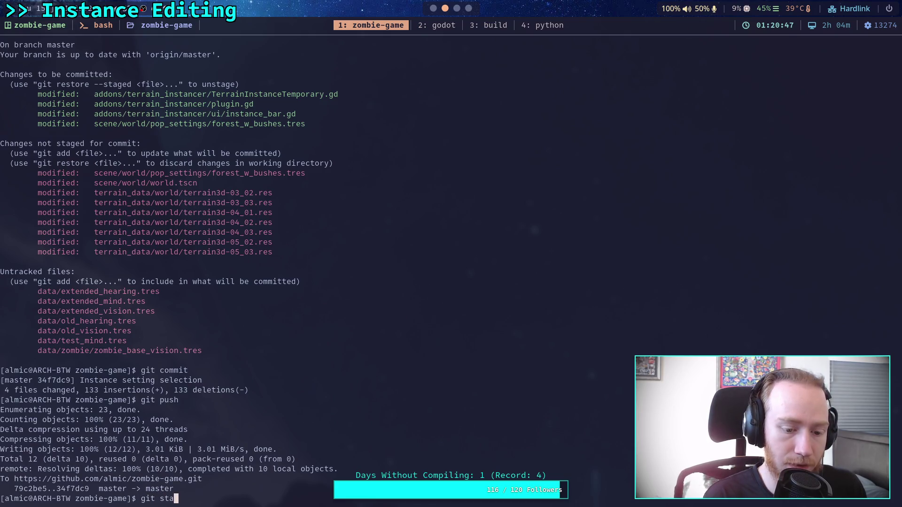
Check git status and the forest_w_bushes.tres diff, then git restore that file
{"action": "type", "text": "tus"}
{"action": "key", "text": "Return"}
{"action": "type", "text": "git diff scene/world/pop_settings/forest_w_bushes.tres"}
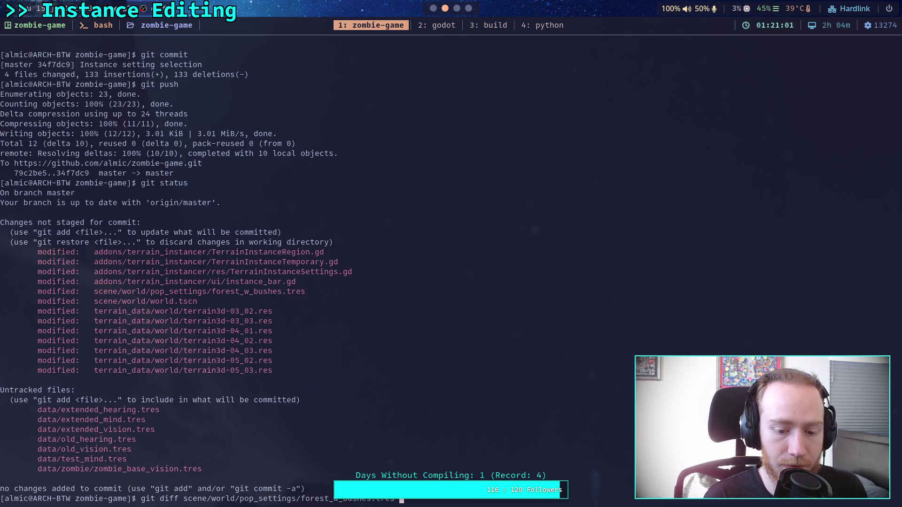
{"action": "key", "text": "Return"}
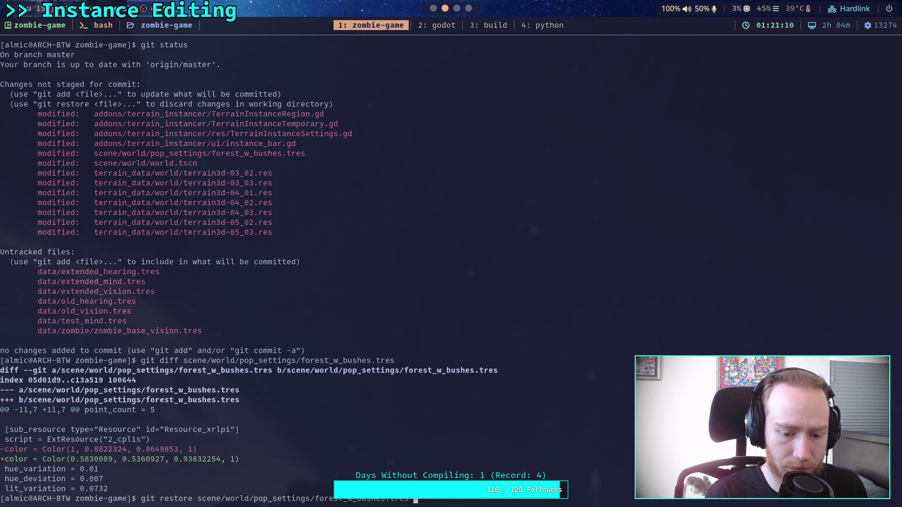
{"action": "key", "text": "Return"}
{"action": "key", "text": "super+2"}
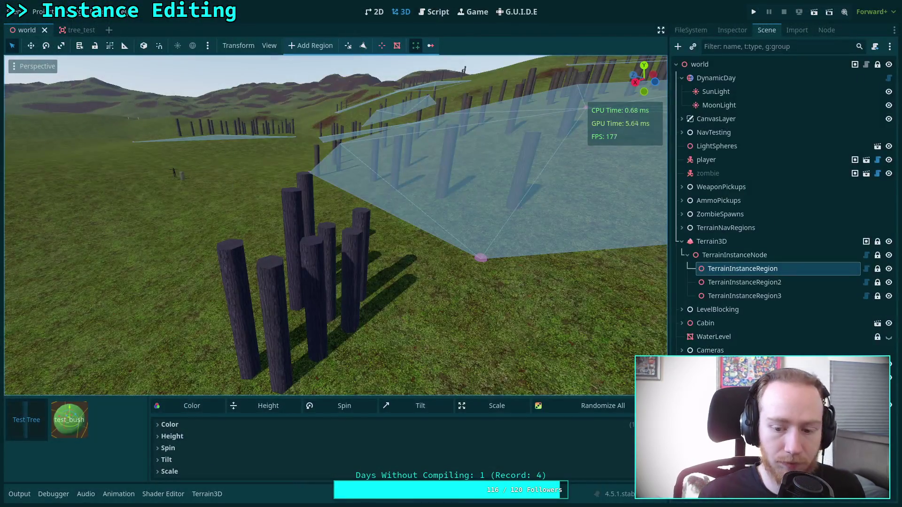
Paint Test Tree trunks at the cluster's front, then expand Color > Colors > element 0 for colour variation
{"action": "left_click", "coordinate": [380, 387]}
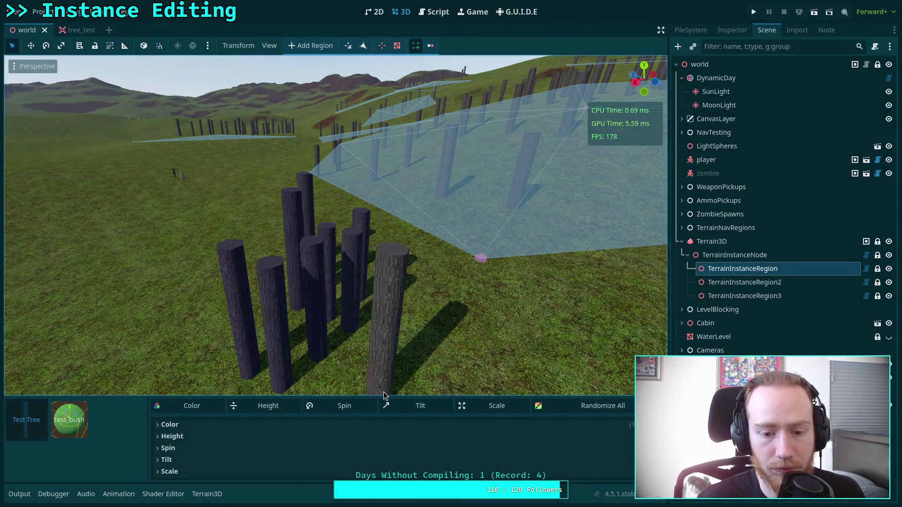
{"action": "left_click_drag", "start_coordinate": [380, 388], "coordinate": [352, 365]}
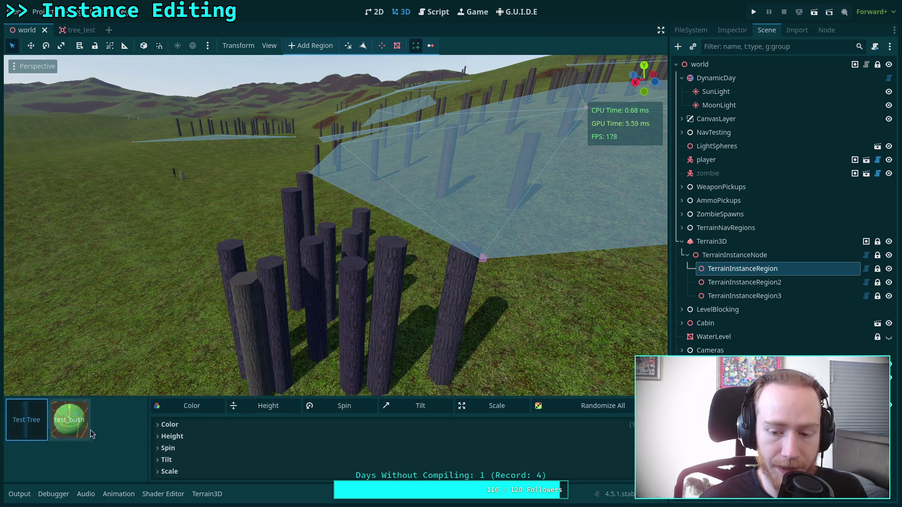
{"action": "left_click", "coordinate": [403, 429]}
{"action": "left_click", "coordinate": [405, 428]}
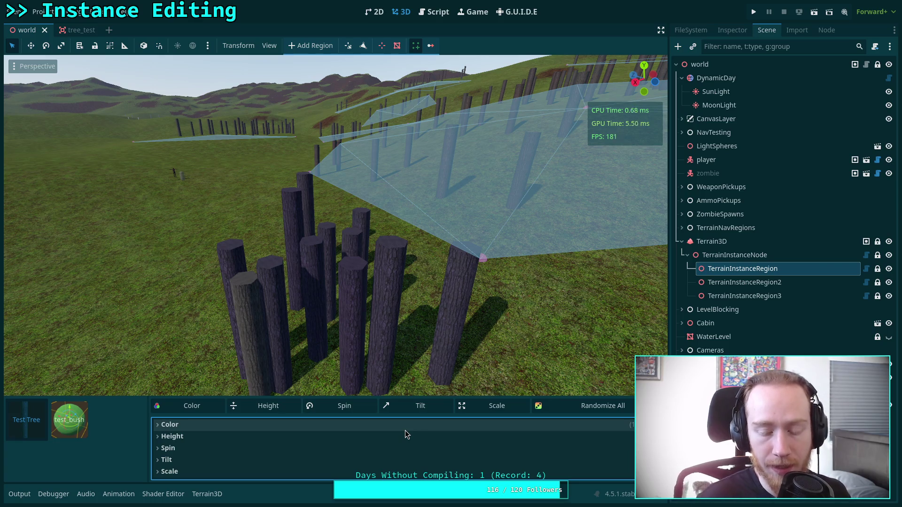
{"action": "left_click", "coordinate": [405, 429]}
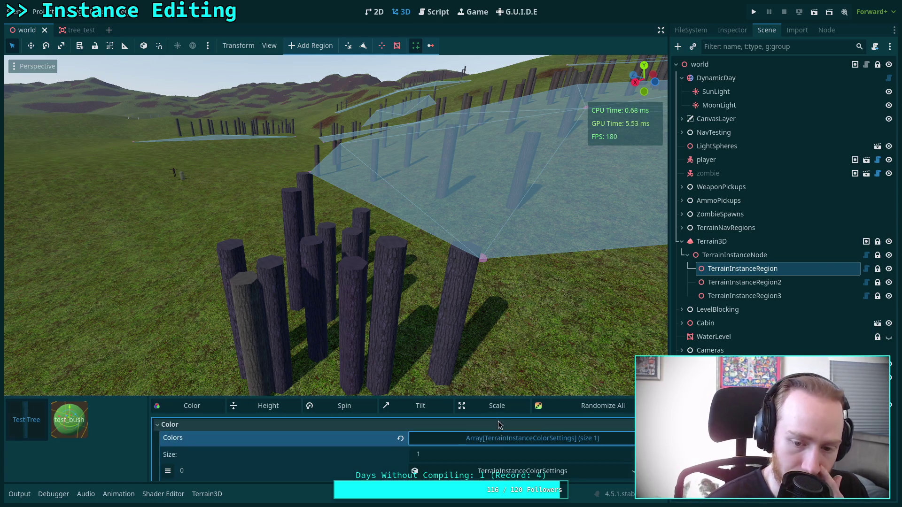
{"action": "mouse_move", "coordinate": [482, 398]}
{"action": "left_mouse_down"}
{"action": "mouse_move", "coordinate": [486, 348]}
{"action": "mouse_move", "coordinate": [489, 376]}
{"action": "left_mouse_up"}
{"action": "left_click", "coordinate": [492, 387]}
{"action": "left_click", "coordinate": [401, 357]}
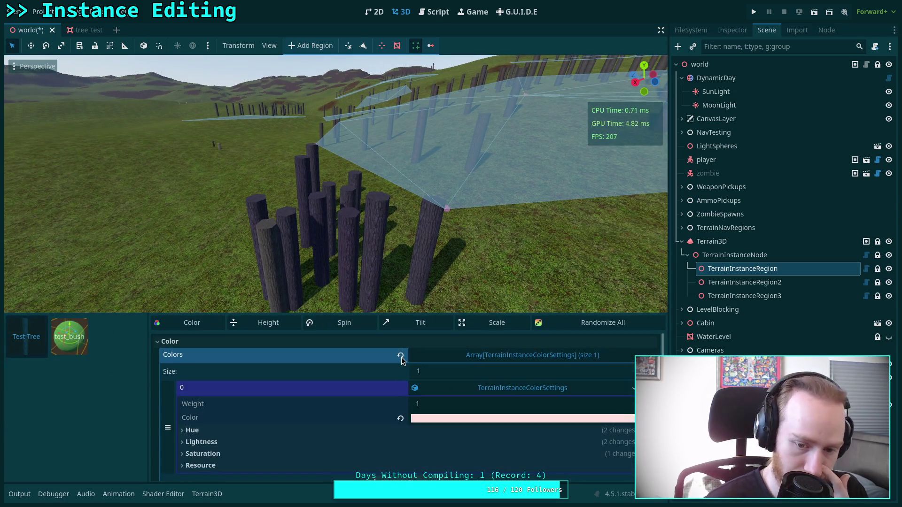
Paint more Test Tree trunks across the left and middle of the cluster, then select Terrain3D's instance brush
{"action": "mouse_move", "coordinate": [371, 310]}
{"action": "left_mouse_down"}
{"action": "mouse_move", "coordinate": [193, 286]}
{"action": "mouse_move", "coordinate": [277, 301]}
{"action": "left_mouse_up"}
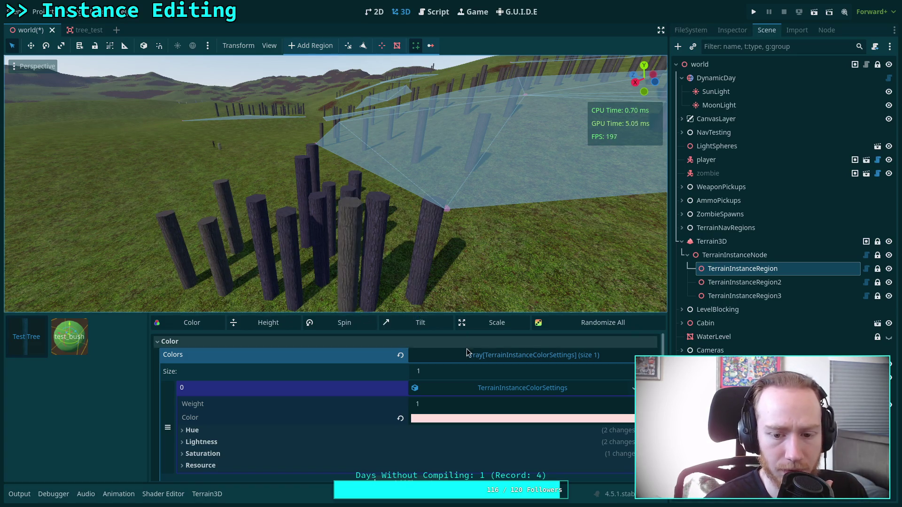
{"action": "left_click", "coordinate": [31, 348]}
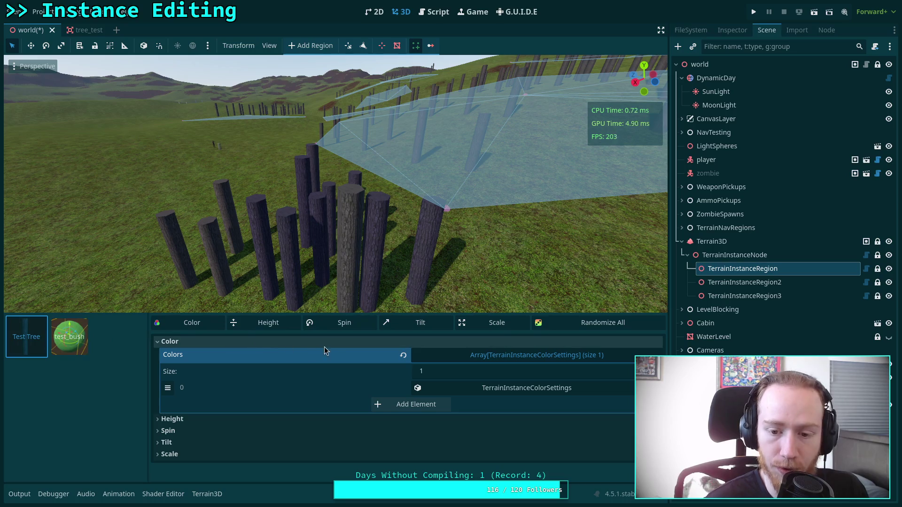
{"action": "mouse_move", "coordinate": [218, 292]}
{"action": "left_mouse_down"}
{"action": "mouse_move", "coordinate": [244, 282]}
{"action": "mouse_move", "coordinate": [382, 315]}
{"action": "mouse_move", "coordinate": [722, 256]}
{"action": "left_mouse_up"}
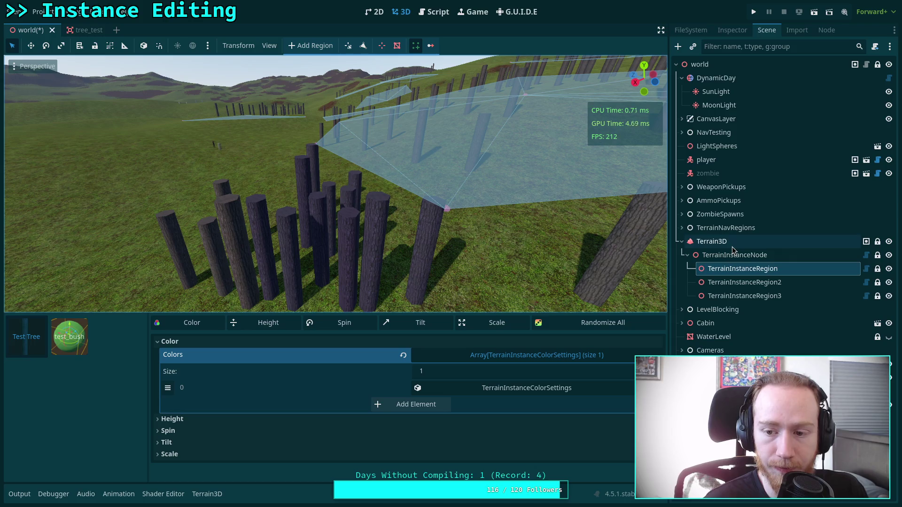
{"action": "left_click", "coordinate": [732, 247]}
{"action": "left_click", "coordinate": [10, 245]}
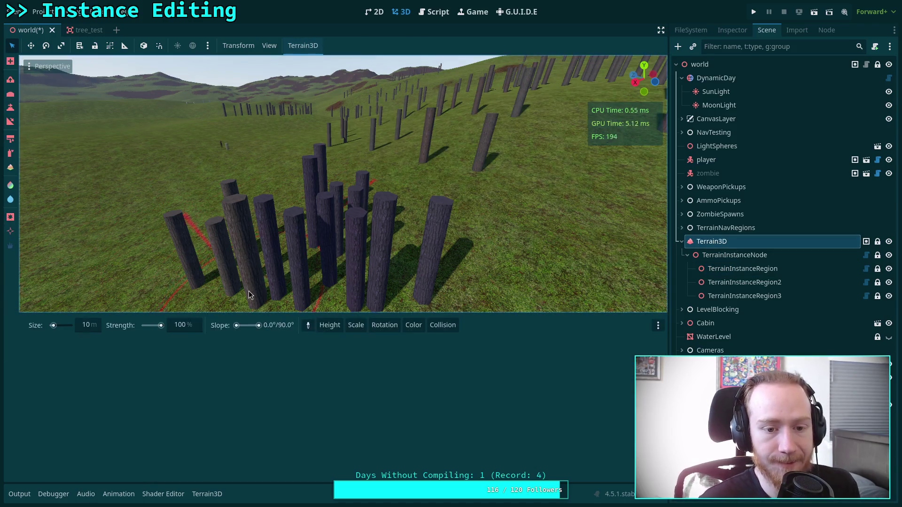
Erase the painted trunk cluster, reselect the first instance region, and collapse its Color settings
{"action": "mouse_move", "coordinate": [226, 289]}
{"action": "left_mouse_down"}
{"action": "mouse_move", "coordinate": [317, 290]}
{"action": "mouse_move", "coordinate": [291, 282]}
{"action": "mouse_move", "coordinate": [317, 258]}
{"action": "left_mouse_up"}
{"action": "left_click", "coordinate": [733, 270]}
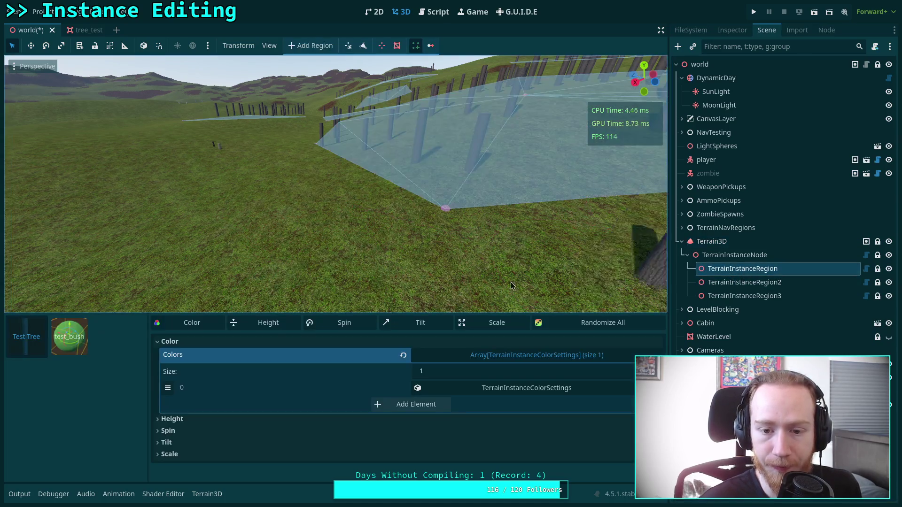
{"action": "left_click_drag", "start_coordinate": [133, 312], "coordinate": [134, 423]}
{"action": "left_click", "coordinate": [481, 444]}
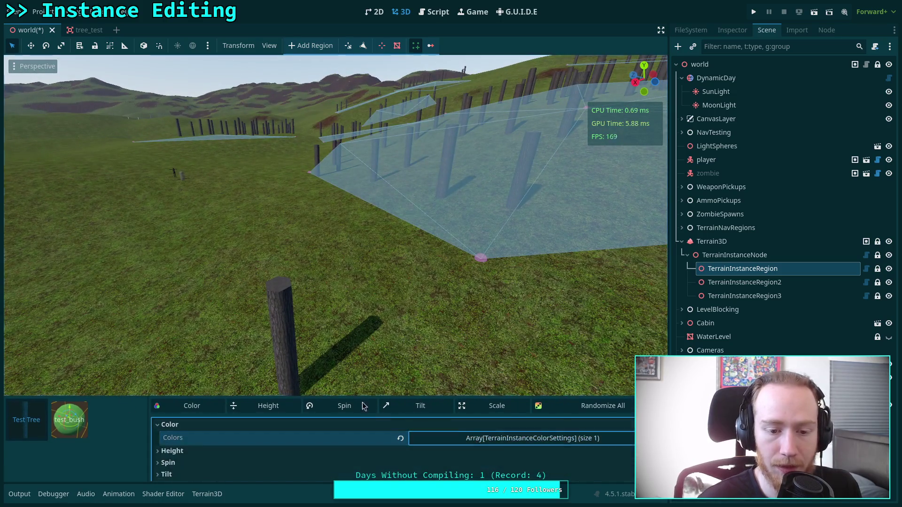
{"action": "left_click", "coordinate": [202, 425]}
Turn the view along the hillside and reselect and frame the first TerrainInstanceRegion
{"action": "mouse_move", "coordinate": [202, 343]}
{"action": "left_mouse_down"}
{"action": "mouse_move", "coordinate": [118, 339]}
{"action": "mouse_move", "coordinate": [190, 318]}
{"action": "left_mouse_up"}
{"action": "scroll", "coordinate": [183, 319], "scroll_direction": "up", "scroll_amount": 2}
{"action": "left_click", "coordinate": [719, 241]}
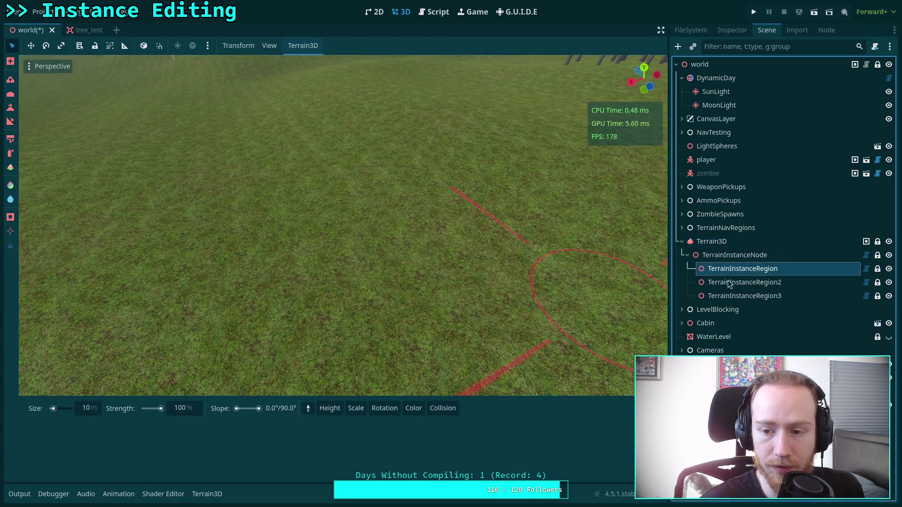
{"action": "double_click", "coordinate": [743, 269]}
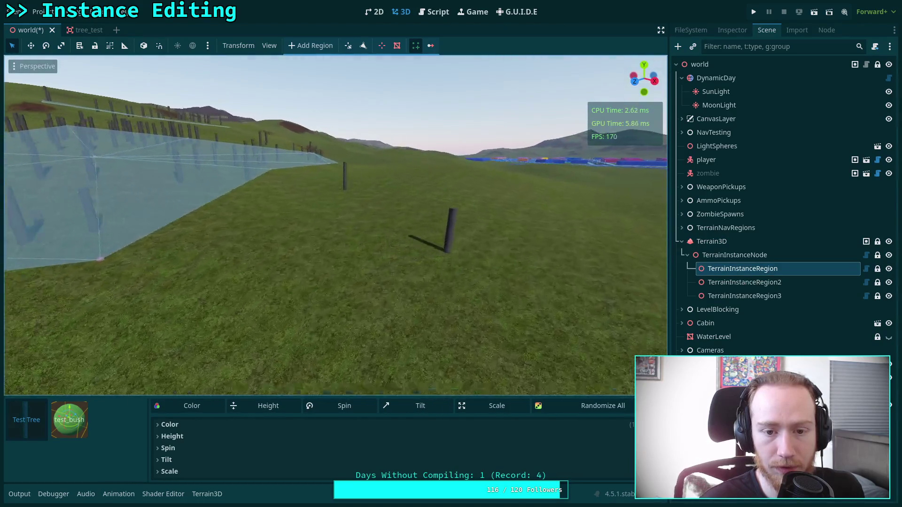
{"action": "left_click", "coordinate": [712, 242]}
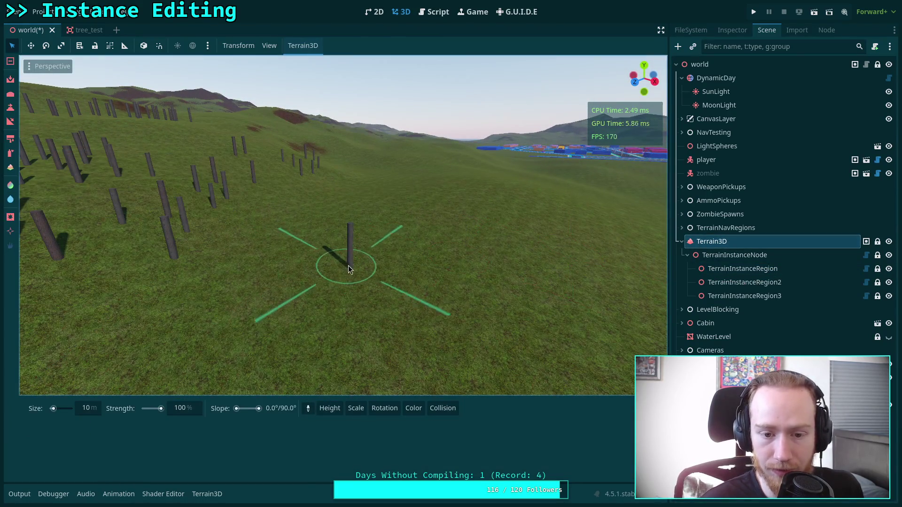
{"action": "double_click", "coordinate": [736, 269]}
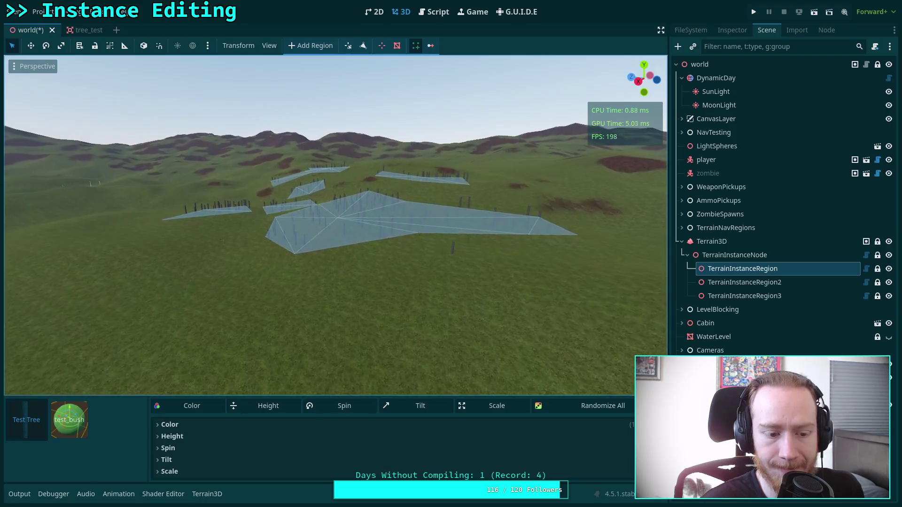
Save the world scene with Ctrl+S and expand the instance Color settings
{"action": "key", "text": "ctrl+s"}
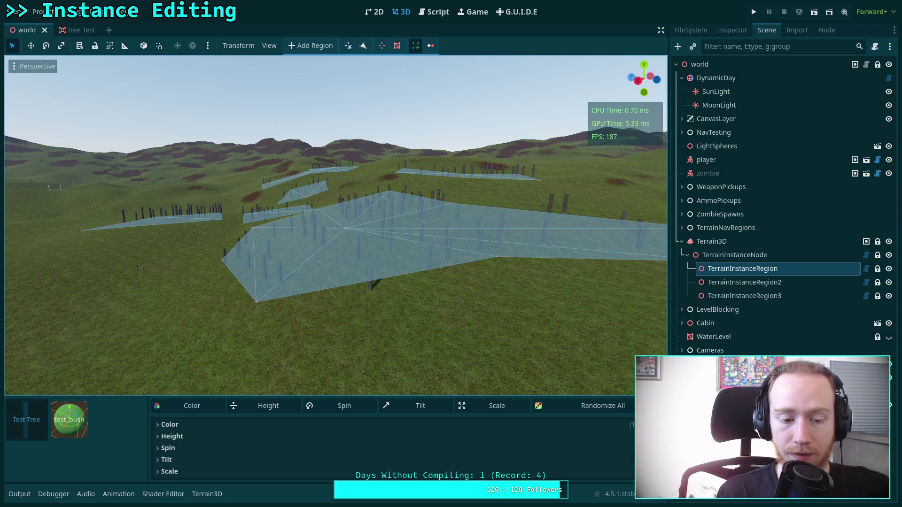
{"action": "left_click", "coordinate": [452, 424]}
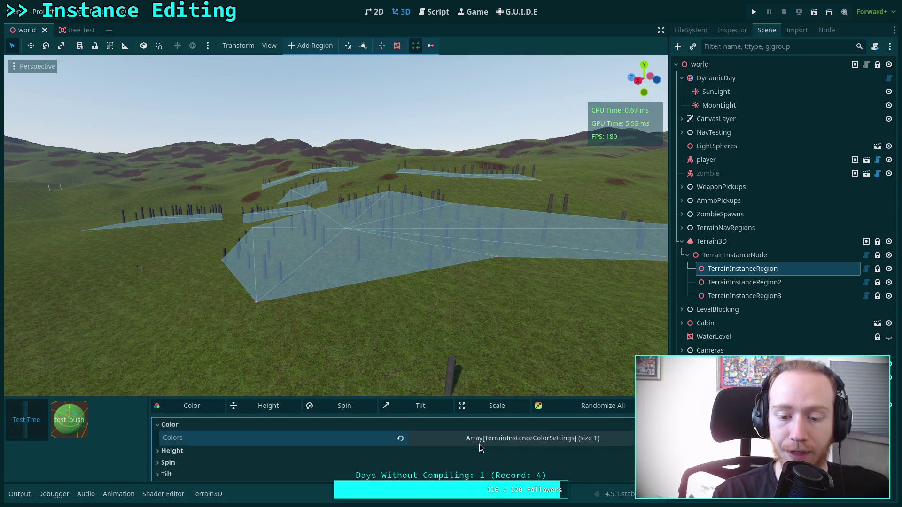
Collapse the instance Color settings and switch to the browser workspace
{"action": "left_click", "coordinate": [503, 424]}
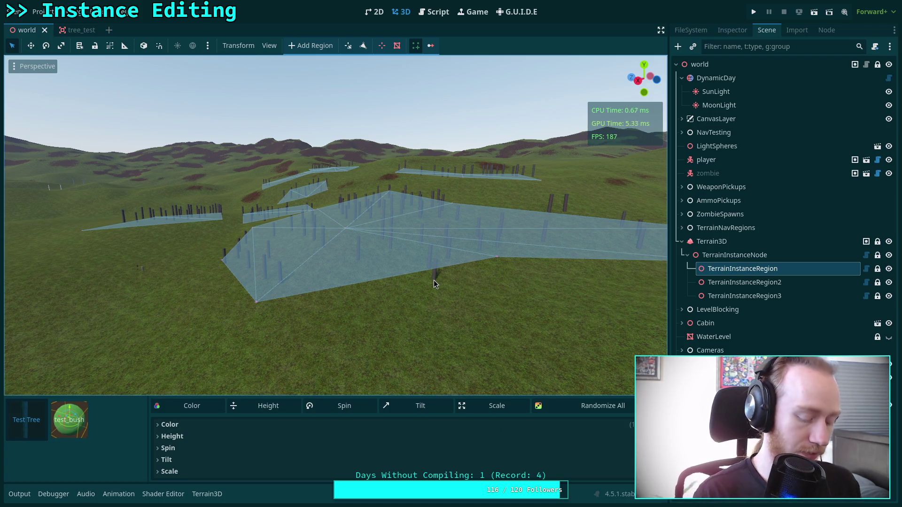
{"action": "key", "text": "super+3"}
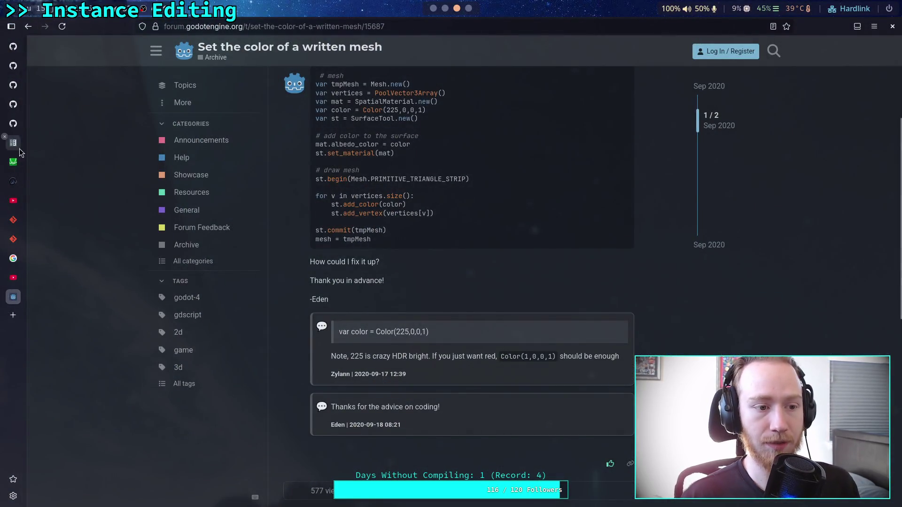
{"action": "left_click", "coordinate": [13, 143]}
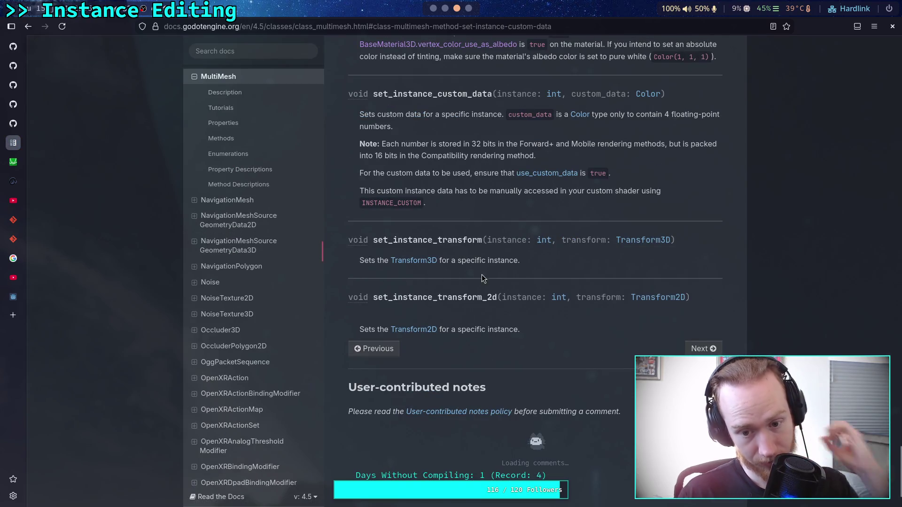
{"action": "scroll", "coordinate": [501, 296], "scroll_direction": "up", "scroll_amount": 3}
{"action": "scroll", "coordinate": [552, 358], "scroll_direction": "up", "scroll_amount": 15}
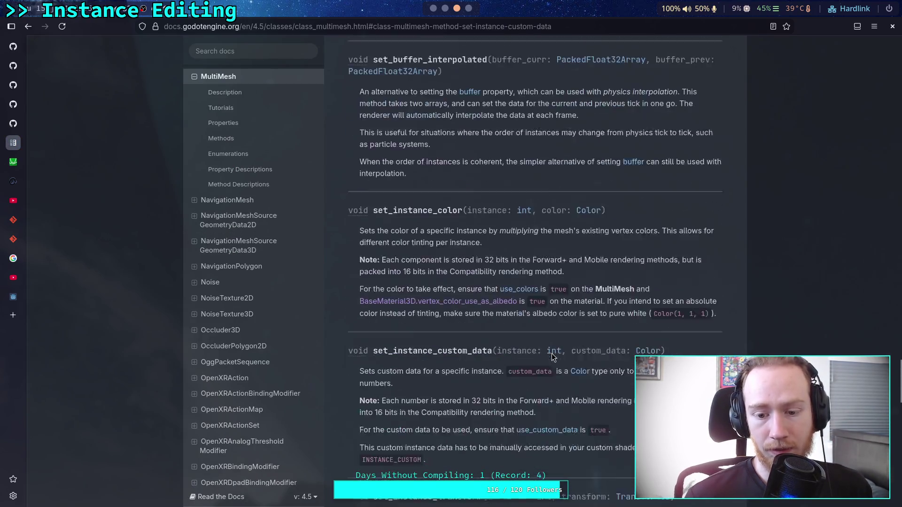
{"action": "scroll", "coordinate": [542, 348], "scroll_direction": "up", "scroll_amount": 10}
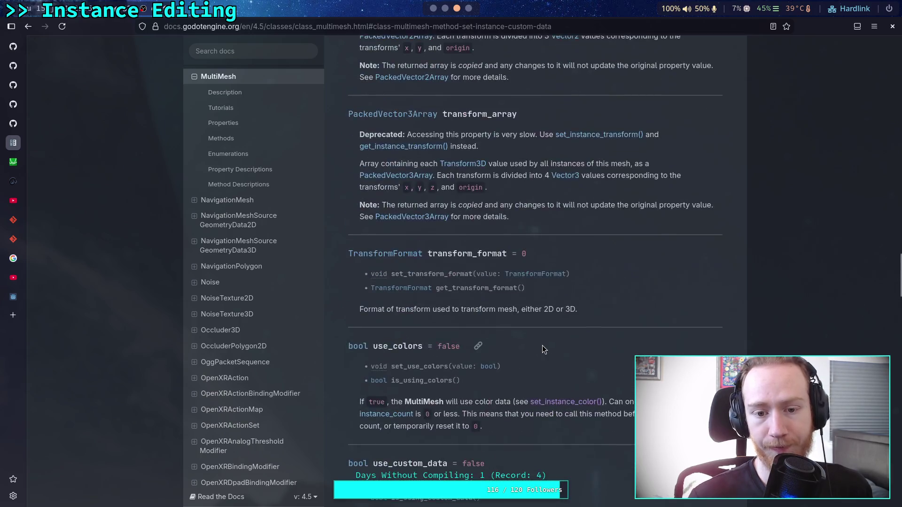
{"action": "scroll", "coordinate": [494, 259], "scroll_direction": "down", "scroll_amount": 4}
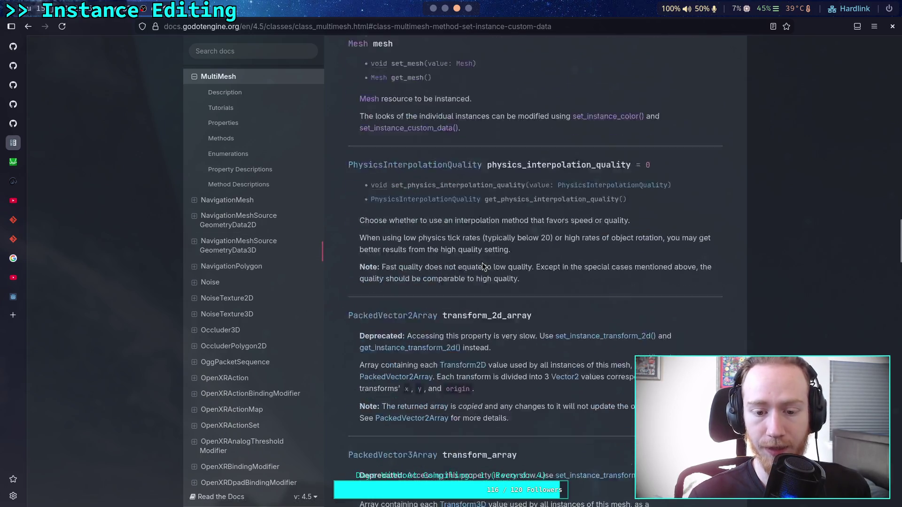
{"action": "scroll", "coordinate": [550, 358], "scroll_direction": "down", "scroll_amount": 5}
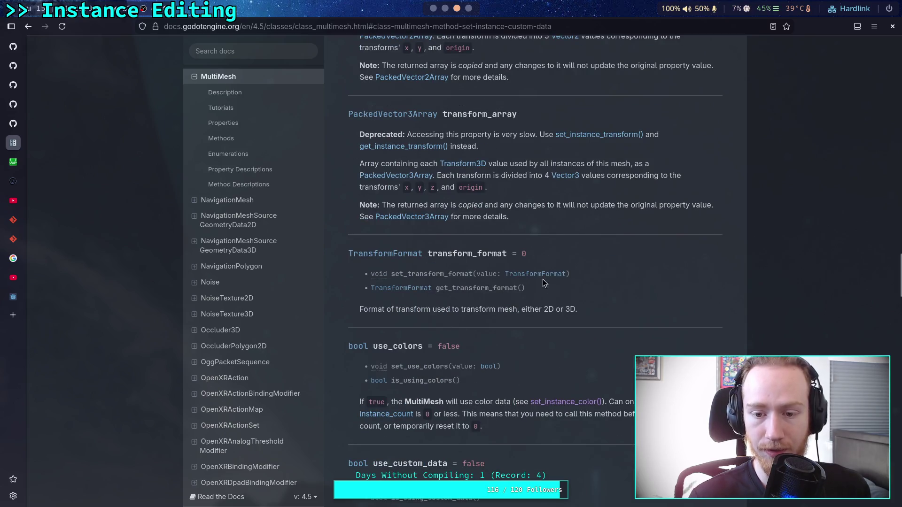
{"action": "scroll", "coordinate": [548, 289], "scroll_direction": "down", "scroll_amount": 3}
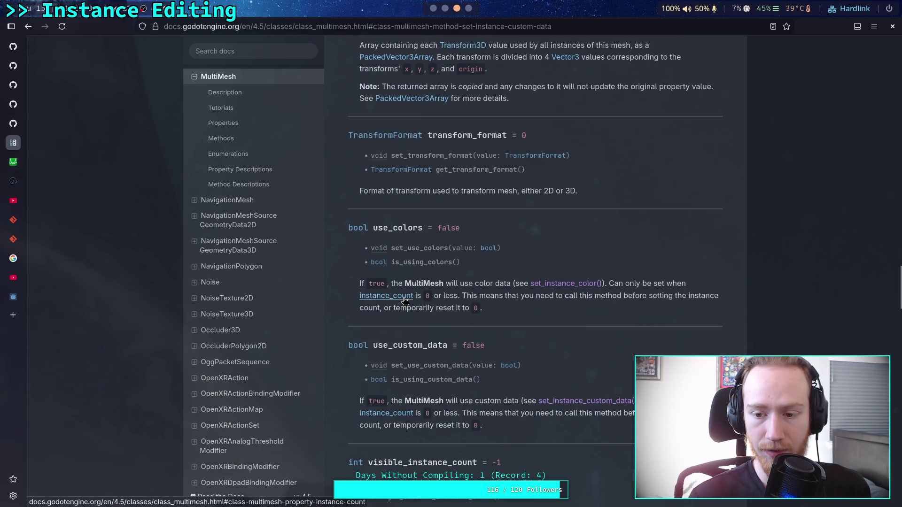
{"action": "scroll", "coordinate": [492, 348], "scroll_direction": "down", "scroll_amount": 3}
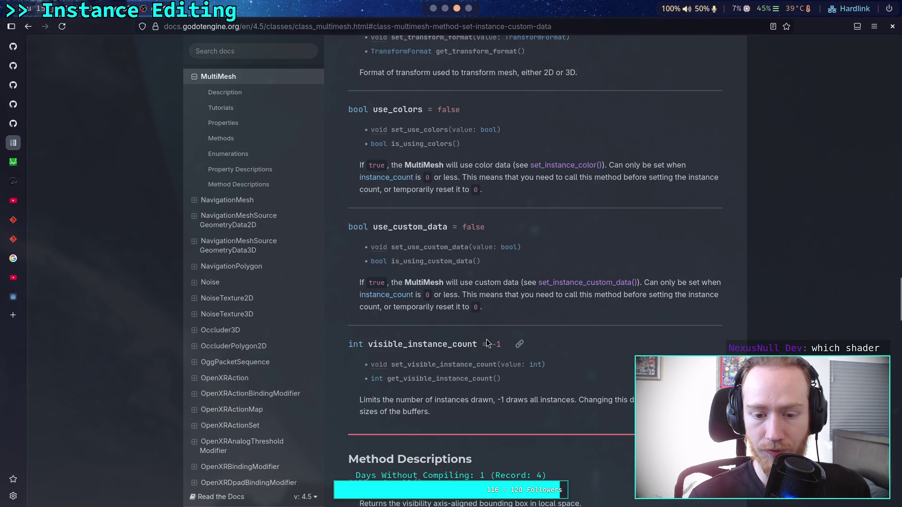
{"action": "scroll", "coordinate": [489, 345], "scroll_direction": "down", "scroll_amount": 4}
{"action": "scroll", "coordinate": [487, 341], "scroll_direction": "down", "scroll_amount": 5}
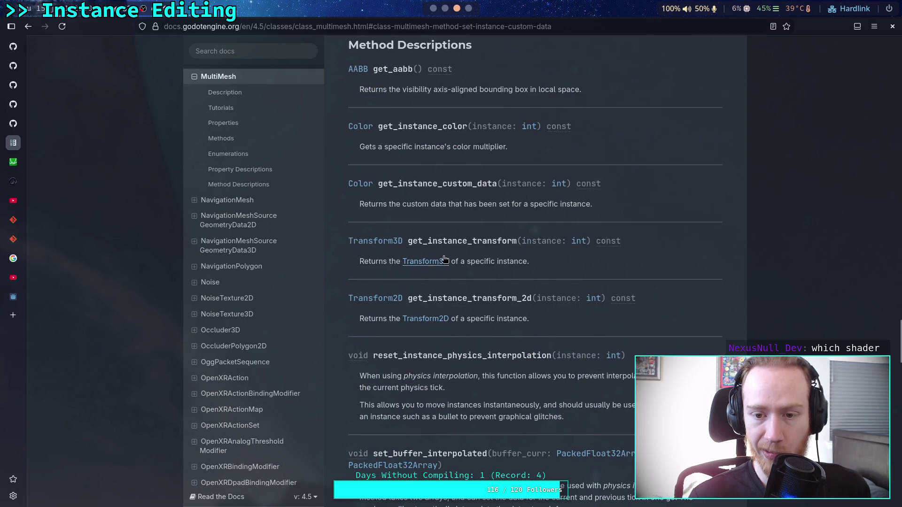
{"action": "scroll", "coordinate": [488, 340], "scroll_direction": "up", "scroll_amount": 20}
{"action": "scroll", "coordinate": [509, 296], "scroll_direction": "up", "scroll_amount": 15}
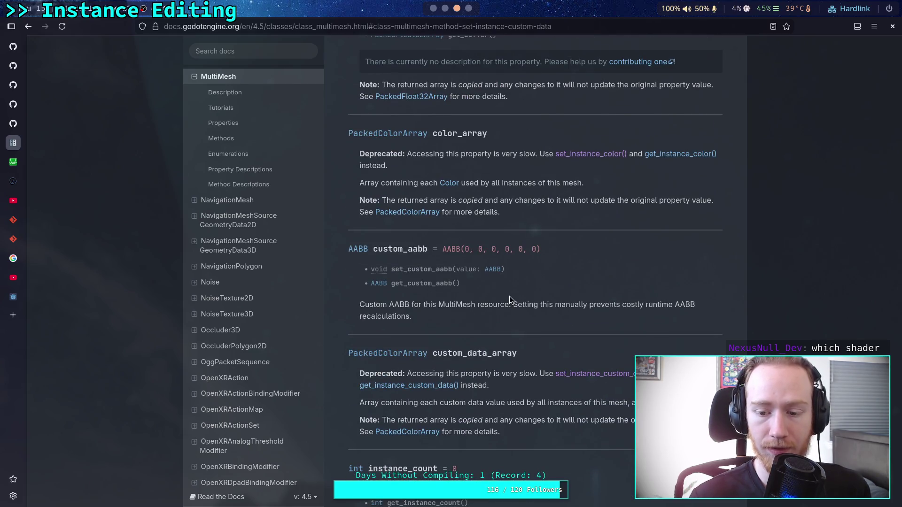
{"action": "scroll", "coordinate": [509, 296], "scroll_direction": "up", "scroll_amount": 8}
{"action": "scroll", "coordinate": [509, 296], "scroll_direction": "down", "scroll_amount": 5}
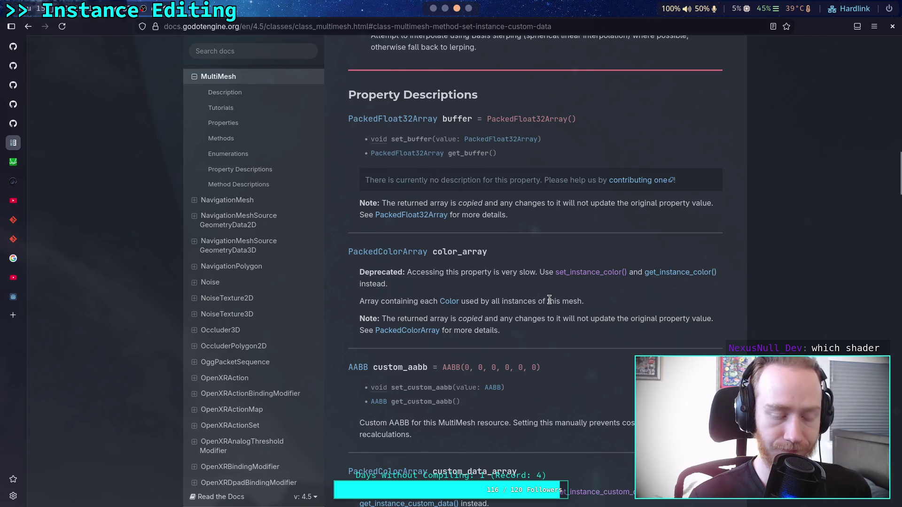
{"action": "scroll", "coordinate": [549, 303], "scroll_direction": "up", "scroll_amount": 7}
{"action": "scroll", "coordinate": [550, 303], "scroll_direction": "up", "scroll_amount": 15}
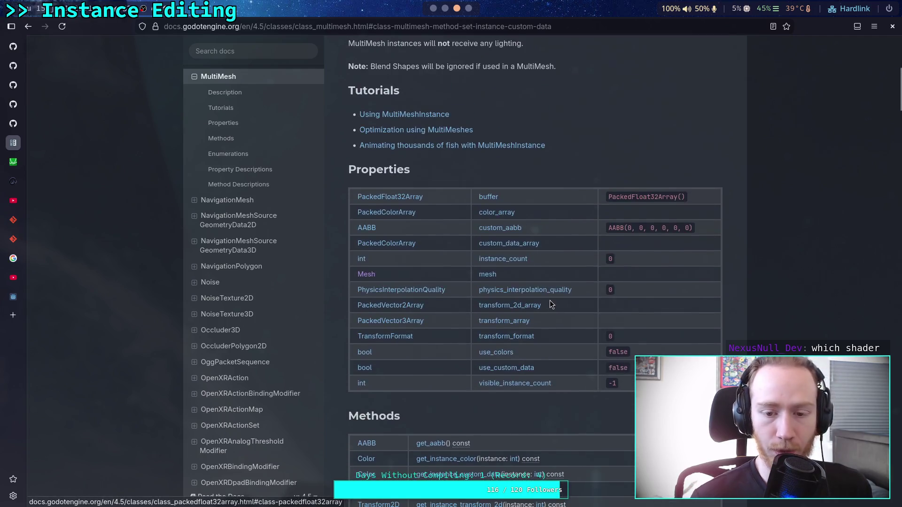
{"action": "scroll", "coordinate": [549, 300], "scroll_direction": "down", "scroll_amount": 15}
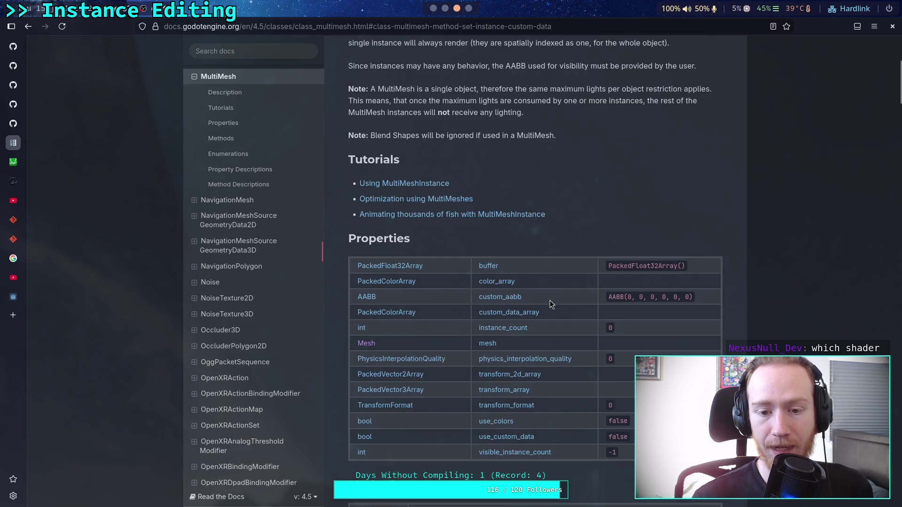
{"action": "scroll", "coordinate": [551, 301], "scroll_direction": "down", "scroll_amount": 4}
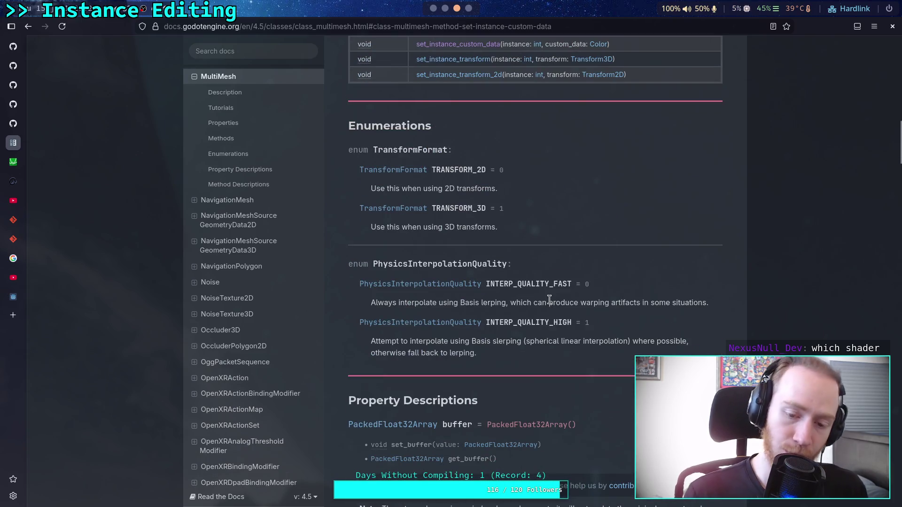
{"action": "scroll", "coordinate": [548, 299], "scroll_direction": "down", "scroll_amount": 11}
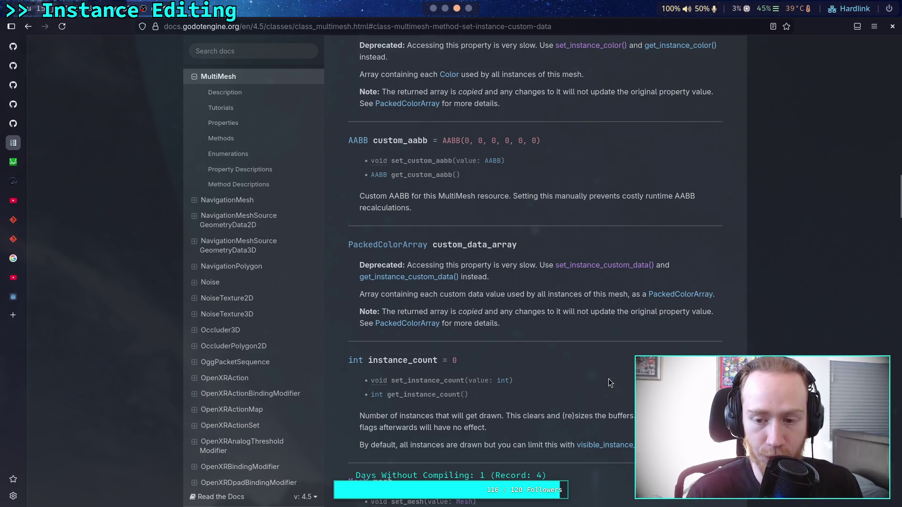
{"action": "scroll", "coordinate": [577, 377], "scroll_direction": "down", "scroll_amount": 10}
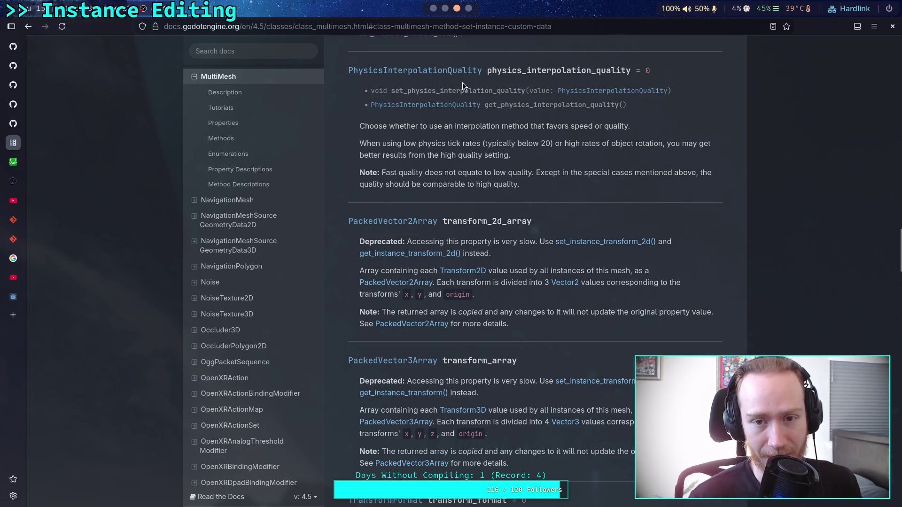
{"action": "left_click", "coordinate": [444, 16]}
{"action": "left_click", "coordinate": [436, 11]}
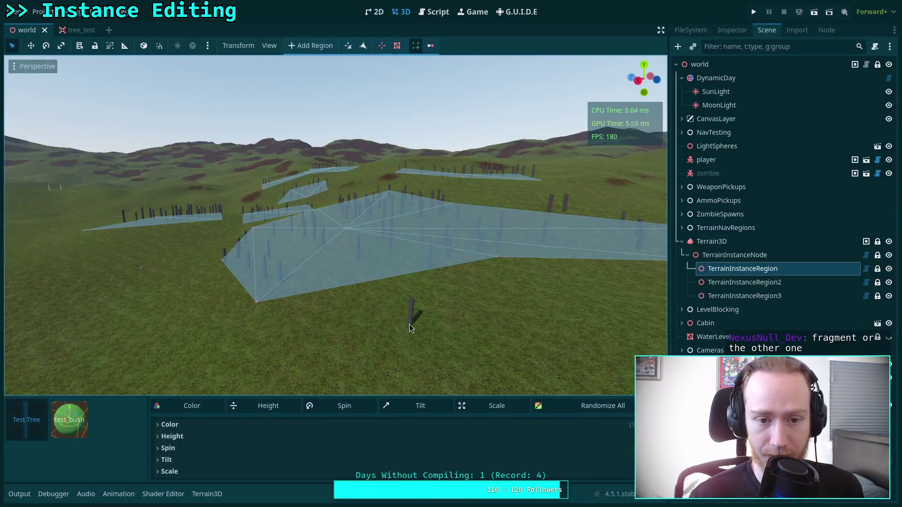
{"action": "scroll", "coordinate": [409, 305], "scroll_direction": "up", "scroll_amount": 2}
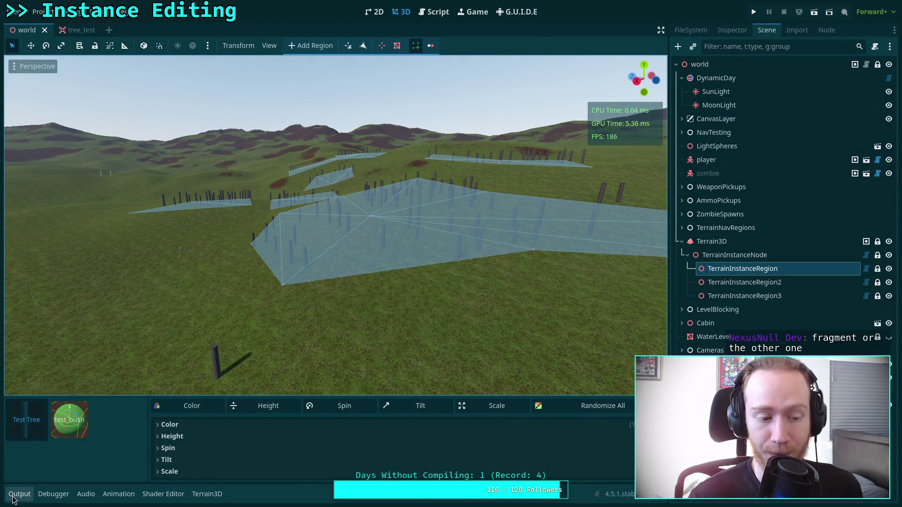
{"action": "left_click", "coordinate": [19, 497]}
{"action": "left_click", "coordinate": [23, 498]}
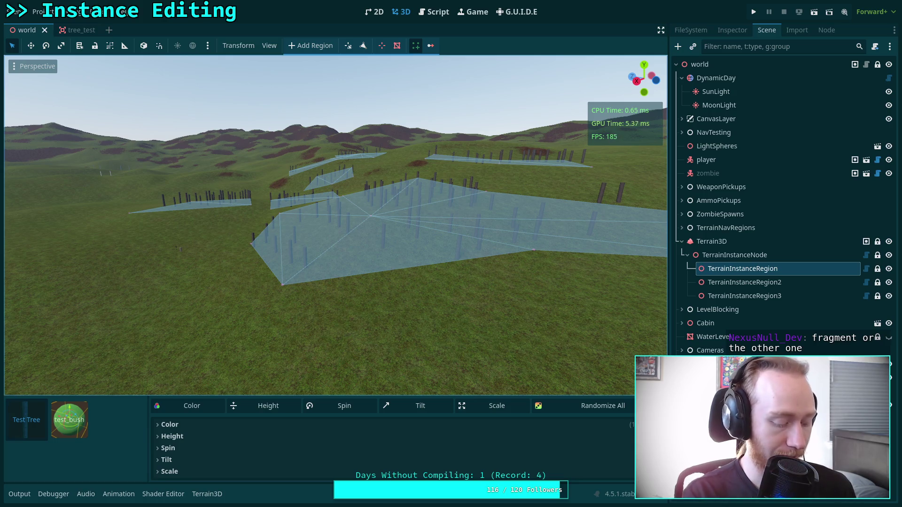
{"action": "key", "text": "alt+Tab"}
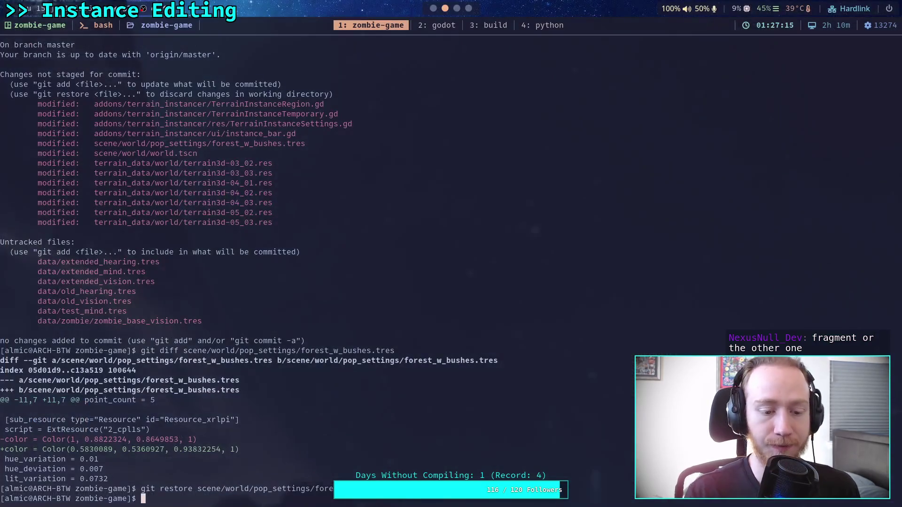
{"action": "left_click", "coordinate": [448, 27]}
{"action": "key", "text": "super+3"}
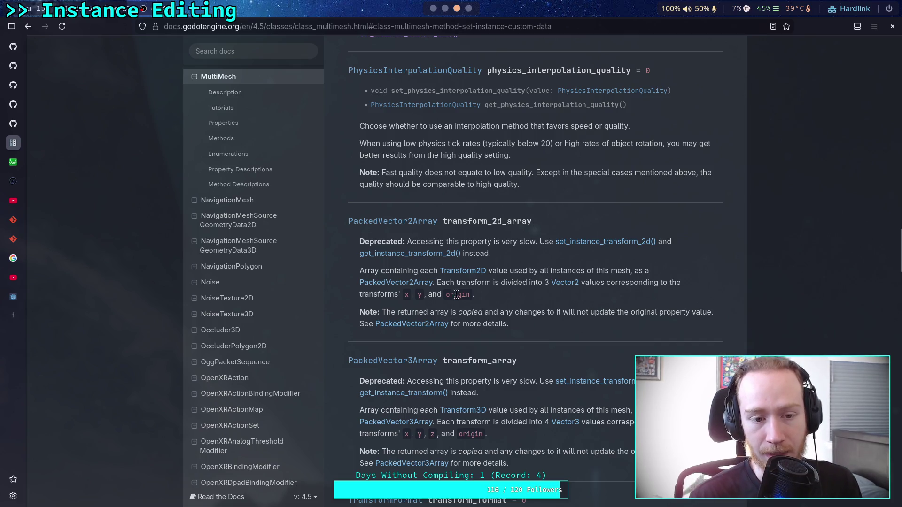
Scroll the MultiMesh reference up and back down to set_instance_custom_data
{"action": "scroll", "coordinate": [476, 298], "scroll_direction": "up", "scroll_amount": 6}
{"action": "scroll", "coordinate": [476, 299], "scroll_direction": "up", "scroll_amount": 18}
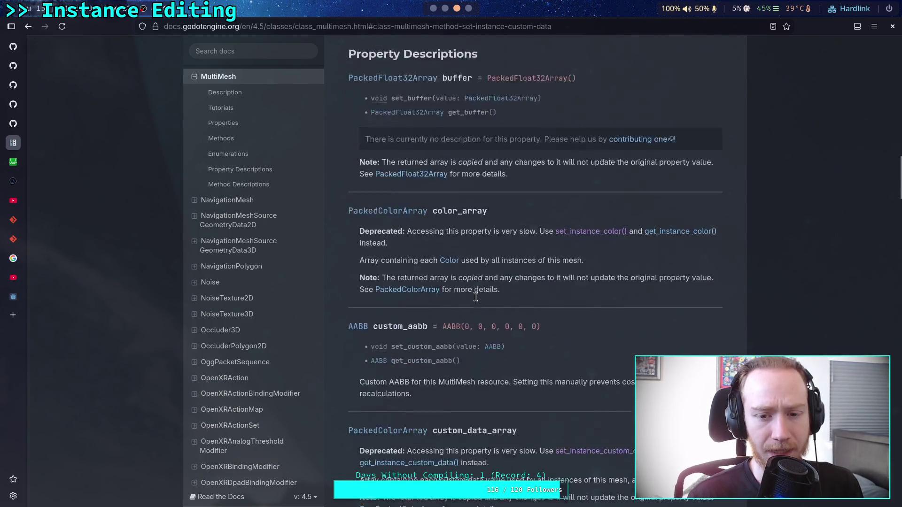
{"action": "scroll", "coordinate": [478, 297], "scroll_direction": "up", "scroll_amount": 3}
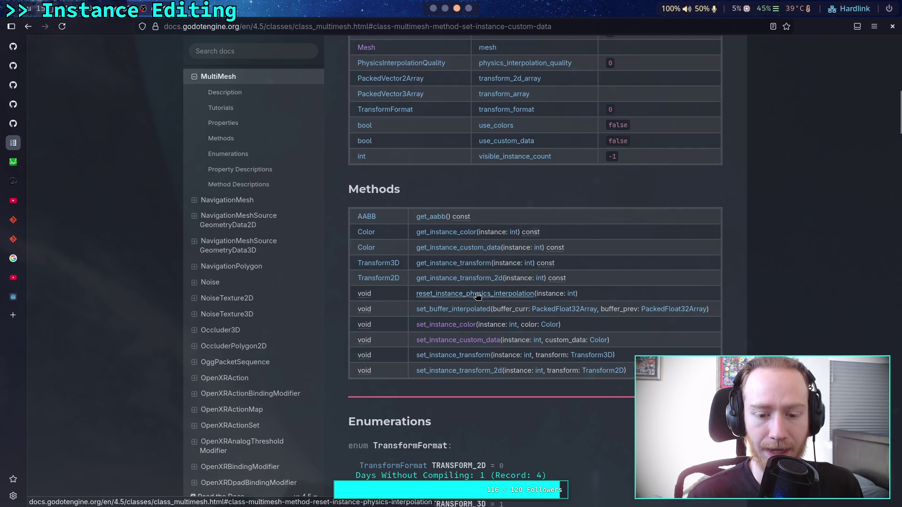
{"action": "scroll", "coordinate": [476, 296], "scroll_direction": "up", "scroll_amount": 5}
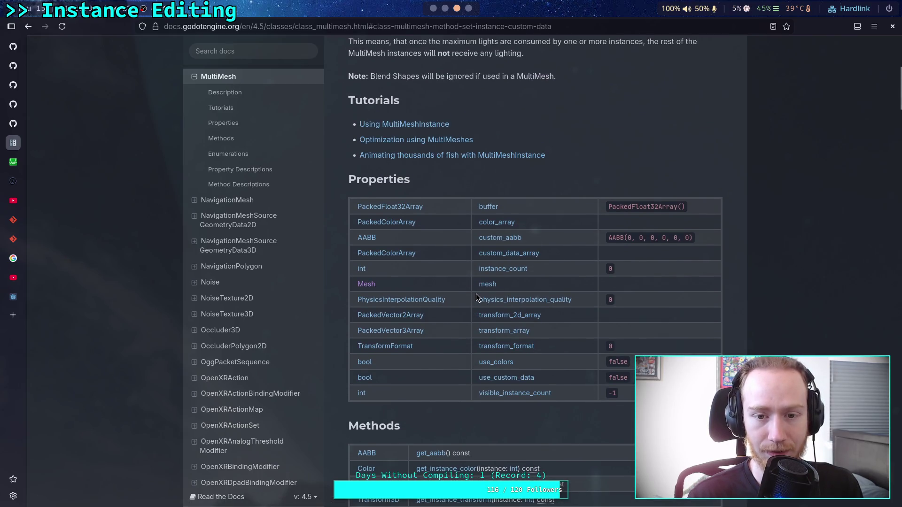
{"action": "scroll", "coordinate": [476, 297], "scroll_direction": "up", "scroll_amount": 4}
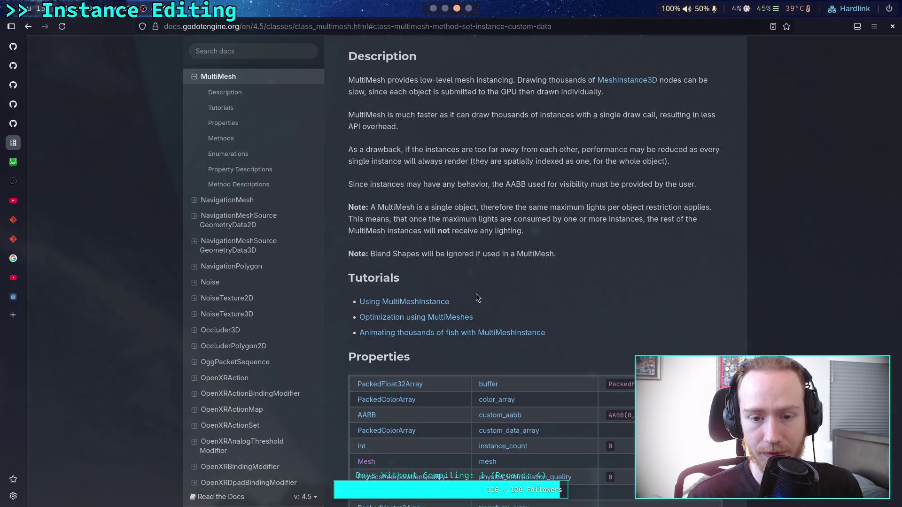
{"action": "scroll", "coordinate": [476, 297], "scroll_direction": "down", "scroll_amount": 5}
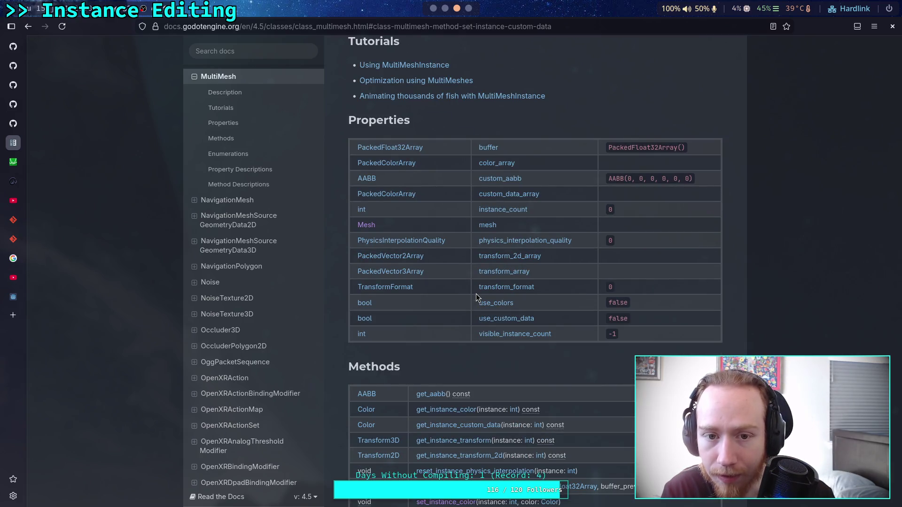
{"action": "scroll", "coordinate": [475, 296], "scroll_direction": "down", "scroll_amount": 7}
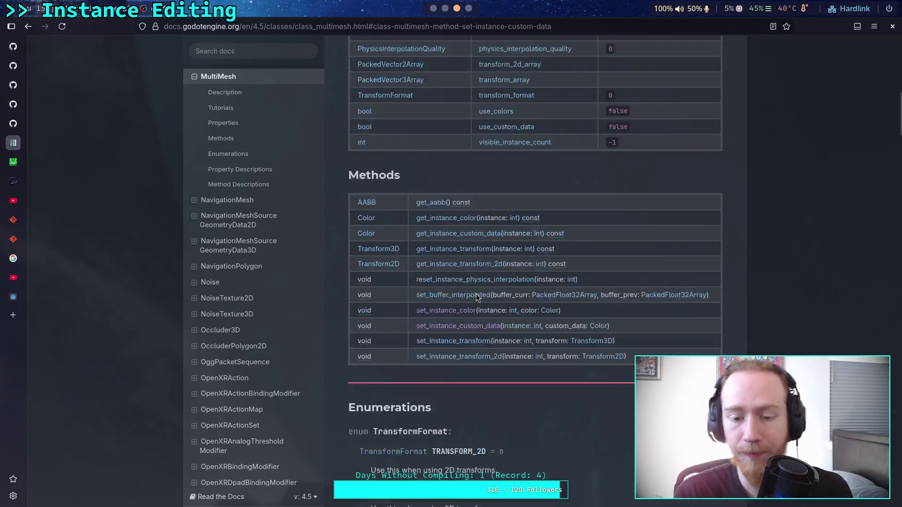
{"action": "scroll", "coordinate": [524, 304], "scroll_direction": "down", "scroll_amount": 7}
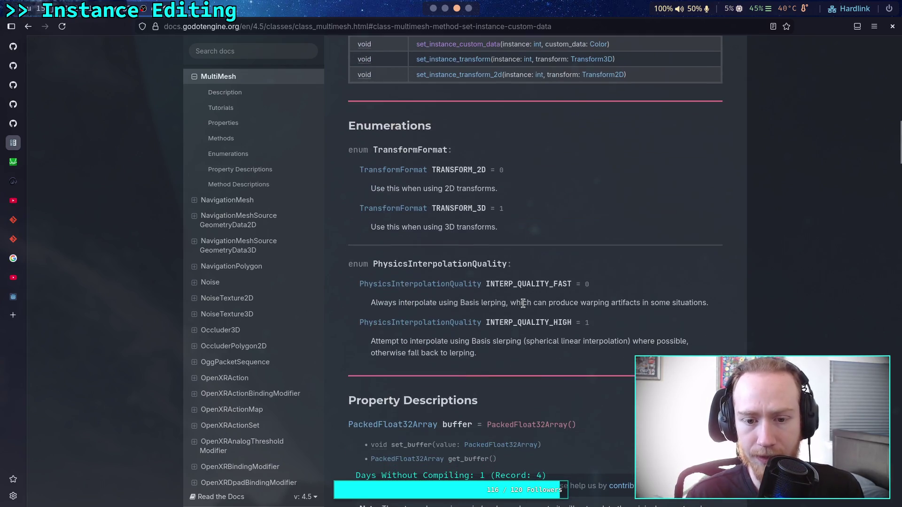
{"action": "scroll", "coordinate": [523, 301], "scroll_direction": "down", "scroll_amount": 20}
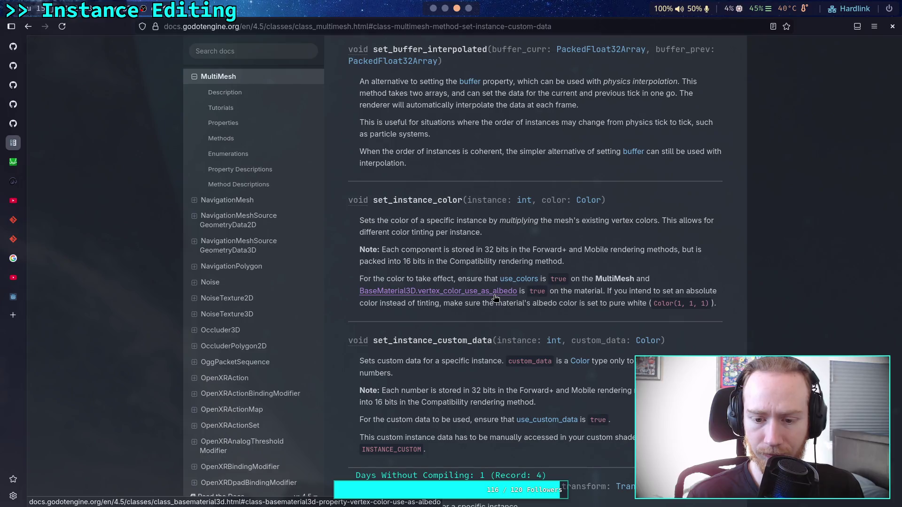
Highlight INSTANCE_CUSTOM, scroll to the notes, and open the docs tab's context menu
{"action": "left_click_drag", "start_coordinate": [366, 449], "coordinate": [420, 450]}
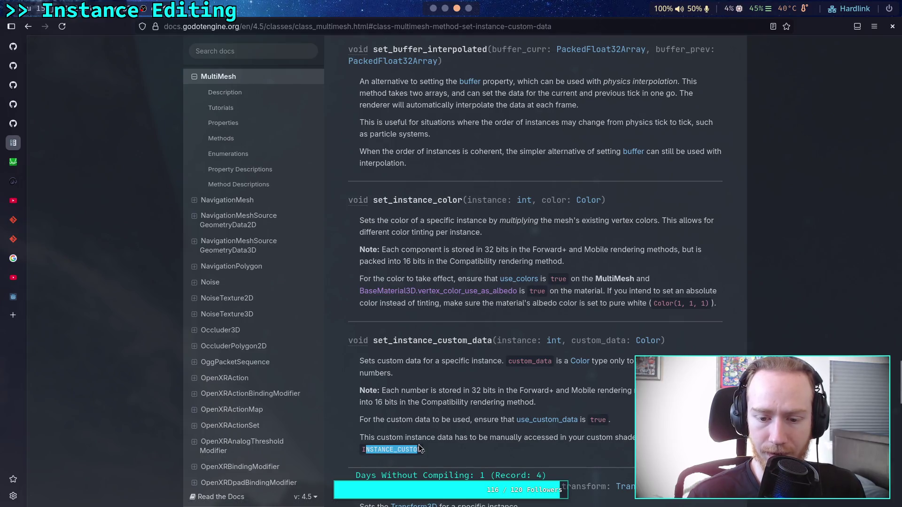
{"action": "left_click", "coordinate": [434, 397]}
{"action": "scroll", "coordinate": [434, 397], "scroll_direction": "down", "scroll_amount": 5}
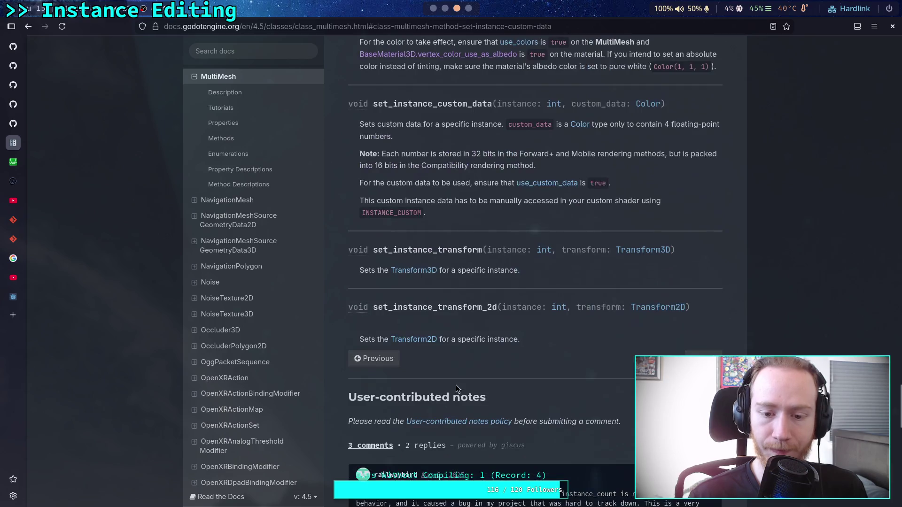
{"action": "right_click", "coordinate": [18, 142]}
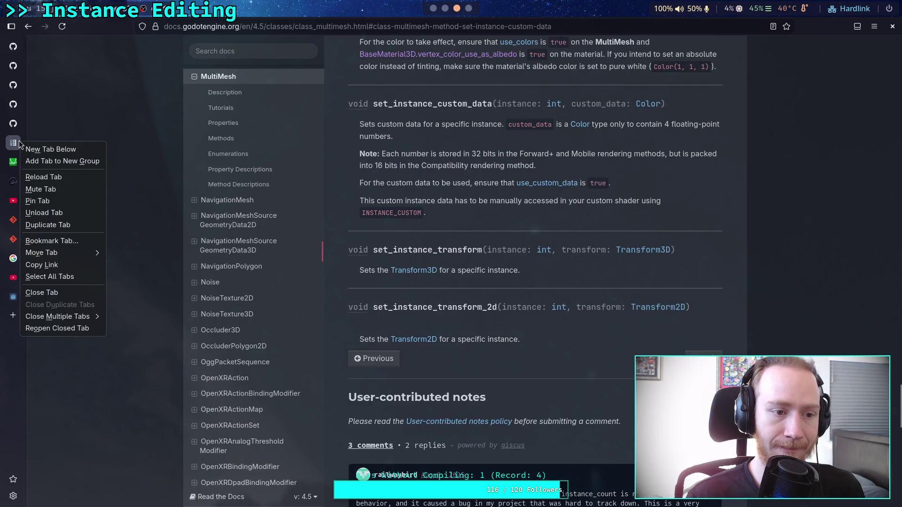
Duplicate the MultiMesh tab, search the docs for 'shader', and open the Shader class reference
{"action": "left_click", "coordinate": [48, 225]}
{"action": "left_click", "coordinate": [254, 50]}
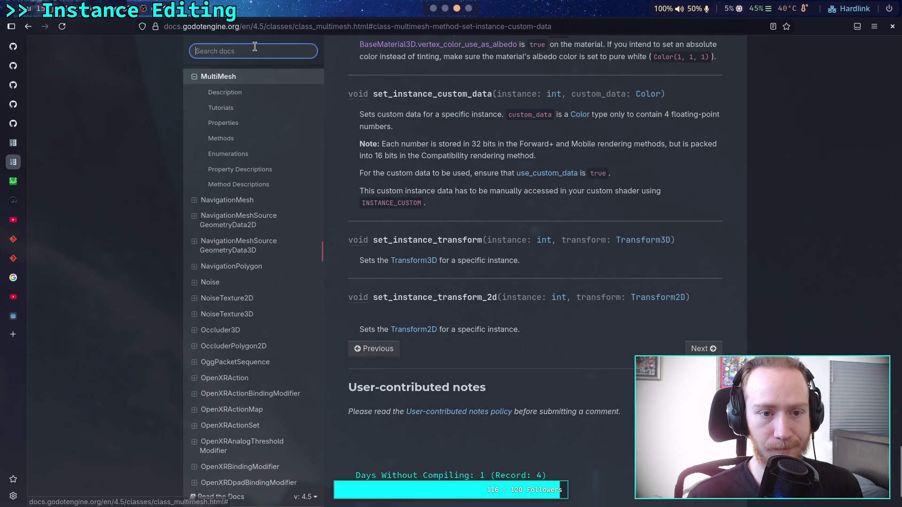
{"action": "type", "text": "shader"}
{"action": "key", "text": "Return"}
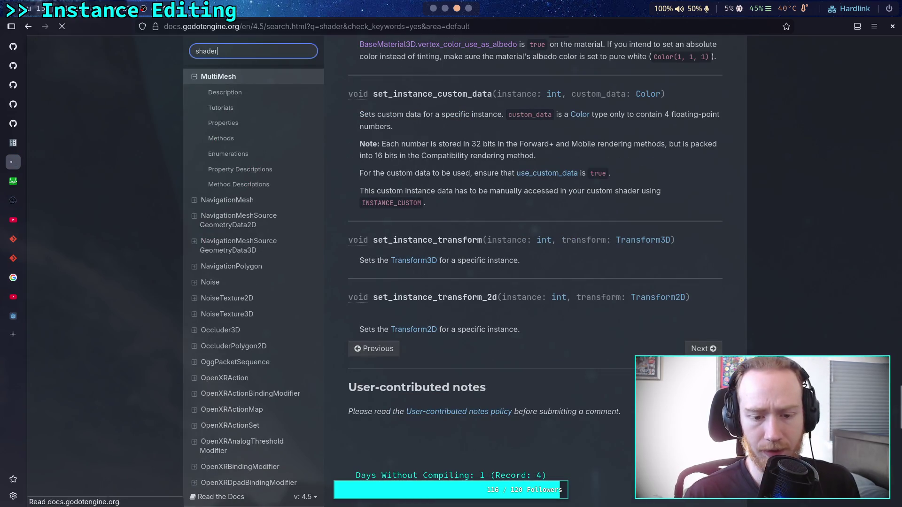
{"action": "left_click", "coordinate": [376, 134]}
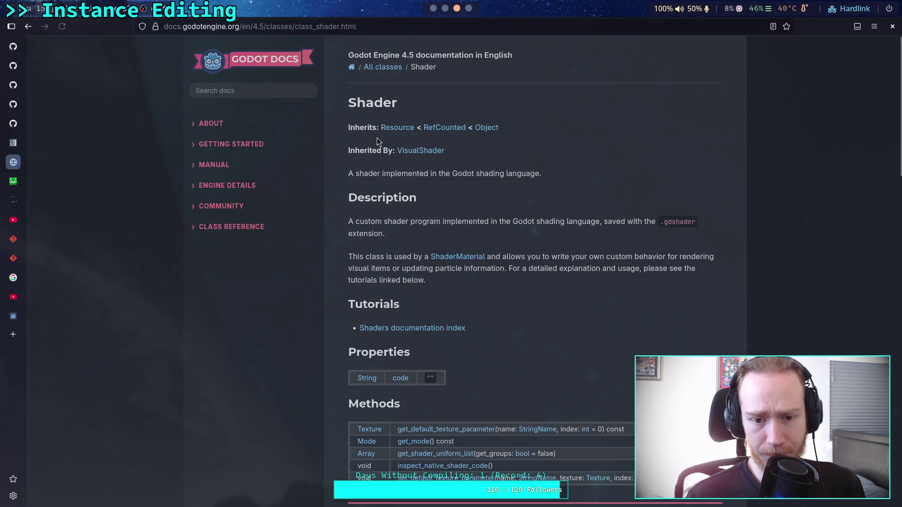
Open the Shaders tutorial index and expand Shading reference in the sidebar
{"action": "scroll", "coordinate": [245, 225], "scroll_direction": "up", "scroll_amount": 2}
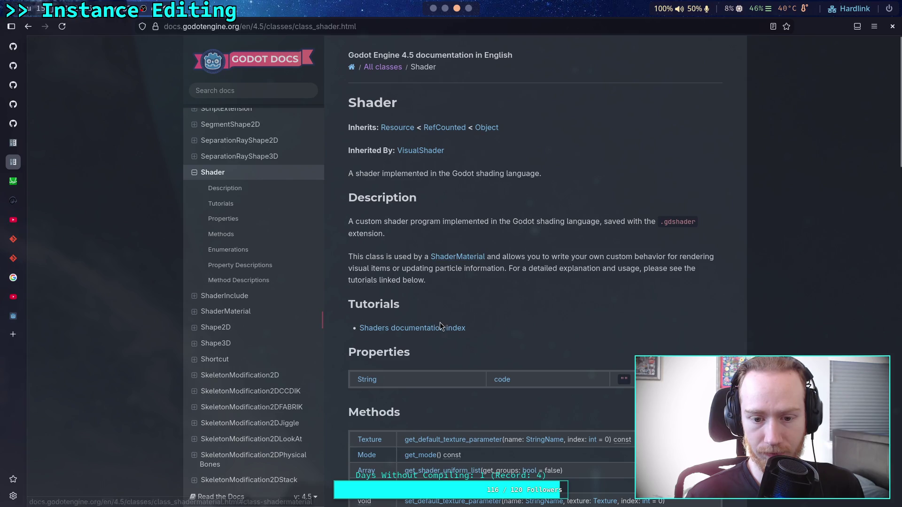
{"action": "left_click", "coordinate": [425, 329]}
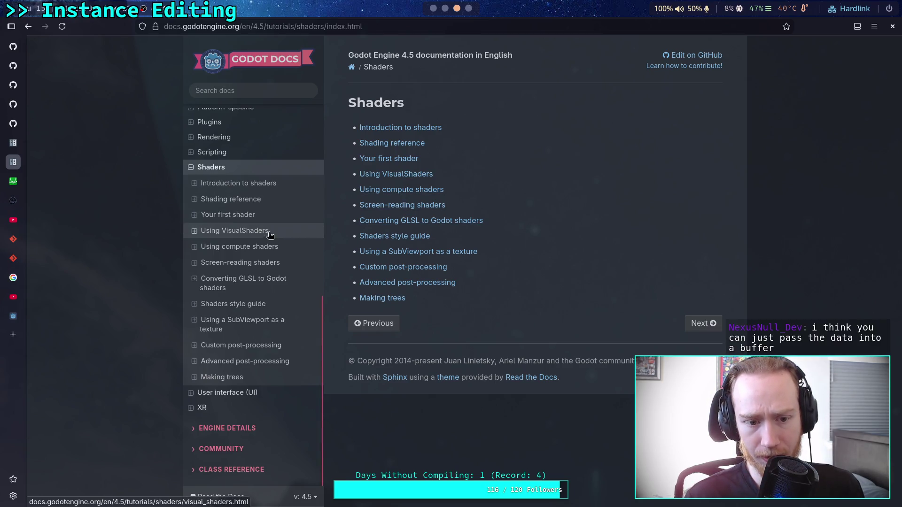
{"action": "left_click", "coordinate": [194, 232]}
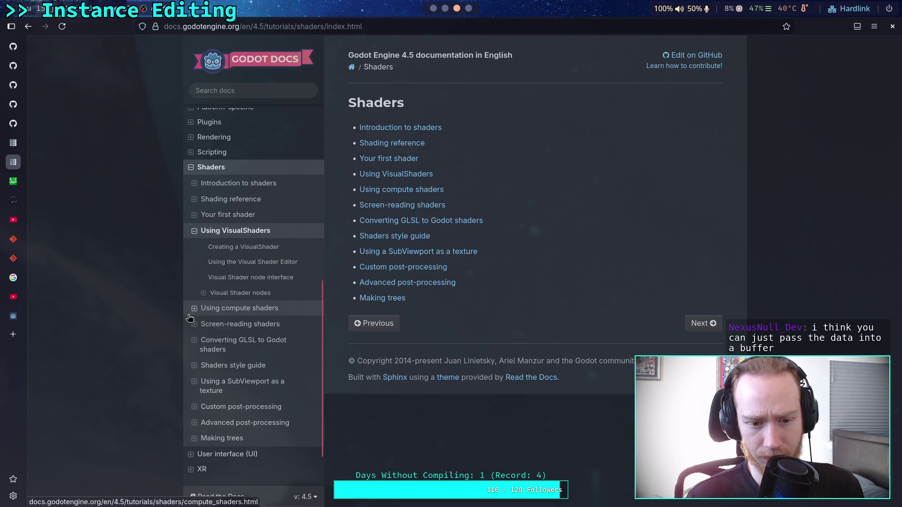
{"action": "left_click", "coordinate": [193, 233]}
{"action": "left_click", "coordinate": [195, 200]}
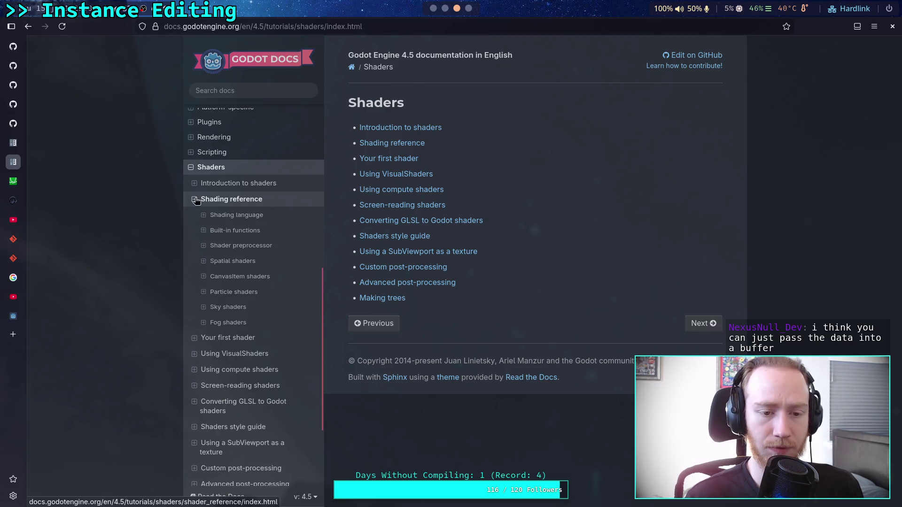
Open the Spatial shaders page and scroll through its Fragment built-ins section
{"action": "left_click", "coordinate": [200, 263]}
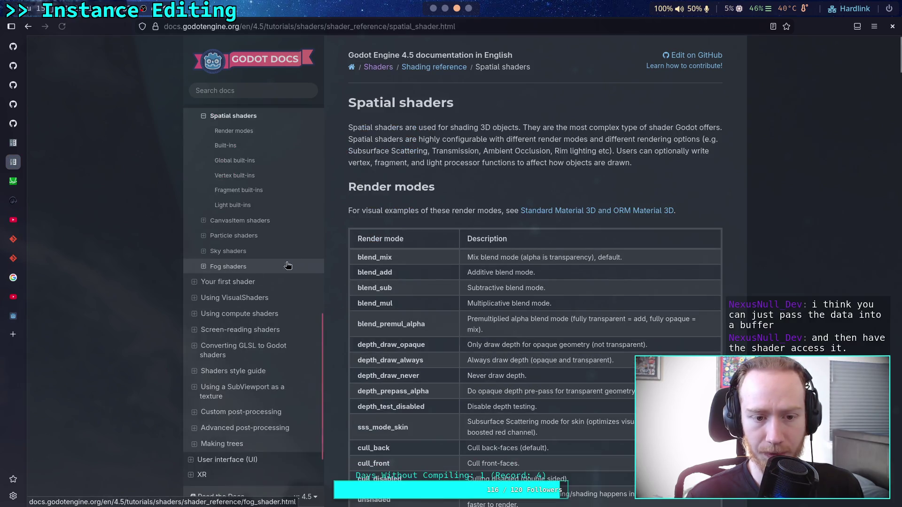
{"action": "left_click", "coordinate": [264, 191]}
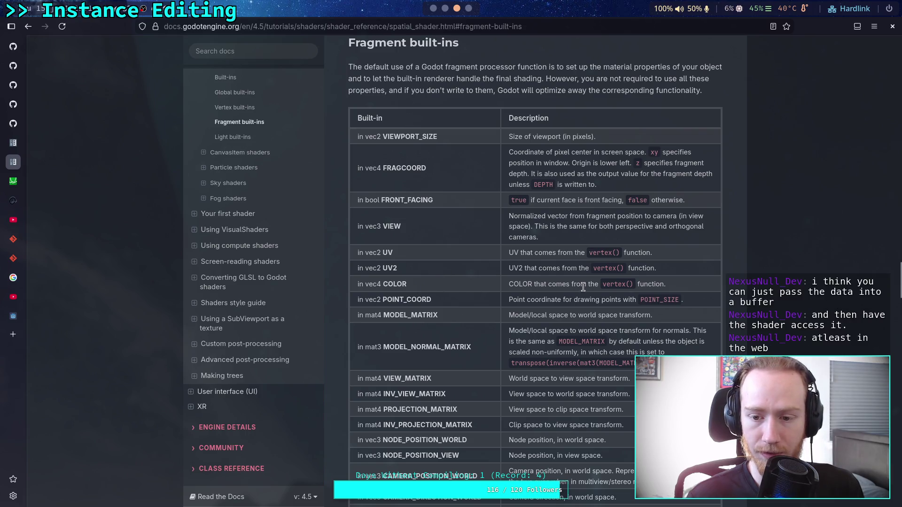
{"action": "scroll", "coordinate": [498, 280], "scroll_direction": "down", "scroll_amount": 1}
{"action": "scroll", "coordinate": [497, 280], "scroll_direction": "down", "scroll_amount": 10}
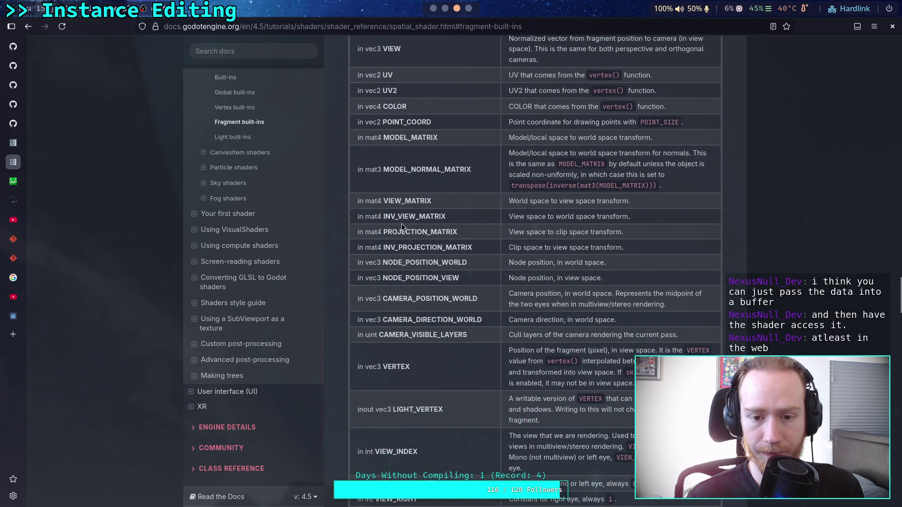
{"action": "scroll", "coordinate": [404, 245], "scroll_direction": "down", "scroll_amount": 8}
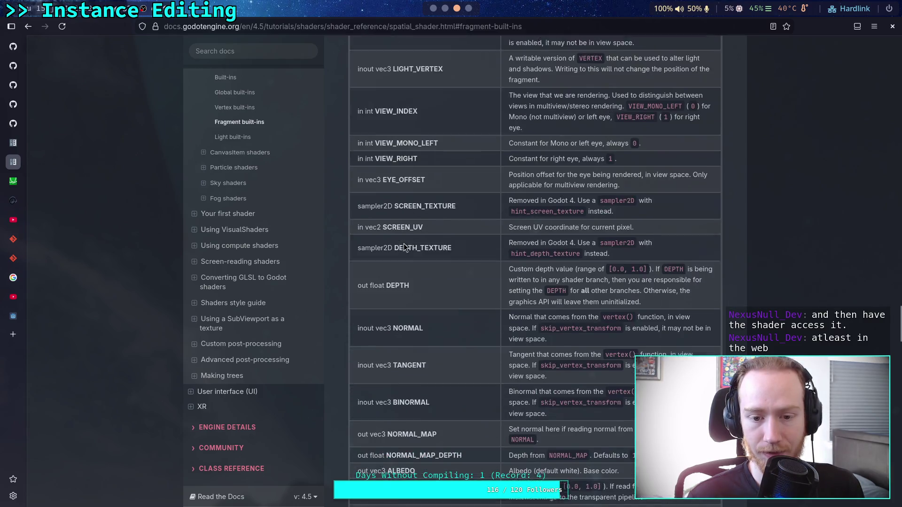
{"action": "scroll", "coordinate": [403, 243], "scroll_direction": "down", "scroll_amount": 8}
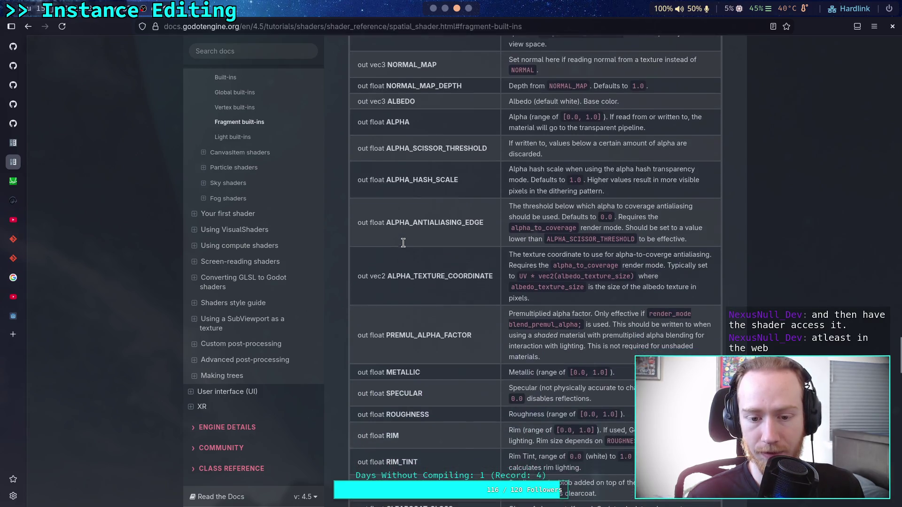
{"action": "scroll", "coordinate": [403, 243], "scroll_direction": "down", "scroll_amount": 5}
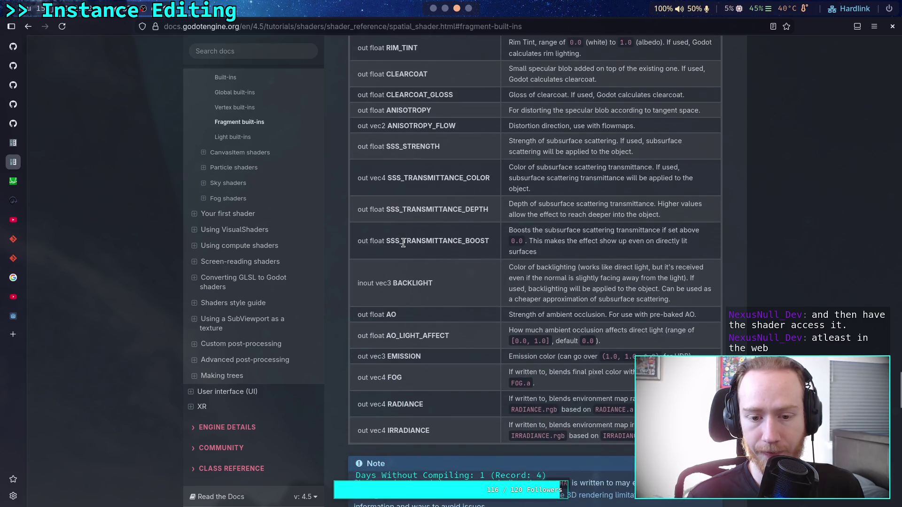
{"action": "scroll", "coordinate": [424, 254], "scroll_direction": "up", "scroll_amount": 4}
{"action": "scroll", "coordinate": [424, 255], "scroll_direction": "up", "scroll_amount": 7}
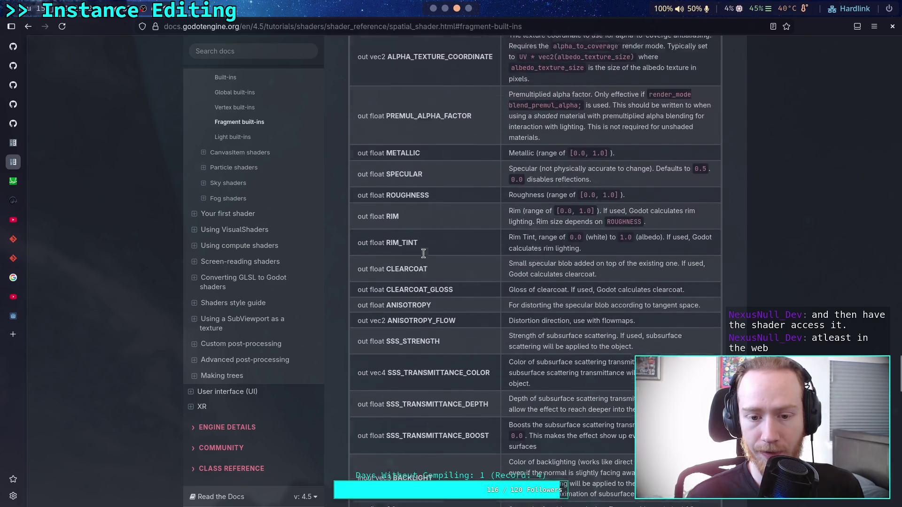
{"action": "scroll", "coordinate": [254, 155], "scroll_direction": "up", "scroll_amount": 1}
Jump to Global built-ins, highlight INSTANCE_CUSTOM, then return to Fragment built-ins
{"action": "left_click", "coordinate": [258, 154]}
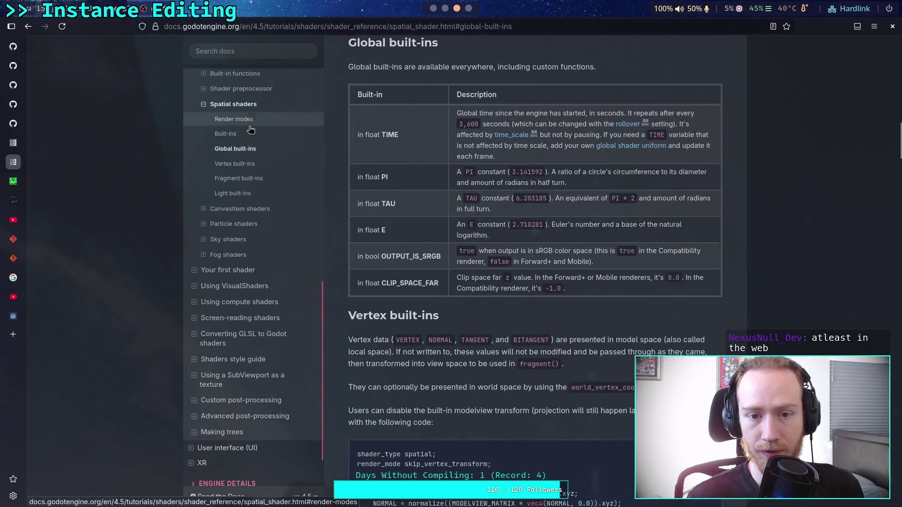
{"action": "scroll", "coordinate": [426, 214], "scroll_direction": "up", "scroll_amount": 3}
{"action": "scroll", "coordinate": [426, 209], "scroll_direction": "down", "scroll_amount": 10}
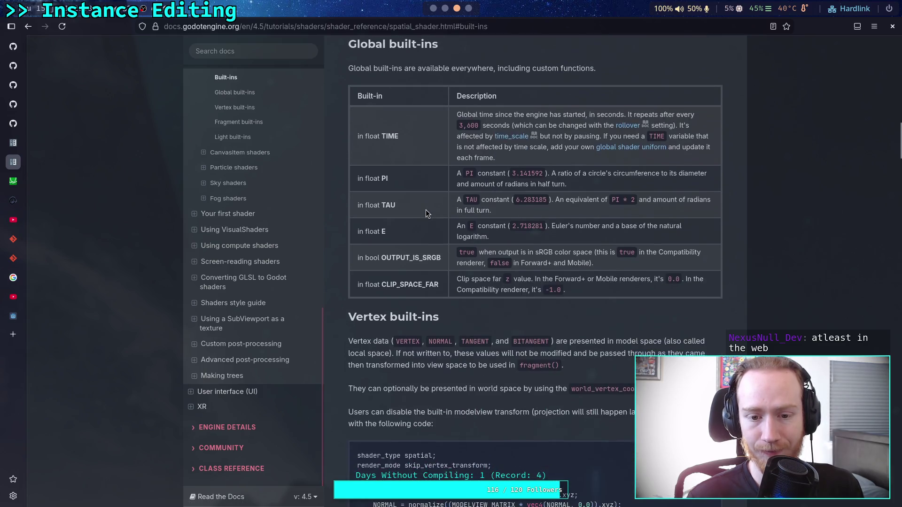
{"action": "scroll", "coordinate": [426, 209], "scroll_direction": "down", "scroll_amount": 7}
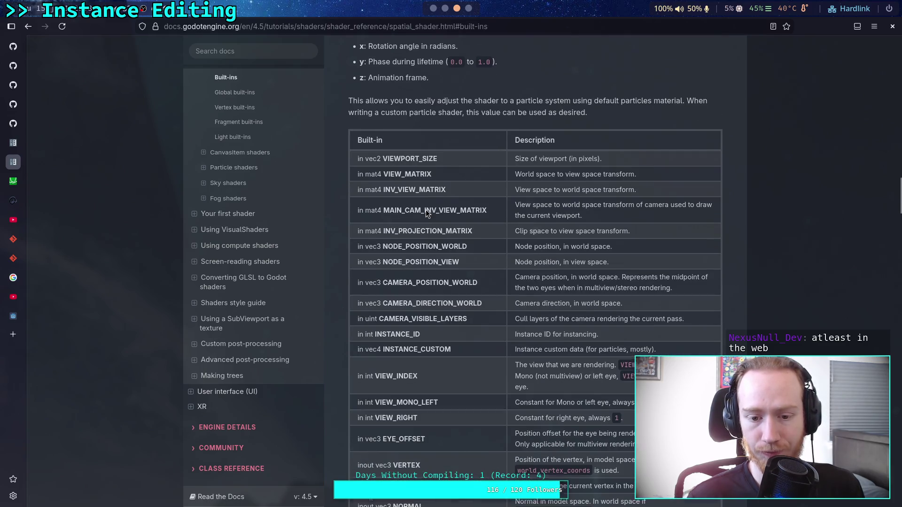
{"action": "scroll", "coordinate": [400, 224], "scroll_direction": "down", "scroll_amount": 2}
{"action": "scroll", "coordinate": [400, 225], "scroll_direction": "down", "scroll_amount": 3}
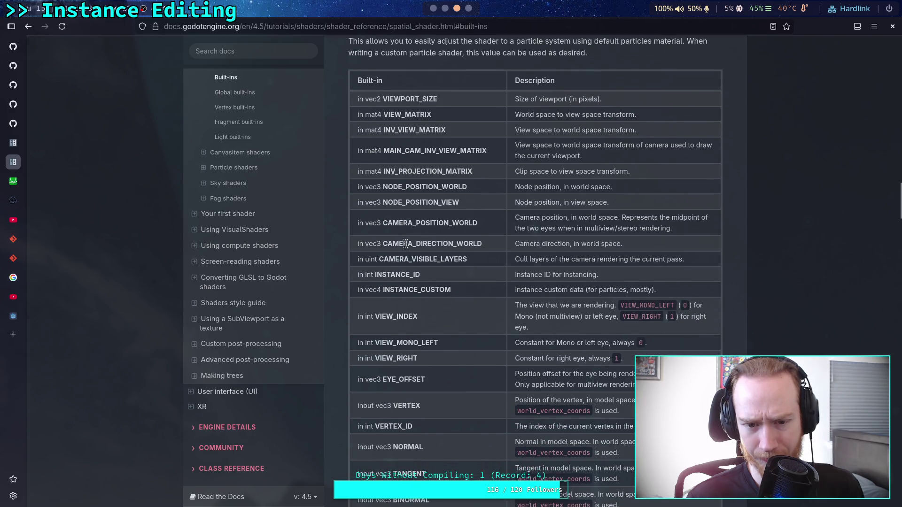
{"action": "left_click_drag", "start_coordinate": [381, 230], "coordinate": [462, 234]}
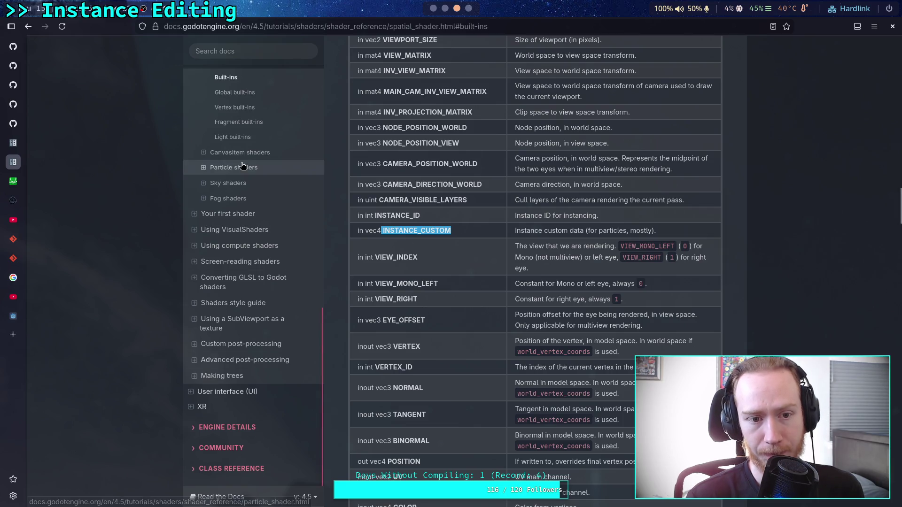
{"action": "left_click", "coordinate": [266, 121]}
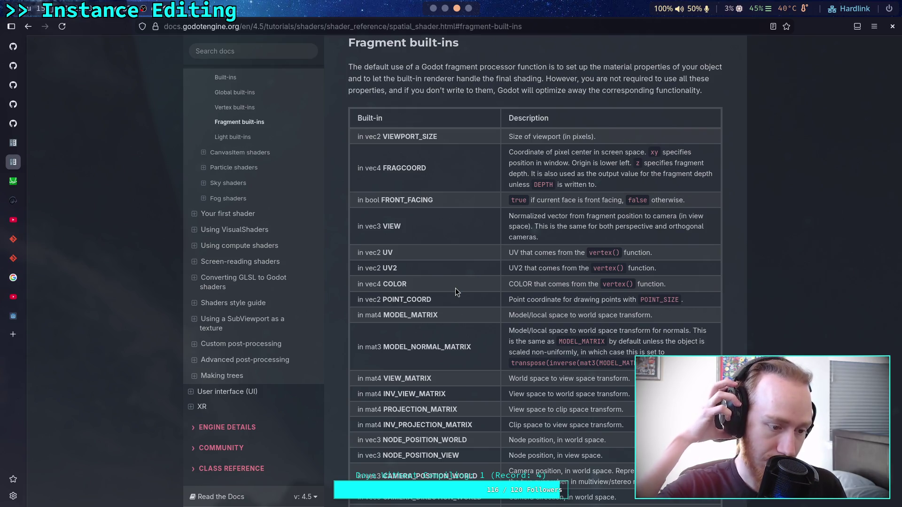
Scroll down through the Fragment built-ins table and back up
{"action": "scroll", "coordinate": [455, 289], "scroll_direction": "down", "scroll_amount": 2}
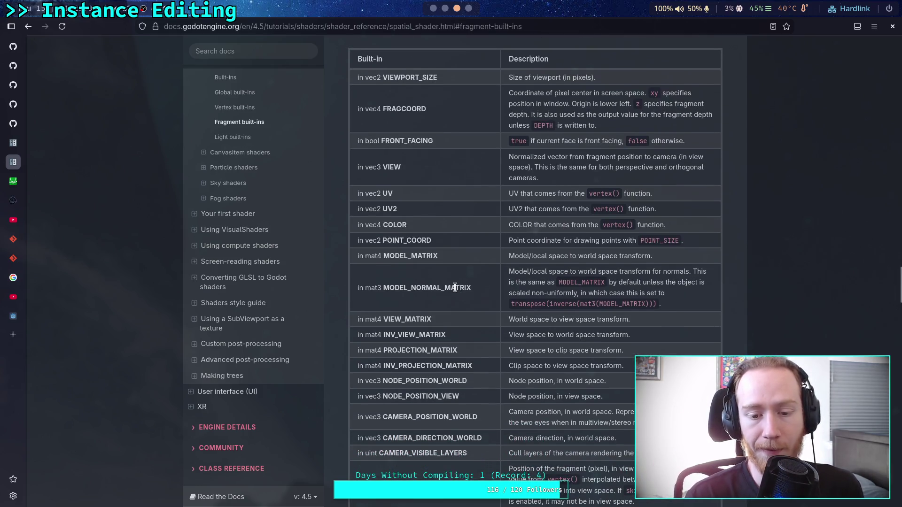
{"action": "scroll", "coordinate": [456, 287], "scroll_direction": "down", "scroll_amount": 2}
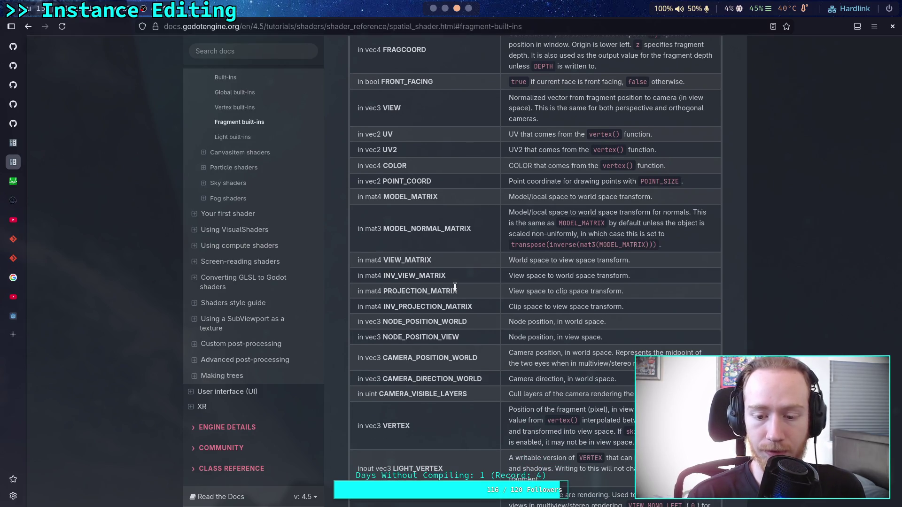
{"action": "scroll", "coordinate": [455, 288], "scroll_direction": "down", "scroll_amount": 4}
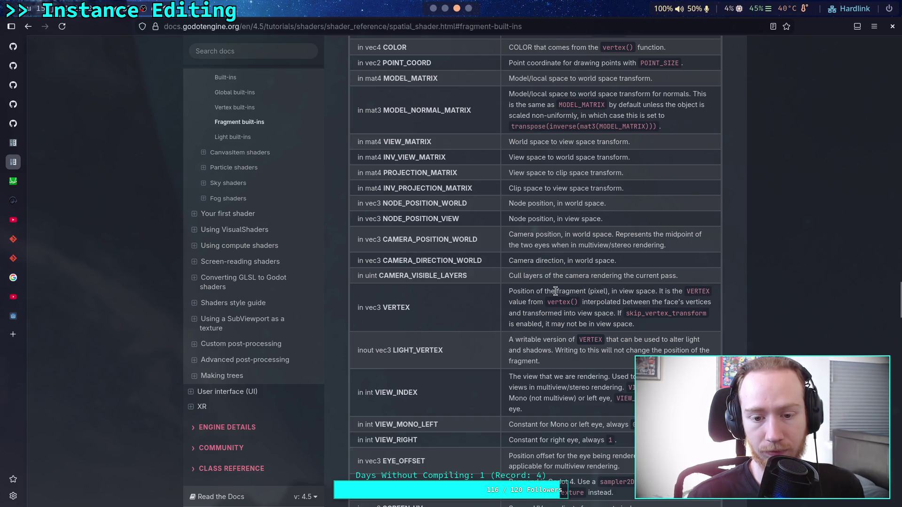
{"action": "scroll", "coordinate": [555, 291], "scroll_direction": "down", "scroll_amount": 5}
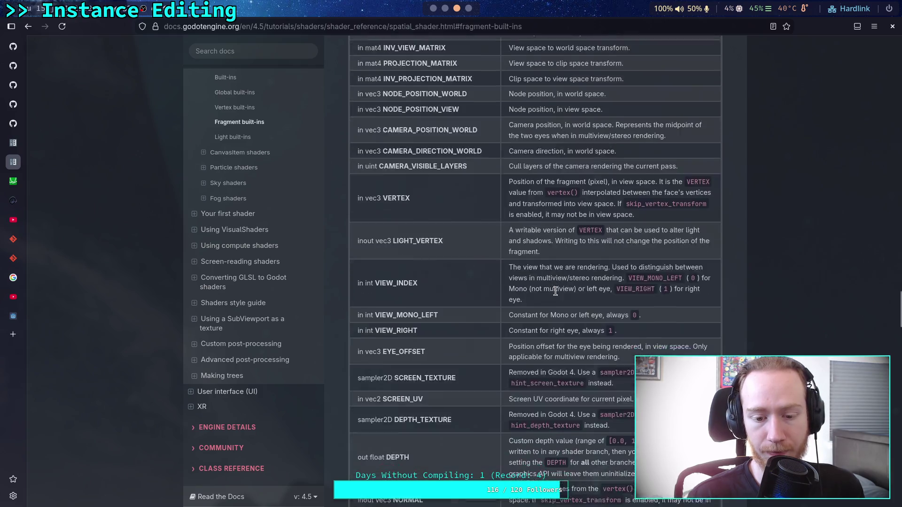
{"action": "scroll", "coordinate": [556, 292], "scroll_direction": "down", "scroll_amount": 9}
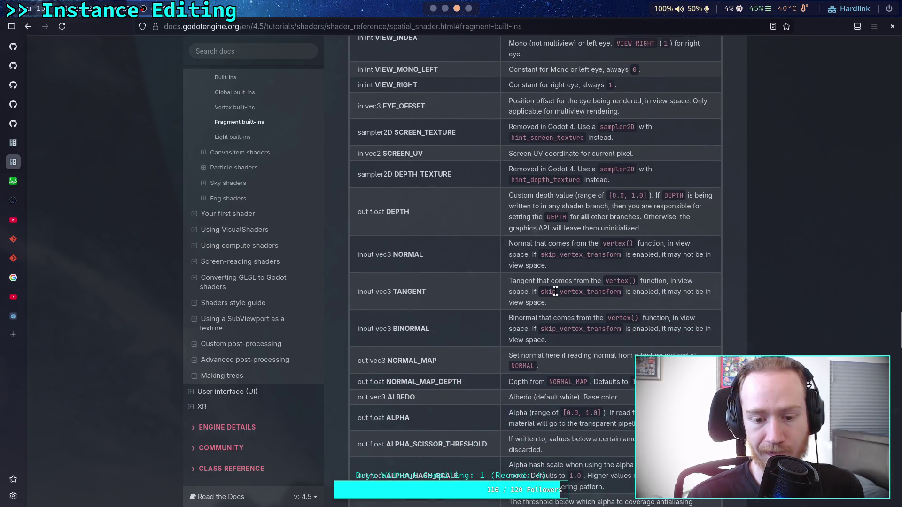
{"action": "scroll", "coordinate": [536, 303], "scroll_direction": "down", "scroll_amount": 5}
{"action": "scroll", "coordinate": [536, 301], "scroll_direction": "down", "scroll_amount": 1}
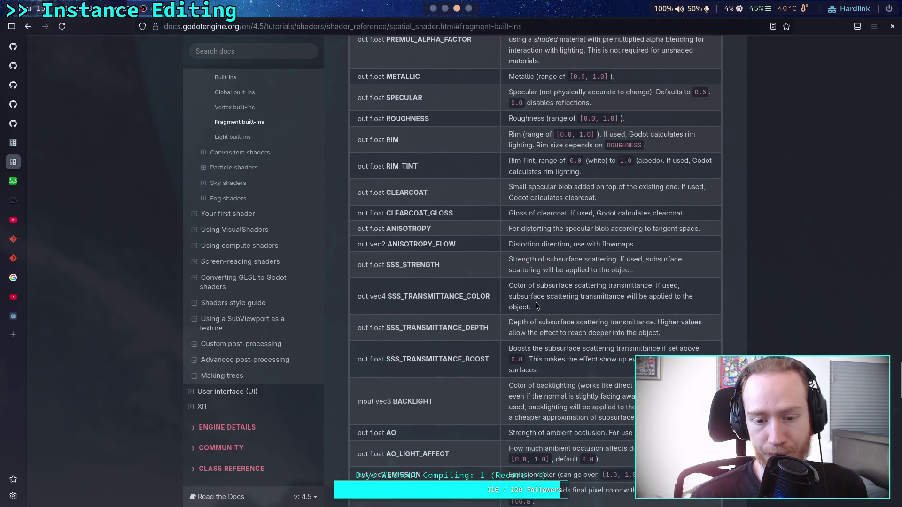
{"action": "scroll", "coordinate": [535, 303], "scroll_direction": "down", "scroll_amount": 4}
{"action": "scroll", "coordinate": [536, 303], "scroll_direction": "up", "scroll_amount": 14}
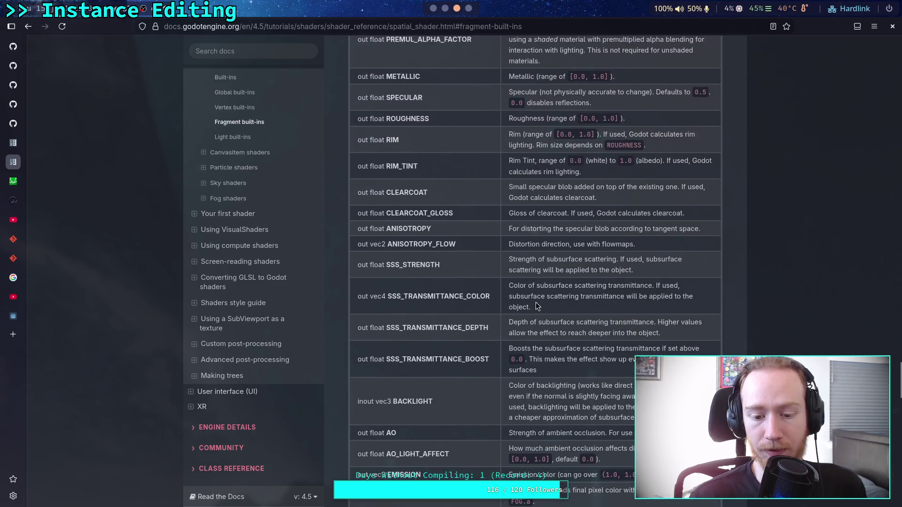
{"action": "scroll", "coordinate": [536, 302], "scroll_direction": "up", "scroll_amount": 8}
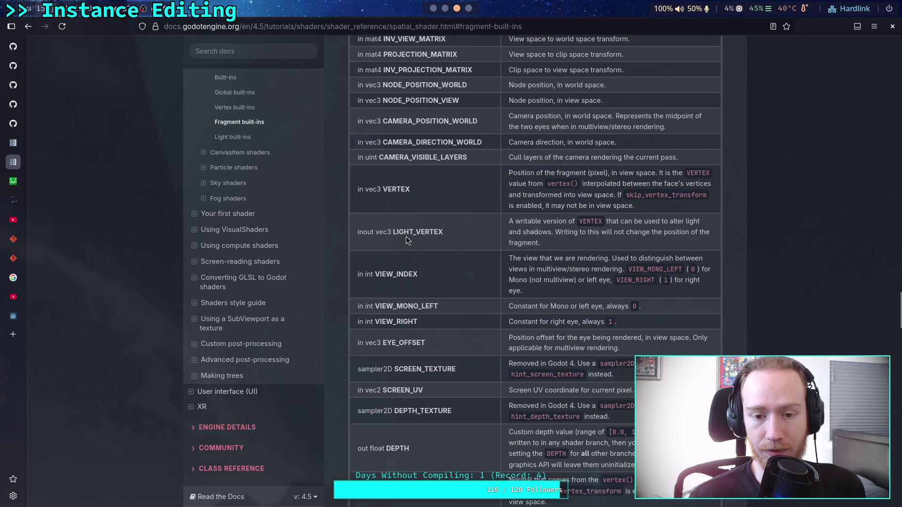
{"action": "scroll", "coordinate": [453, 238], "scroll_direction": "up", "scroll_amount": 4}
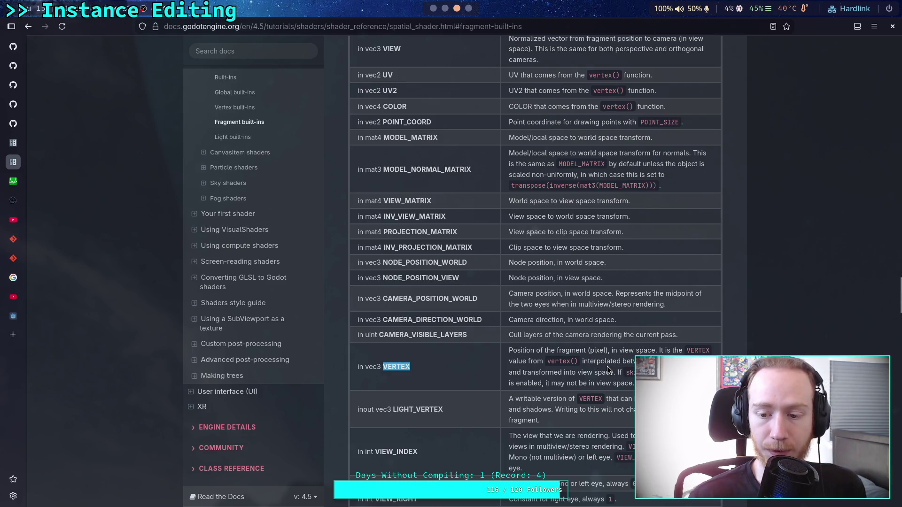
{"action": "scroll", "coordinate": [587, 367], "scroll_direction": "up", "scroll_amount": 2}
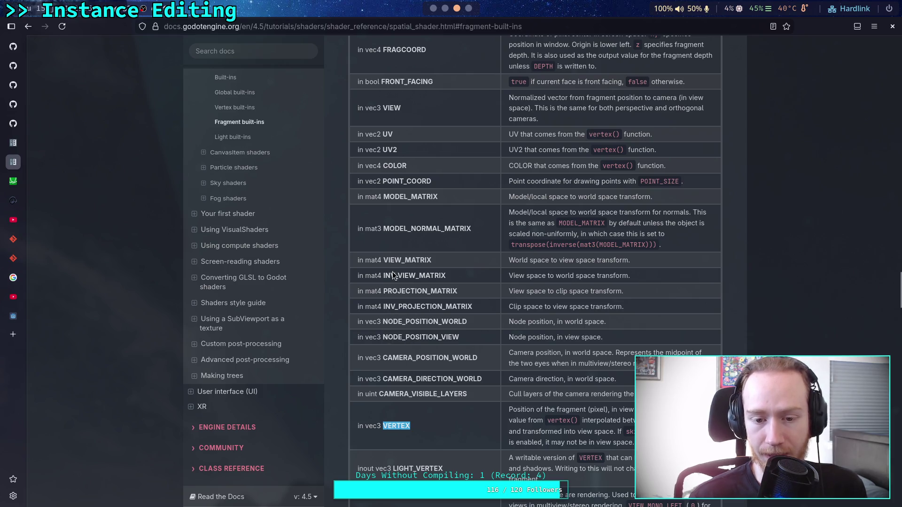
Highlight the view-to-world transform, VERTEX and INV_VIEW_MATRIX entries, then return to the Godot editor
{"action": "left_click_drag", "start_coordinate": [509, 280], "coordinate": [637, 278]}
{"action": "left_click_drag", "start_coordinate": [381, 426], "coordinate": [417, 426]}
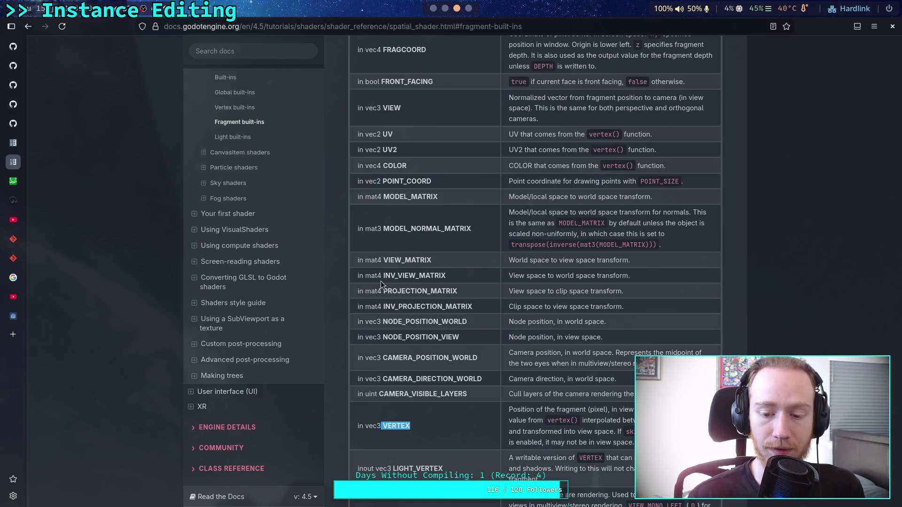
{"action": "scroll", "coordinate": [388, 281], "scroll_direction": "down", "scroll_amount": 2}
{"action": "scroll", "coordinate": [394, 272], "scroll_direction": "up", "scroll_amount": 1}
{"action": "mouse_move", "coordinate": [384, 216]}
{"action": "left_mouse_down"}
{"action": "mouse_move", "coordinate": [630, 216]}
{"action": "mouse_move", "coordinate": [362, 212]}
{"action": "left_mouse_up"}
{"action": "left_click", "coordinate": [574, 254]}
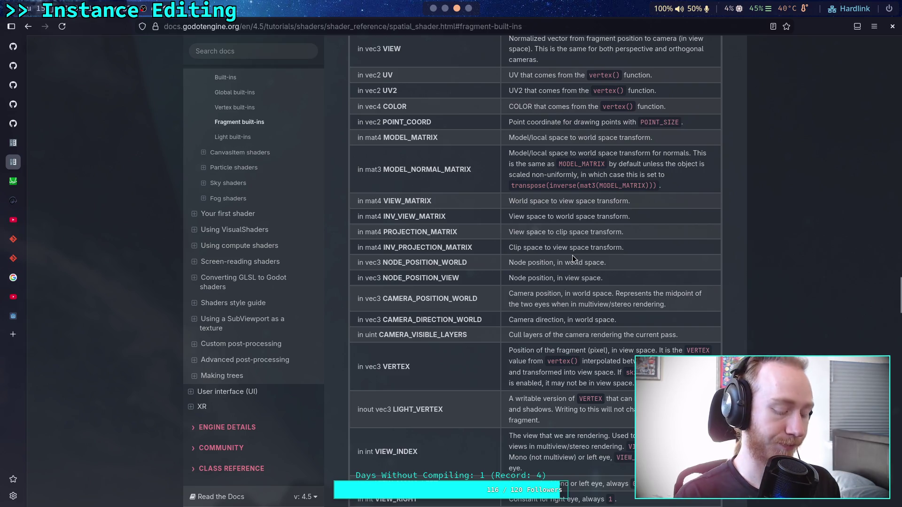
{"action": "key", "text": "super+2"}
{"action": "key", "text": "super+3"}
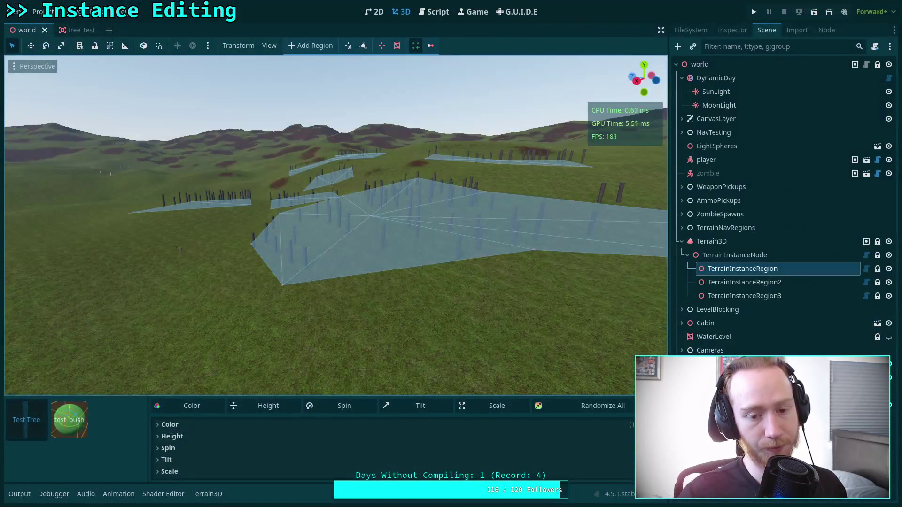
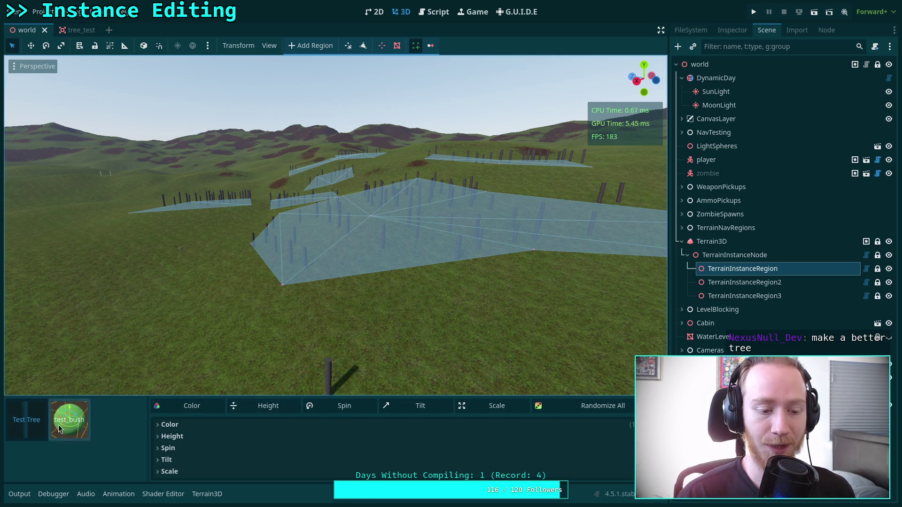
Add a new TerrainInstanceColorSettings entry to the bush's Colors array
{"action": "left_click", "coordinate": [207, 424]}
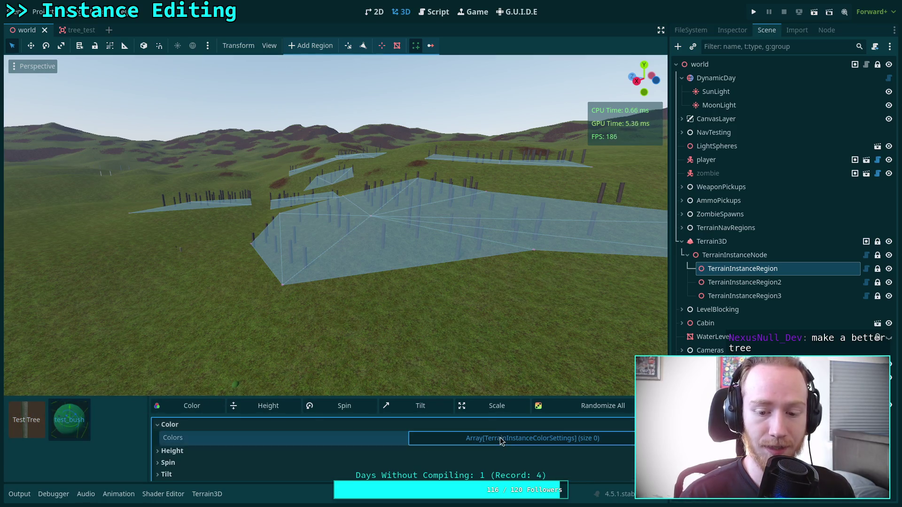
{"action": "left_click", "coordinate": [521, 438]}
{"action": "left_click_drag", "start_coordinate": [483, 396], "coordinate": [483, 323]}
{"action": "left_click", "coordinate": [411, 414]}
{"action": "left_click", "coordinate": [494, 398]}
{"action": "left_click", "coordinate": [588, 430]}
{"action": "left_click", "coordinate": [509, 399]}
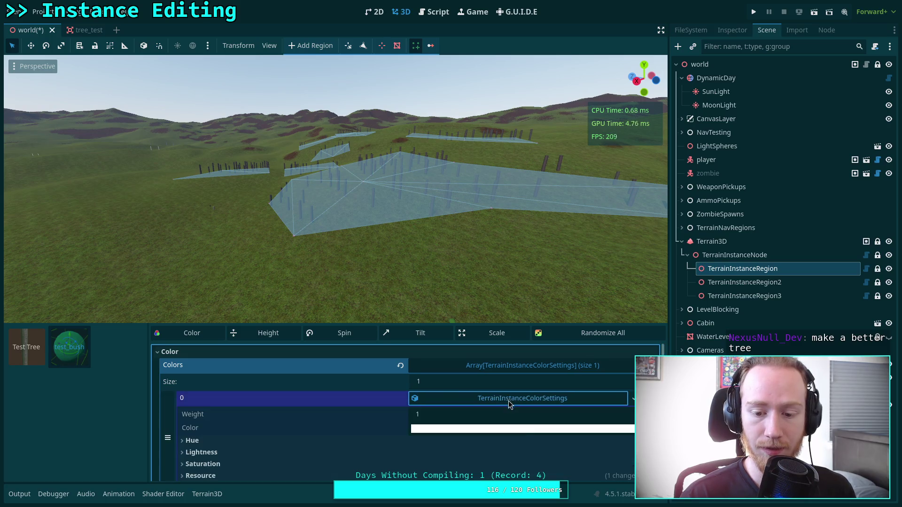
{"action": "left_click", "coordinate": [521, 429]}
{"action": "left_click_drag", "start_coordinate": [525, 311], "coordinate": [466, 312]}
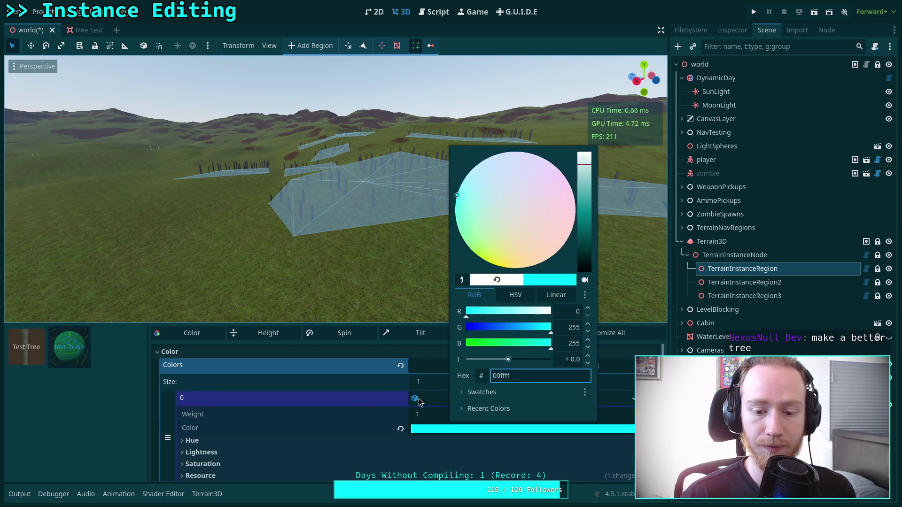
{"action": "left_click", "coordinate": [323, 379]}
Set the bush colour entry to blue (0000ff) with a 0.01 hue variation
{"action": "key", "text": "w"}
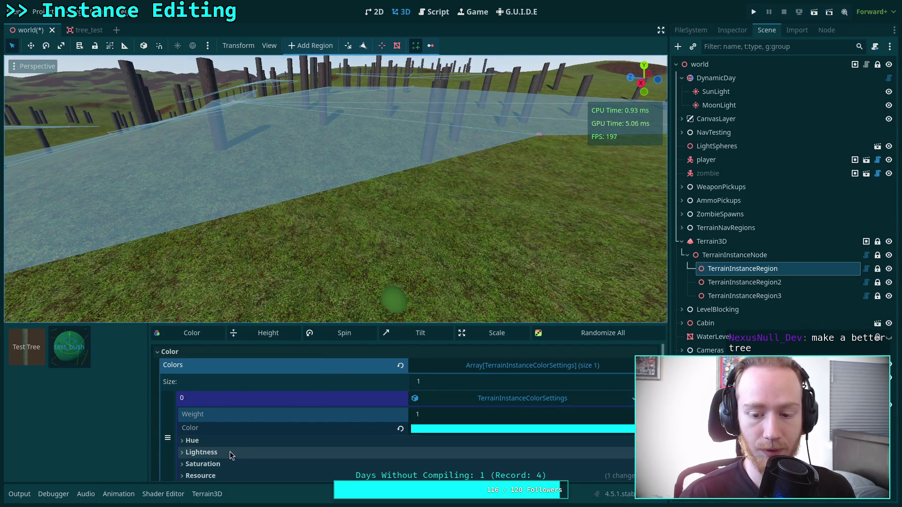
{"action": "left_click", "coordinate": [229, 441]}
{"action": "left_click", "coordinate": [459, 429]}
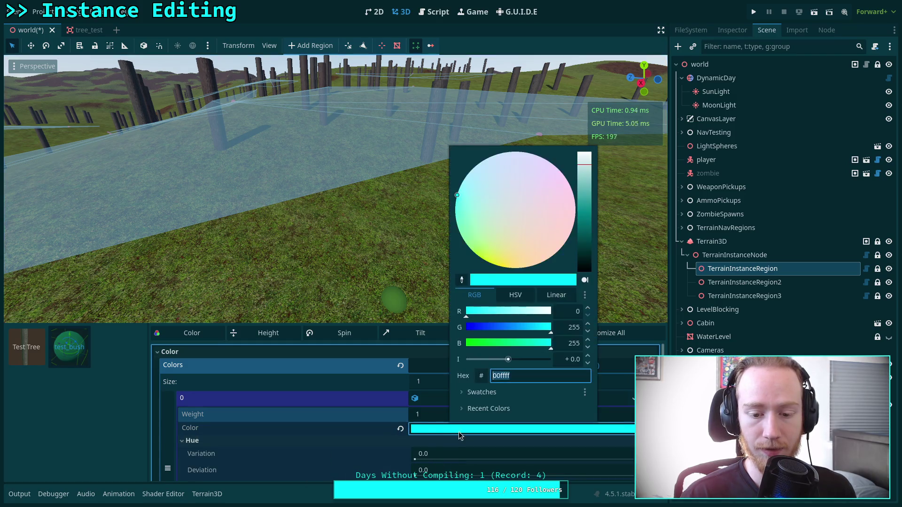
{"action": "type", "text": "0000ff"}
{"action": "key", "text": "Return"}
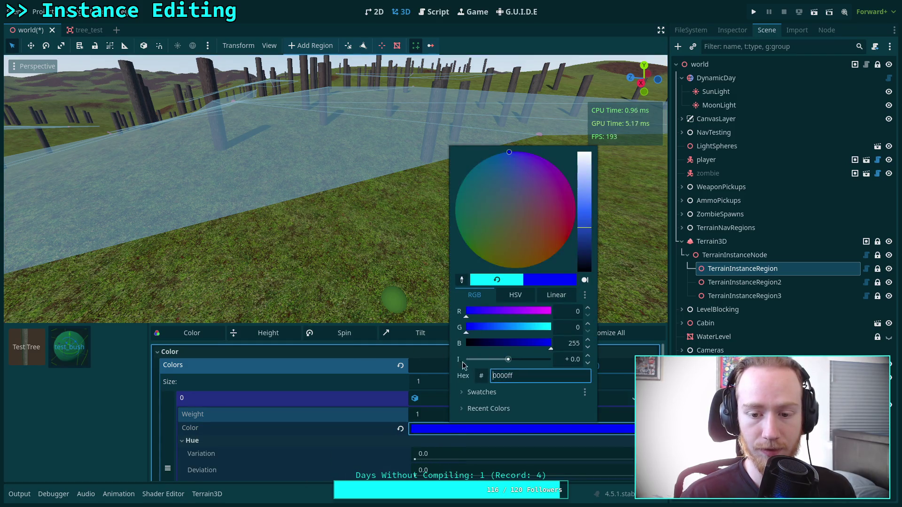
{"action": "left_click", "coordinate": [346, 442]}
{"action": "left_click_drag", "start_coordinate": [440, 465], "coordinate": [639, 463]}
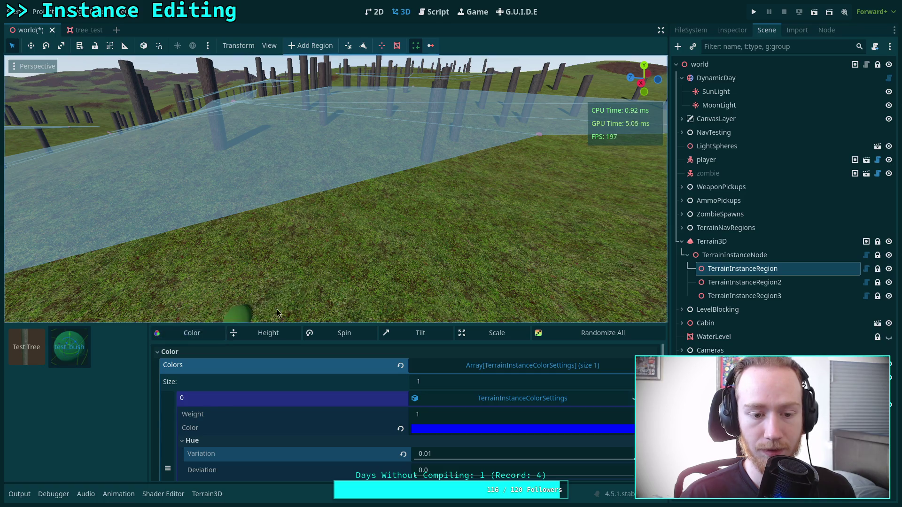
Scatter bushes on the terrain and remove the oversized one near the camera
{"action": "left_click", "coordinate": [400, 282]}
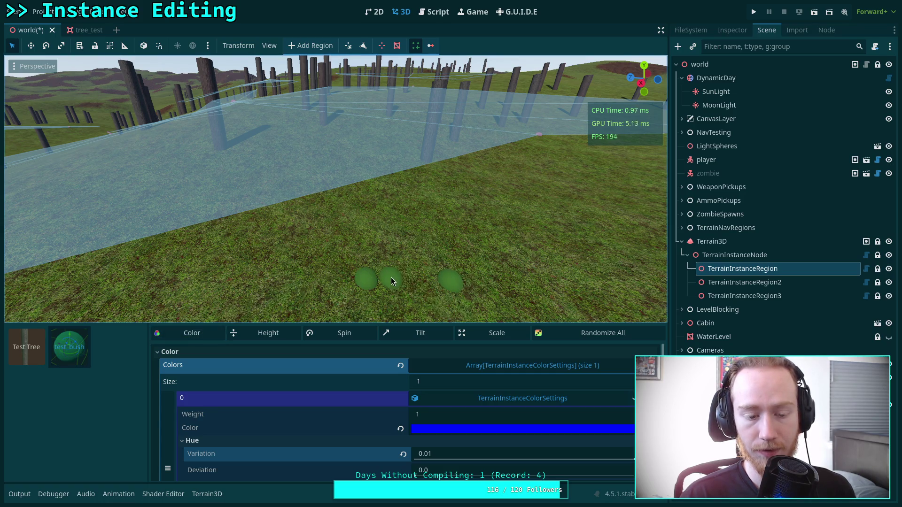
{"action": "left_click_drag", "start_coordinate": [391, 280], "coordinate": [452, 255]}
{"action": "scroll", "coordinate": [478, 428], "scroll_direction": "down", "scroll_amount": 1}
{"action": "scroll", "coordinate": [447, 449], "scroll_direction": "down", "scroll_amount": 2}
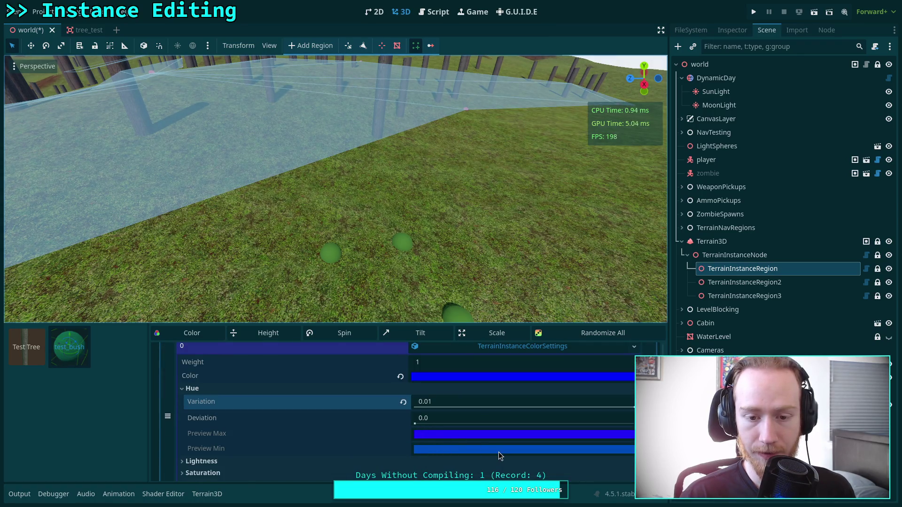
{"action": "left_click_drag", "start_coordinate": [423, 212], "coordinate": [404, 202]}
{"action": "left_click_drag", "start_coordinate": [450, 257], "coordinate": [450, 258]}
{"action": "left_click", "coordinate": [443, 249], "text": "ctrl"}
Place two Test Tree instances on the terrain and expand the tree's Colors array
{"action": "left_click", "coordinate": [26, 347]}
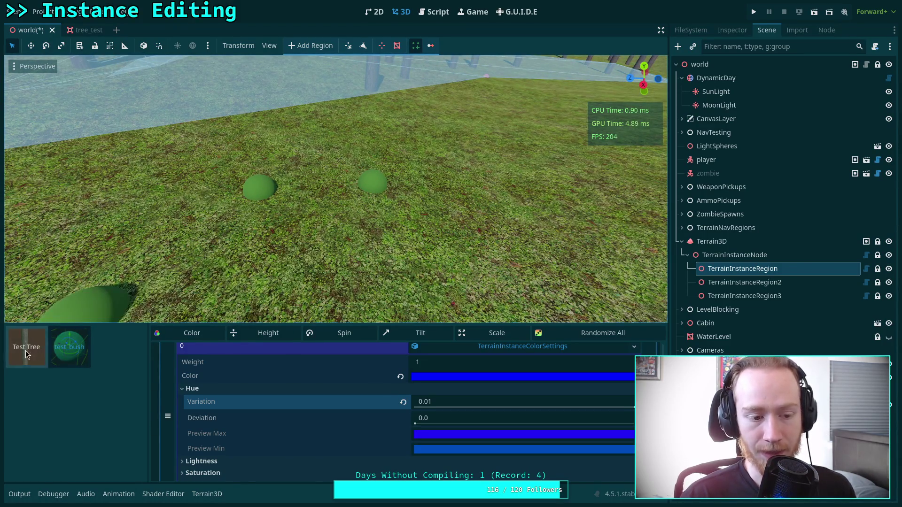
{"action": "left_click", "coordinate": [329, 238]}
{"action": "left_click", "coordinate": [520, 261]}
{"action": "left_click", "coordinate": [301, 352]}
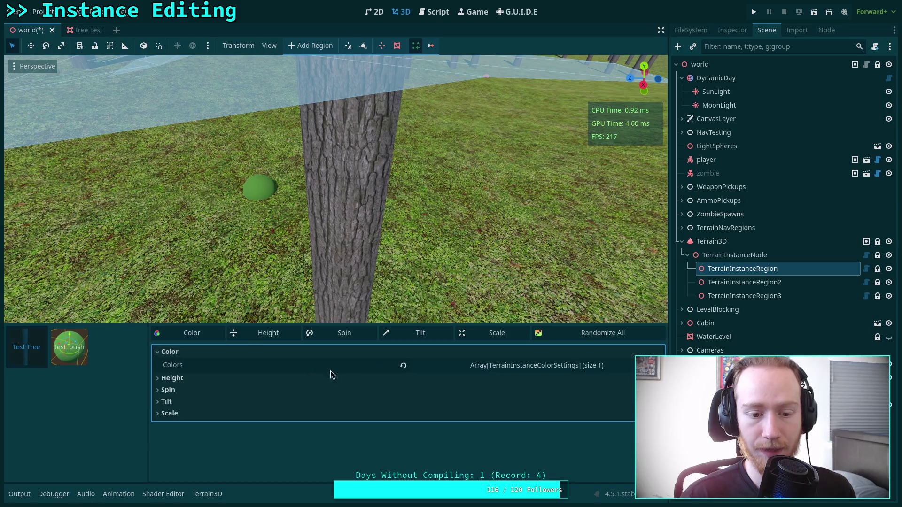
{"action": "left_click", "coordinate": [488, 367]}
Expand the tree's pale-pink colour entry and fly over the placed trees and bushes
{"action": "left_click", "coordinate": [474, 399]}
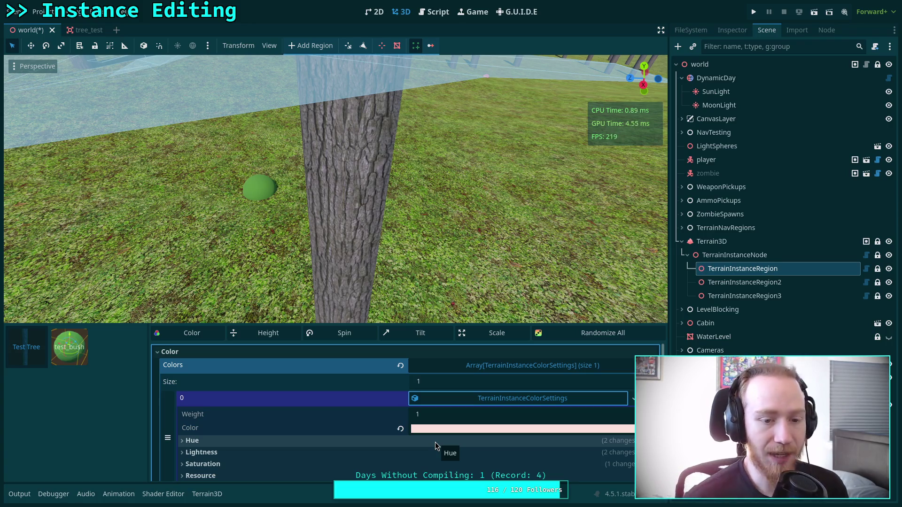
{"action": "key", "text": "s"}
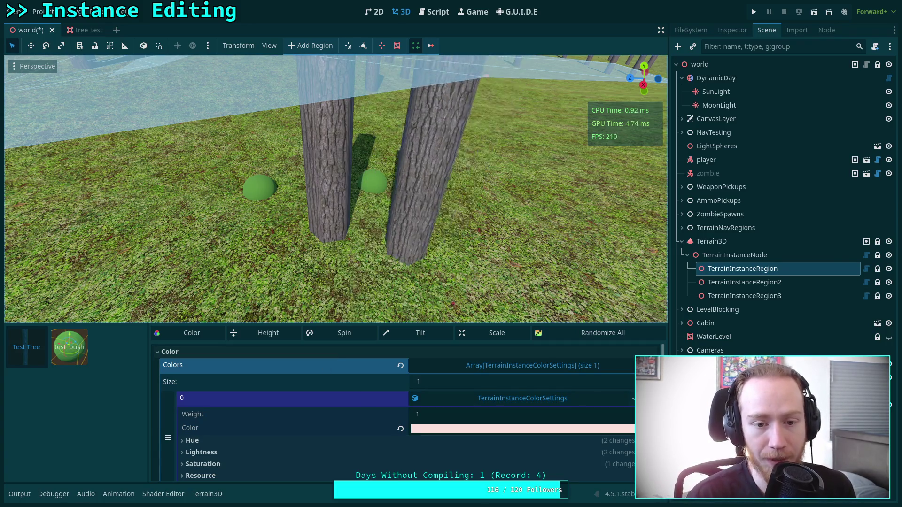
{"action": "key", "text": "w"}
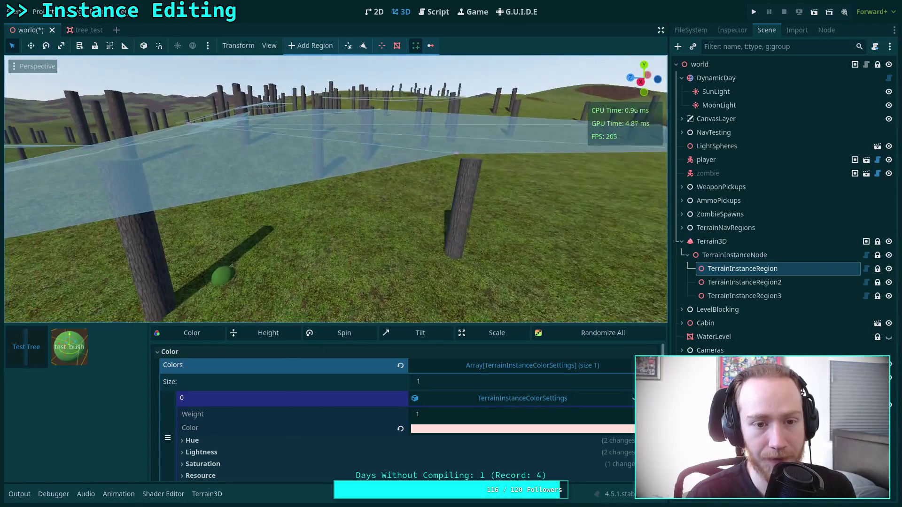
{"action": "key", "text": "w"}
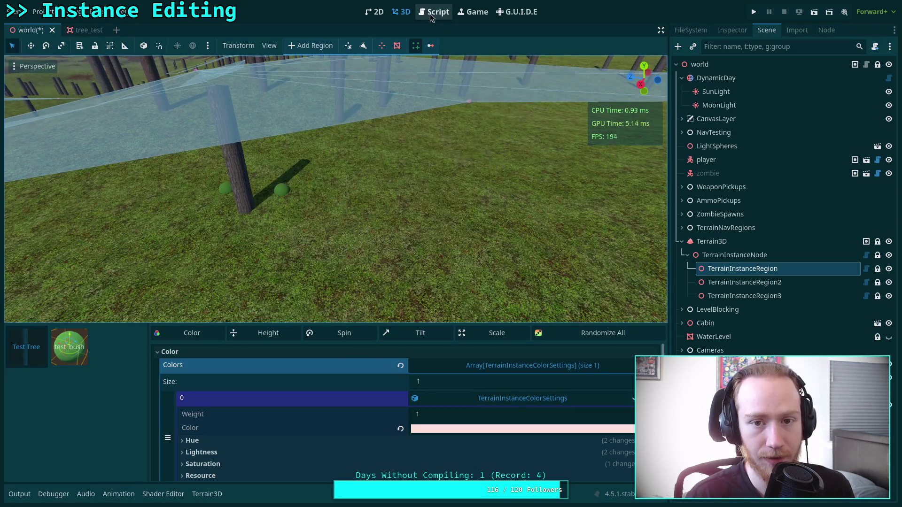
Open TerrainInstanceTemporary.gd in the script editor and move to line 13
{"action": "left_click", "coordinate": [433, 12]}
{"action": "scroll", "coordinate": [335, 296], "scroll_direction": "up", "scroll_amount": 5}
{"action": "scroll", "coordinate": [335, 296], "scroll_direction": "up", "scroll_amount": 12}
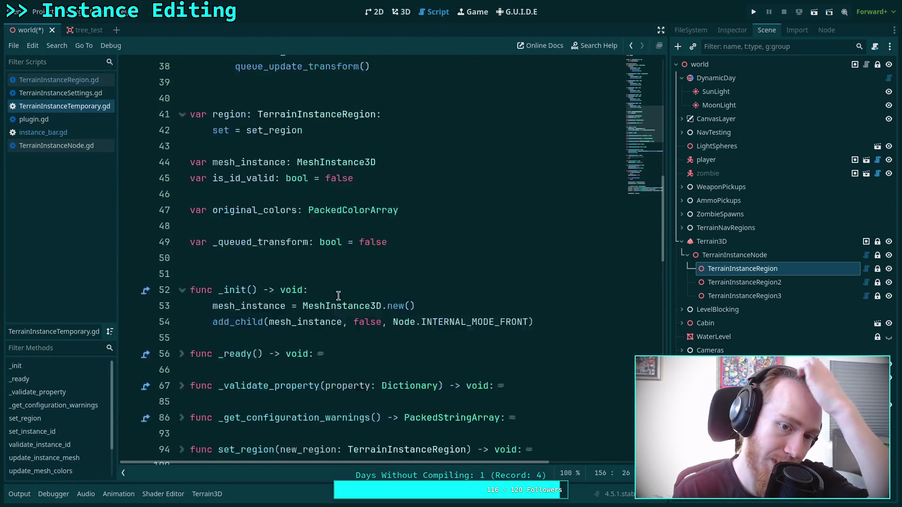
{"action": "left_click", "coordinate": [272, 282]}
{"action": "scroll", "coordinate": [271, 282], "scroll_direction": "up", "scroll_amount": 1}
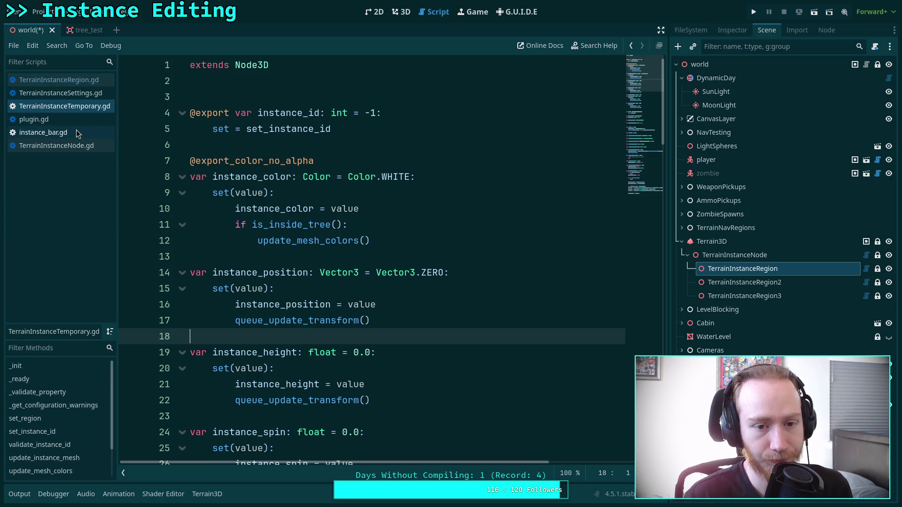
{"action": "left_click", "coordinate": [239, 254]}
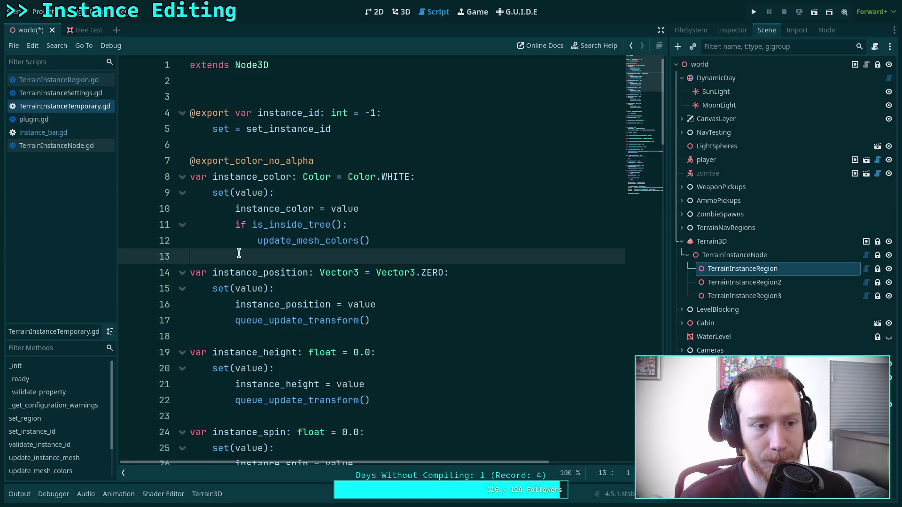
Check the output and shader panels and review the region's TREE instance settings
{"action": "left_click", "coordinate": [19, 494]}
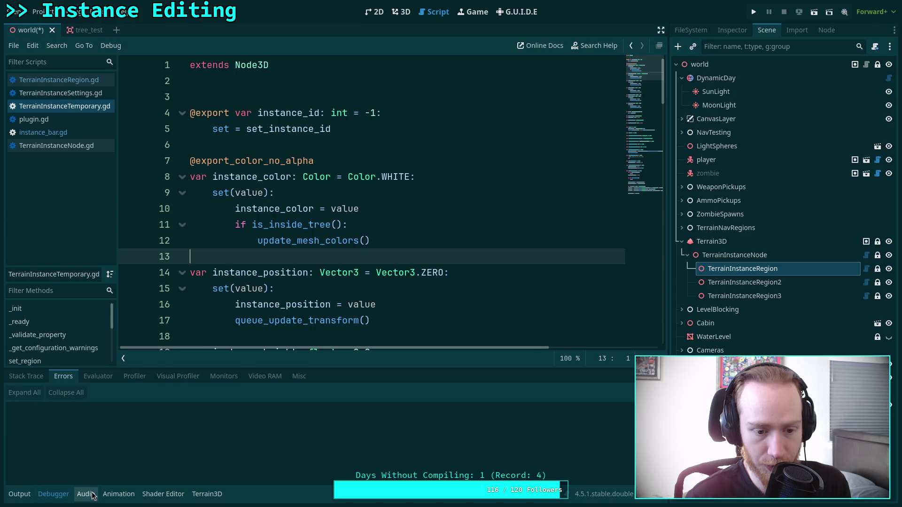
{"action": "left_click", "coordinate": [170, 494]}
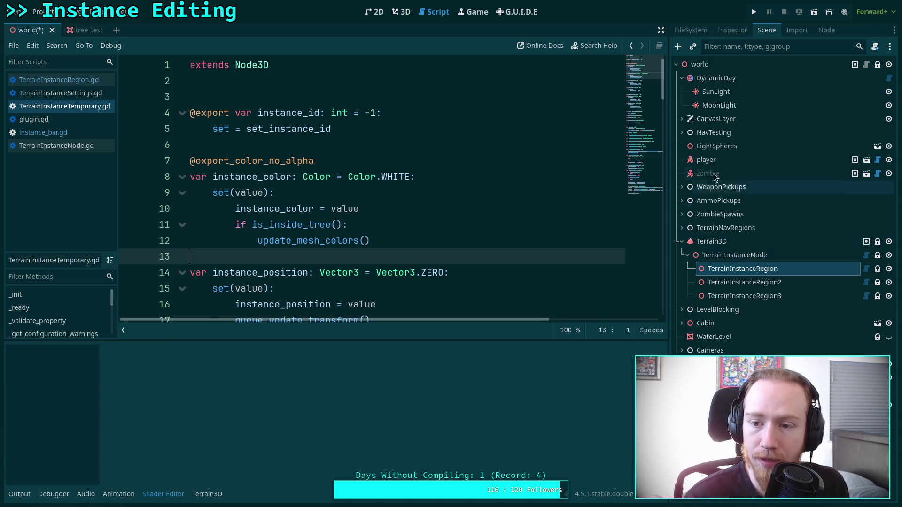
{"action": "left_click", "coordinate": [733, 30]}
{"action": "left_click", "coordinate": [826, 188]}
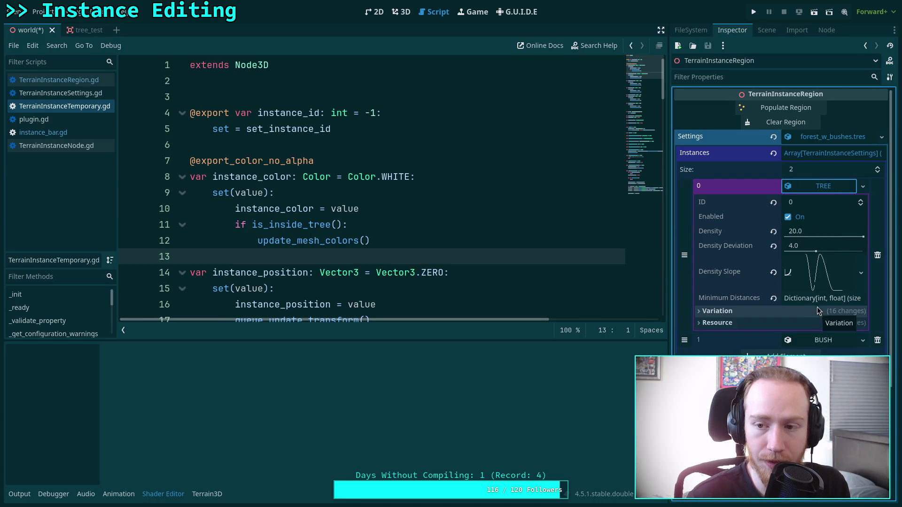
{"action": "left_click", "coordinate": [834, 189]}
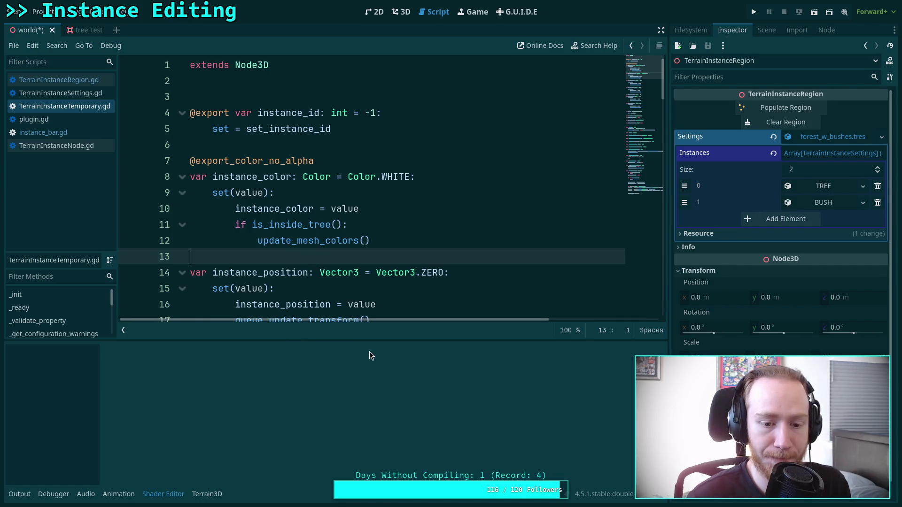
Close the bottom panel and scroll through the script to update_mesh_colors
{"action": "left_click", "coordinate": [21, 494]}
{"action": "left_click", "coordinate": [149, 494]}
{"action": "left_click", "coordinate": [20, 495]}
{"action": "left_click", "coordinate": [19, 494]}
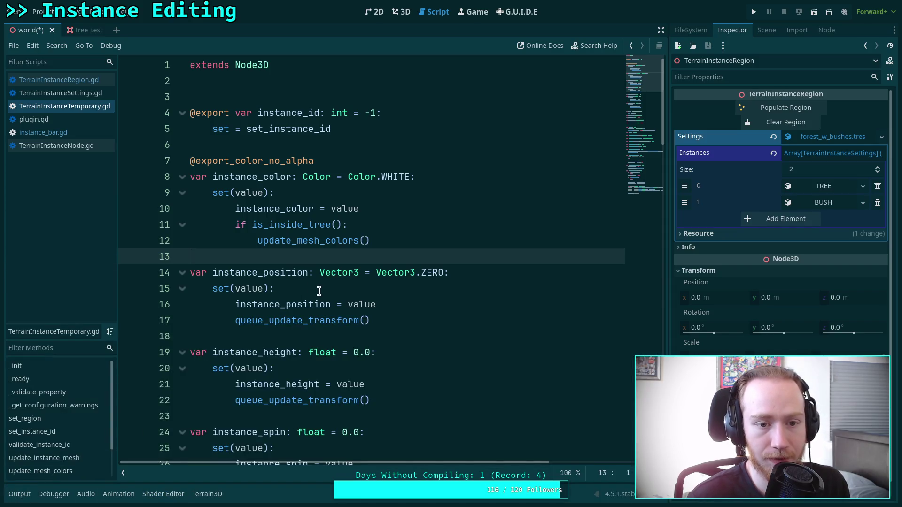
{"action": "scroll", "coordinate": [344, 262], "scroll_direction": "down", "scroll_amount": 13}
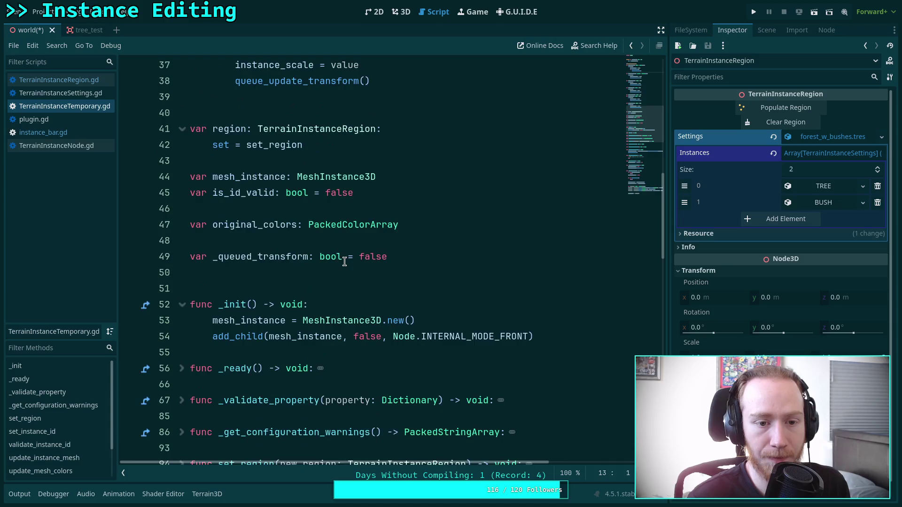
{"action": "scroll", "coordinate": [344, 261], "scroll_direction": "up", "scroll_amount": 3}
{"action": "scroll", "coordinate": [306, 259], "scroll_direction": "up", "scroll_amount": 1}
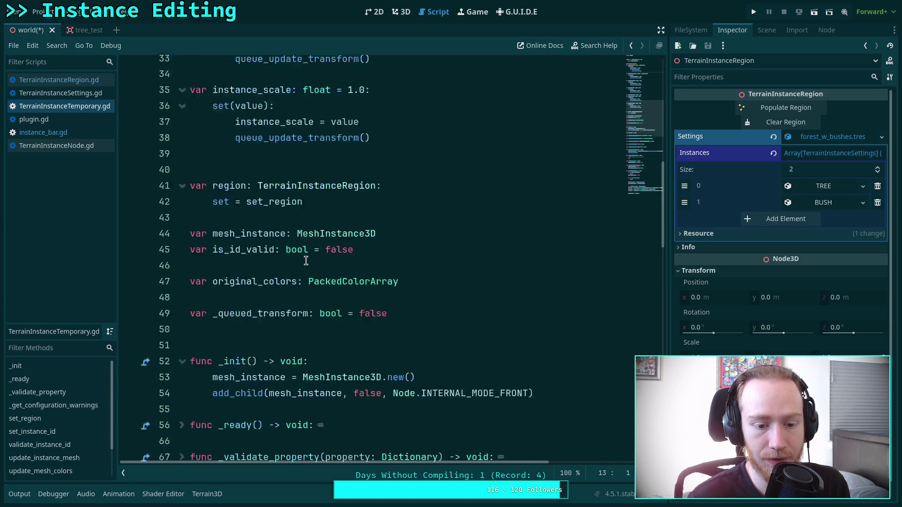
{"action": "scroll", "coordinate": [305, 259], "scroll_direction": "down", "scroll_amount": 9}
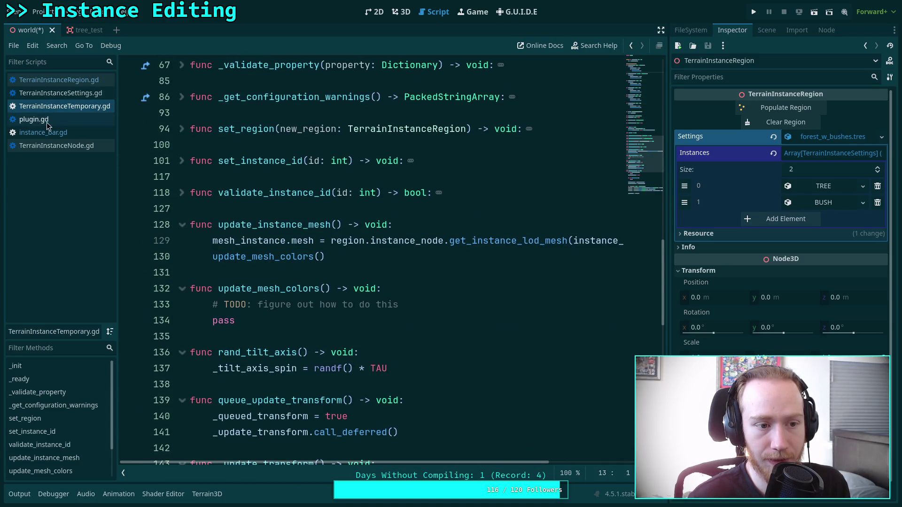
Inspect the instance_color assignment on line 359 of instance_bar.gd
{"action": "left_click", "coordinate": [34, 120]}
{"action": "scroll", "coordinate": [340, 241], "scroll_direction": "down", "scroll_amount": 2}
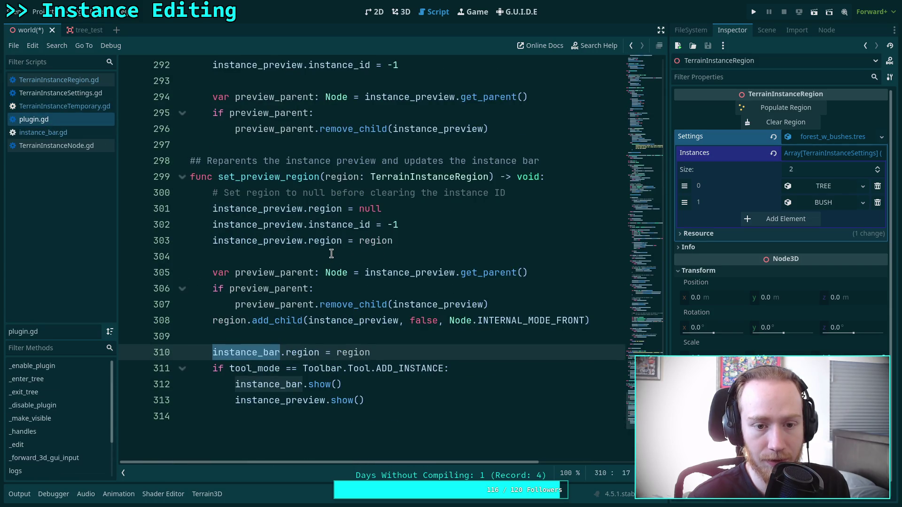
{"action": "scroll", "coordinate": [331, 254], "scroll_direction": "up", "scroll_amount": 5}
{"action": "left_click", "coordinate": [78, 132]}
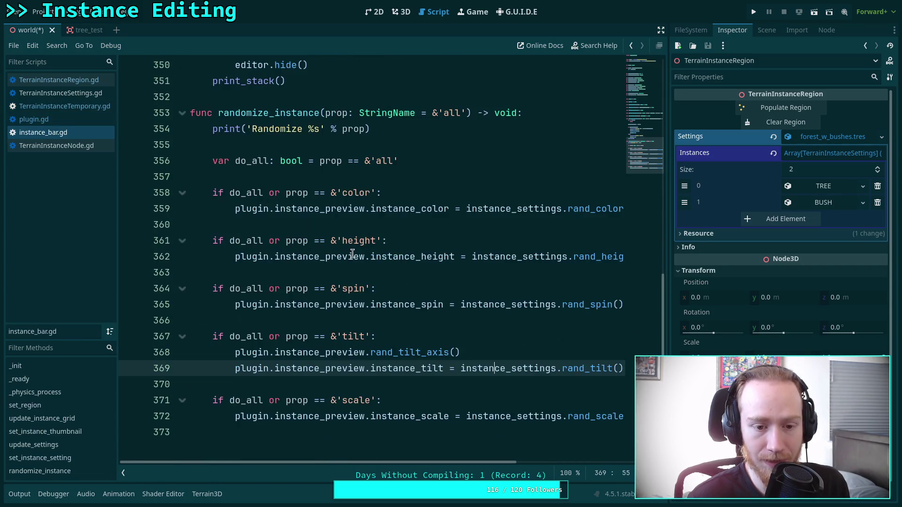
{"action": "left_click", "coordinate": [402, 208]}
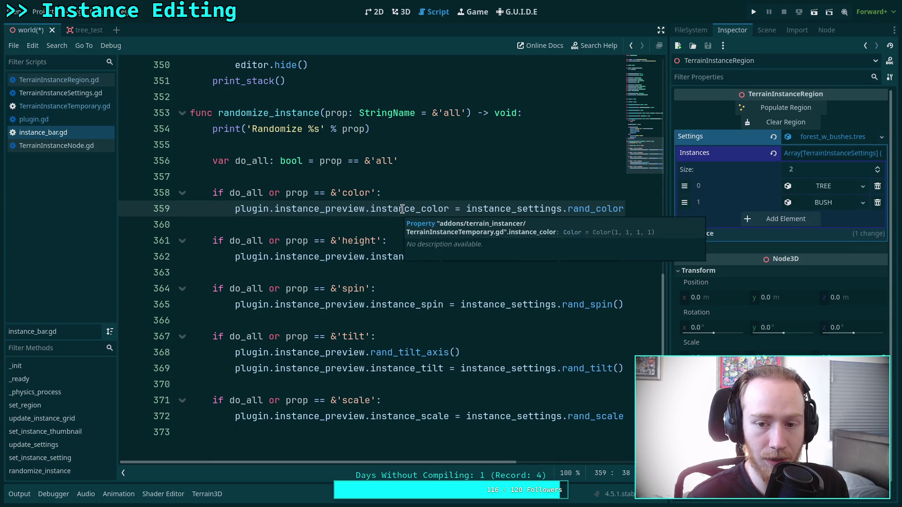
Review the instance_color setter's is_inside_tree guard and update_mesh_colors call in TerrainInstanceTemporary.gd
{"action": "left_click", "coordinate": [75, 81]}
{"action": "left_click", "coordinate": [66, 106]}
{"action": "left_click", "coordinate": [61, 93]}
{"action": "left_click", "coordinate": [66, 107]}
{"action": "scroll", "coordinate": [324, 268], "scroll_direction": "up", "scroll_amount": 5}
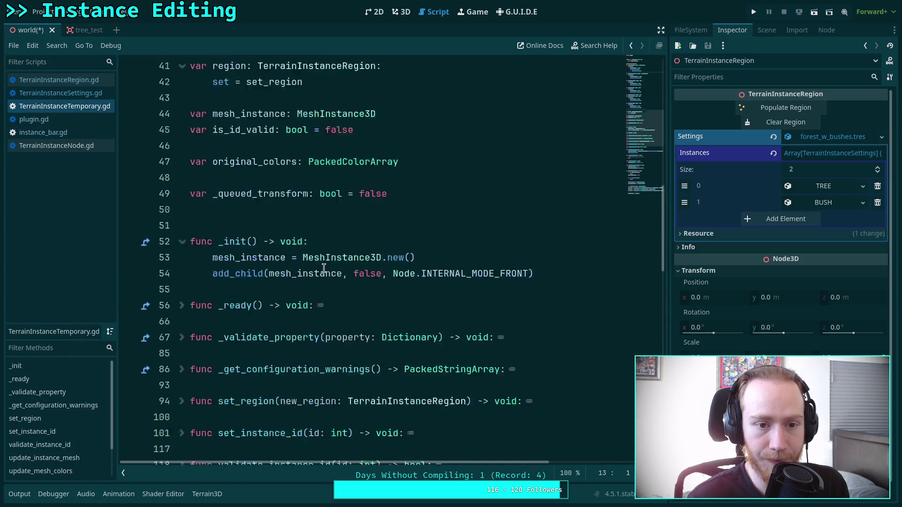
{"action": "scroll", "coordinate": [324, 267], "scroll_direction": "up", "scroll_amount": 12}
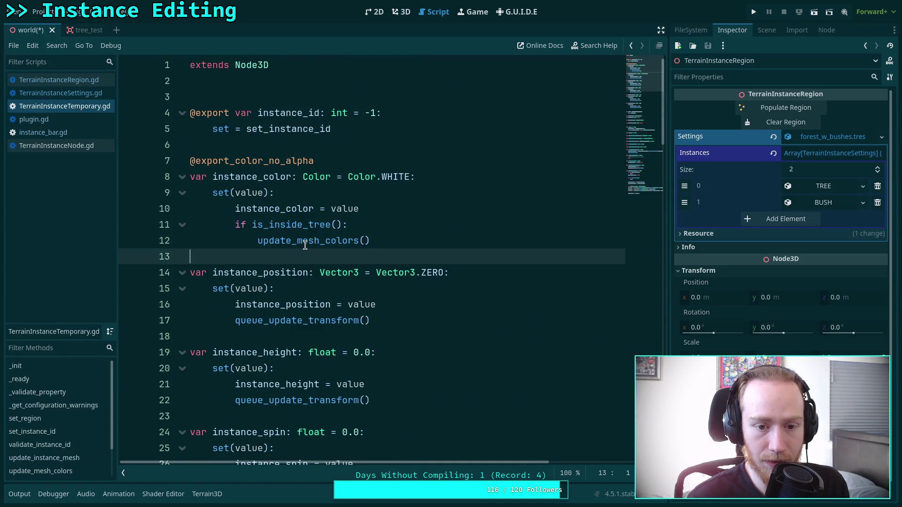
{"action": "double_click", "coordinate": [305, 246]}
{"action": "scroll", "coordinate": [262, 226], "scroll_direction": "down", "scroll_amount": 1}
{"action": "left_click", "coordinate": [258, 194]}
{"action": "left_click_drag", "start_coordinate": [258, 194], "coordinate": [236, 177]}
{"action": "left_click", "coordinate": [258, 194]}
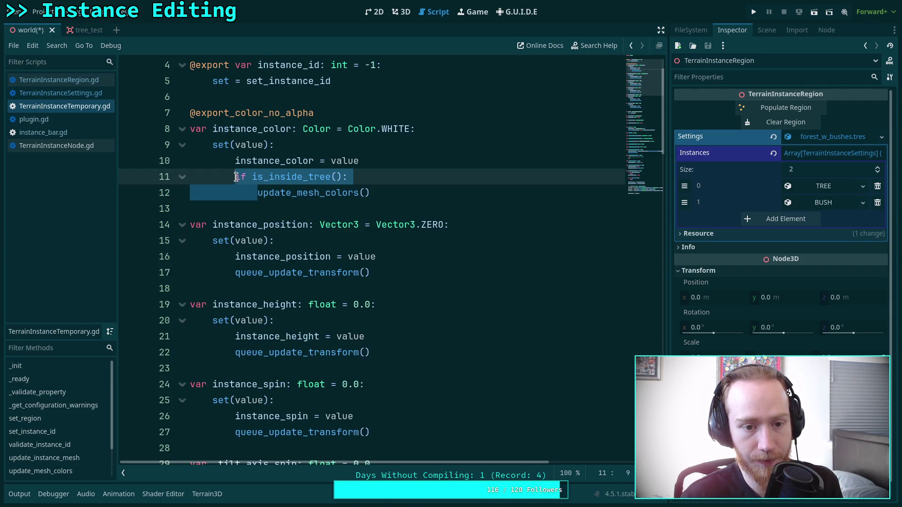
Fold _update_transform and queue_update_transform, then select the TODO comment in update_mesh_colors
{"action": "scroll", "coordinate": [526, 242], "scroll_direction": "down", "scroll_amount": 20}
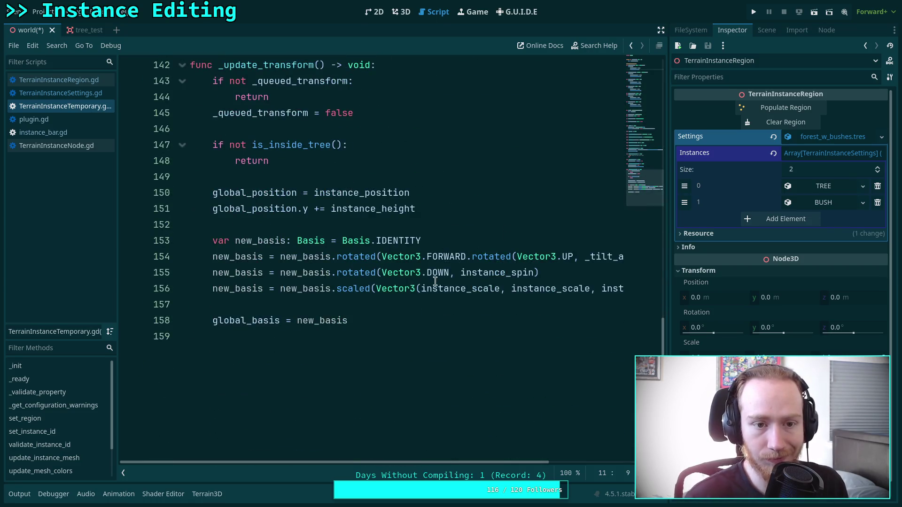
{"action": "scroll", "coordinate": [187, 174], "scroll_direction": "up", "scroll_amount": 3}
{"action": "left_click", "coordinate": [183, 161]}
{"action": "scroll", "coordinate": [188, 165], "scroll_direction": "up", "scroll_amount": 1}
{"action": "left_click", "coordinate": [183, 193]}
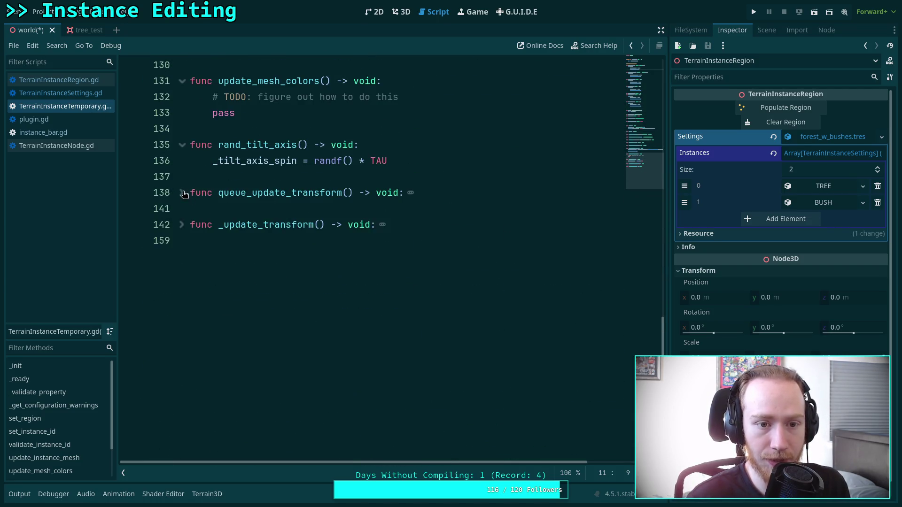
{"action": "scroll", "coordinate": [365, 268], "scroll_direction": "up", "scroll_amount": 6}
{"action": "mouse_move", "coordinate": [399, 384]}
{"action": "left_mouse_down"}
{"action": "mouse_move", "coordinate": [299, 376]}
{"action": "mouse_move", "coordinate": [213, 385]}
{"action": "left_mouse_up"}
Add an 'if not is_inside_tree(): return' guard at the top of update_instance_mesh
{"action": "type", "text": "\\"}
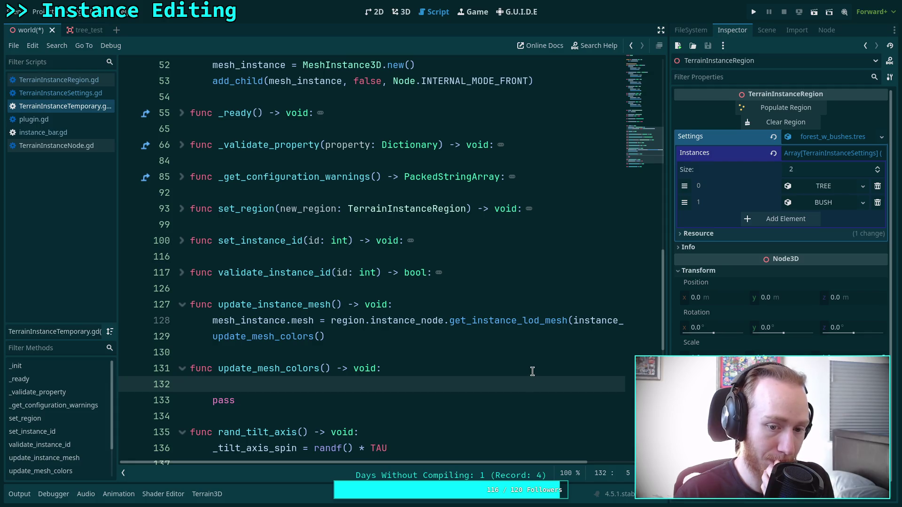
{"action": "left_click", "coordinate": [456, 302]}
{"action": "key", "text": "Return"}
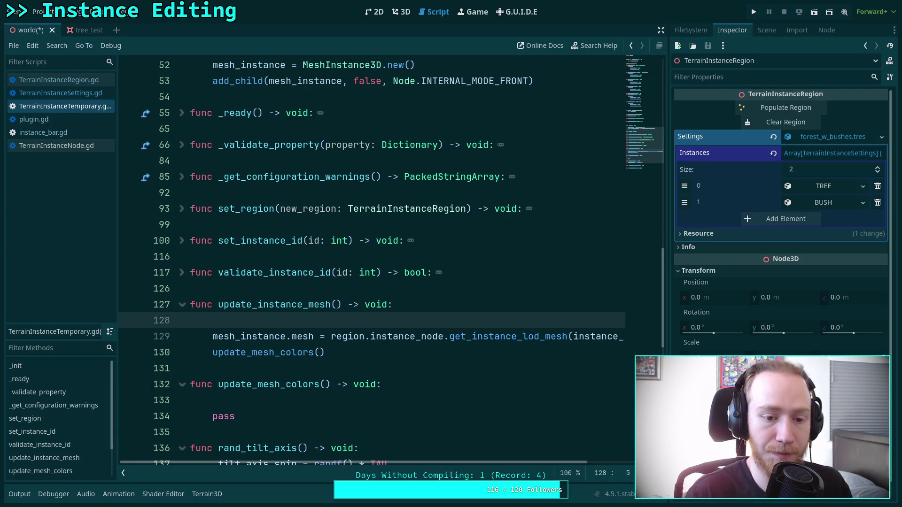
{"action": "type", "text": "if is-"}
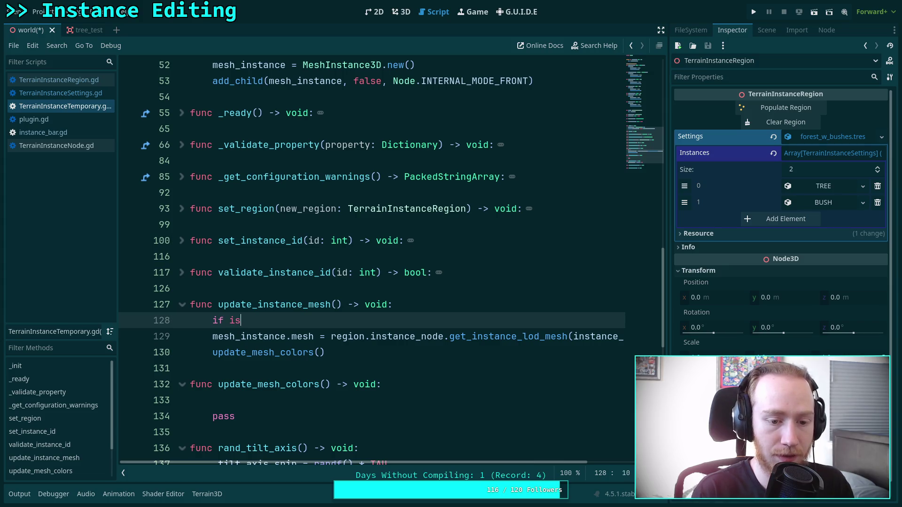
{"action": "type", "text": "_in"}
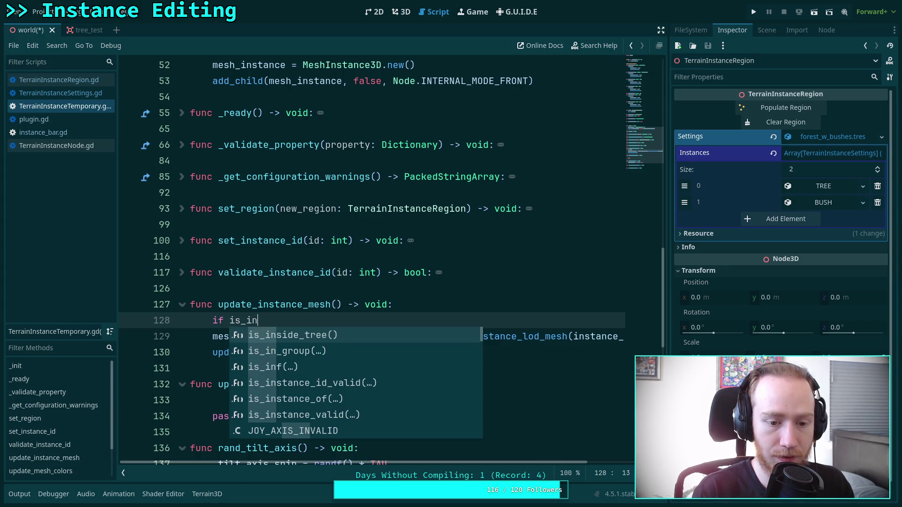
{"action": "key", "text": "Return"}
{"action": "type", "text": ":"}
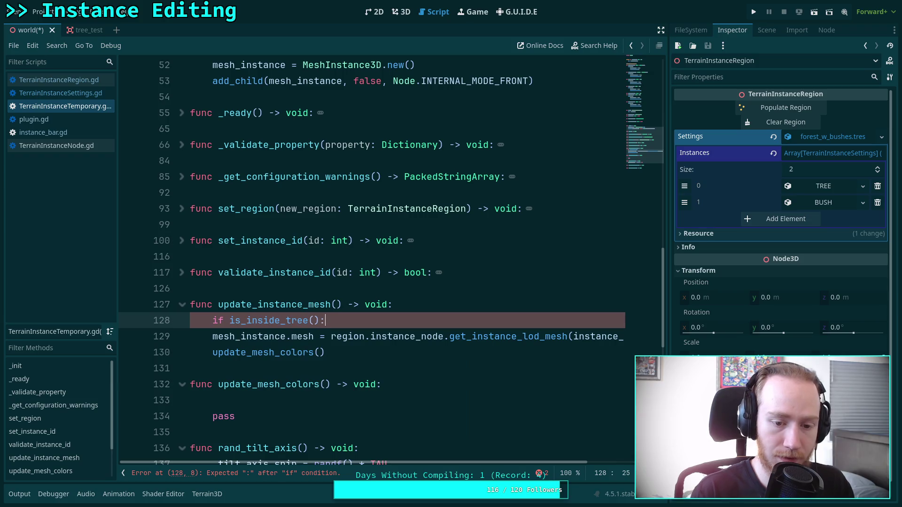
{"action": "left_click", "coordinate": [231, 321]}
{"action": "type", "text": "not"}
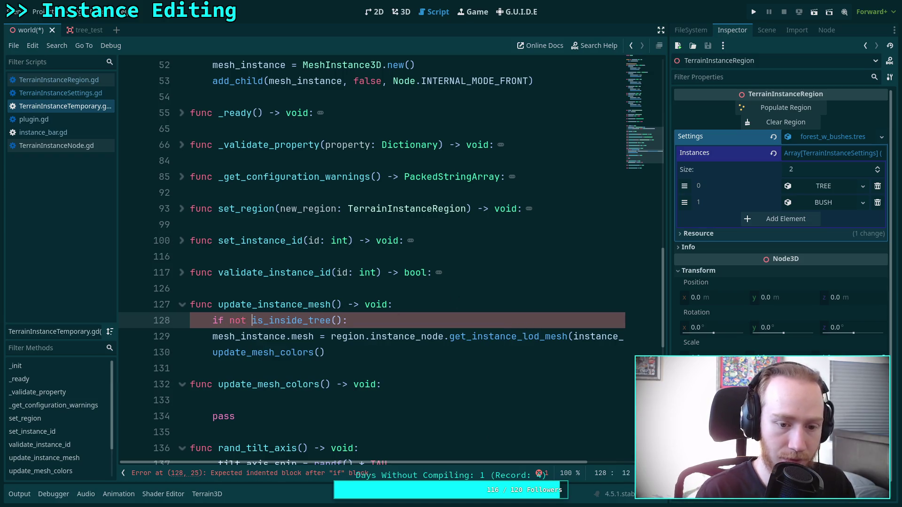
{"action": "key", "text": "End"}
{"action": "key", "text": "Return"}
{"action": "type", "text": "return"}
Delete the placeholder pass line from update_mesh_colors
{"action": "scroll", "coordinate": [261, 386], "scroll_direction": "down", "scroll_amount": 1}
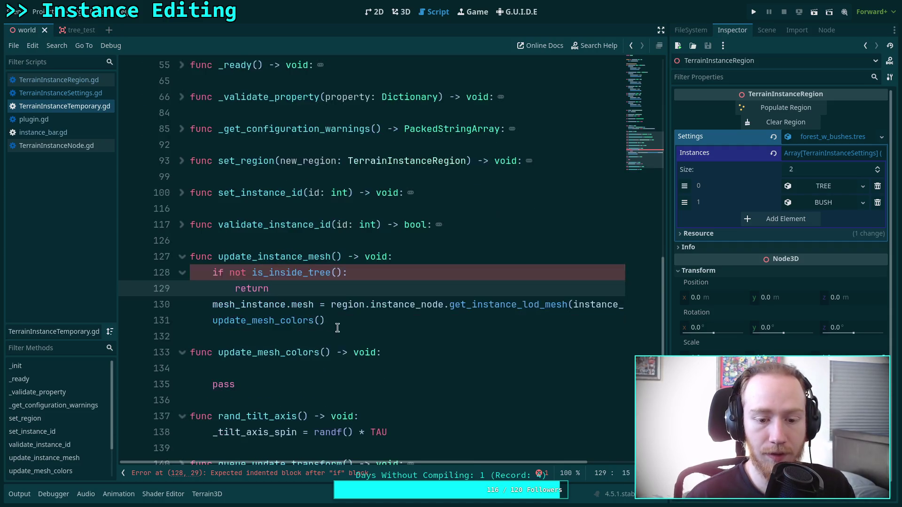
{"action": "left_click_drag", "start_coordinate": [262, 386], "coordinate": [238, 365]}
{"action": "key", "text": "BackSpace"}
{"action": "key", "text": "Tab"}
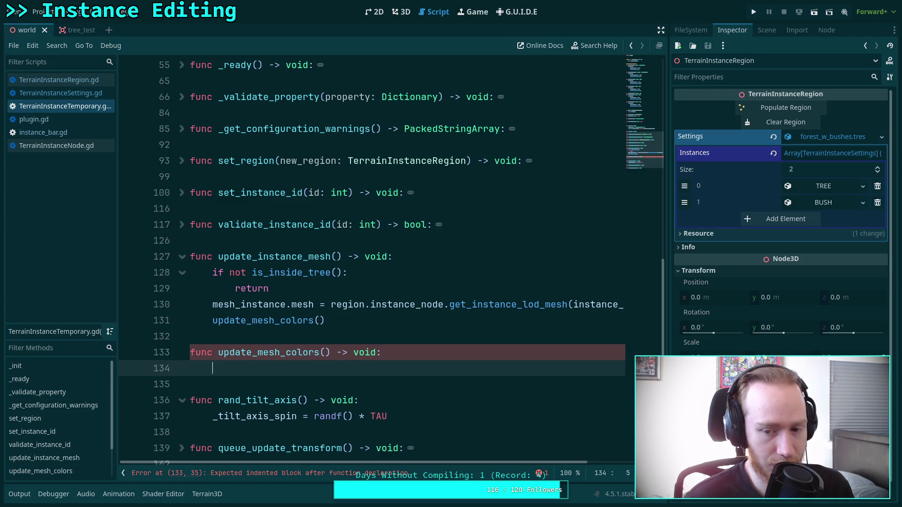
Replace line 130's .duplicate() with duplicate_deep(Resource.DEEP_DUPLICATE_ALL)
{"action": "mouse_move", "coordinate": [415, 464]}
{"action": "left_mouse_down"}
{"action": "mouse_move", "coordinate": [470, 463]}
{"action": "mouse_move", "coordinate": [268, 460]}
{"action": "left_mouse_up"}
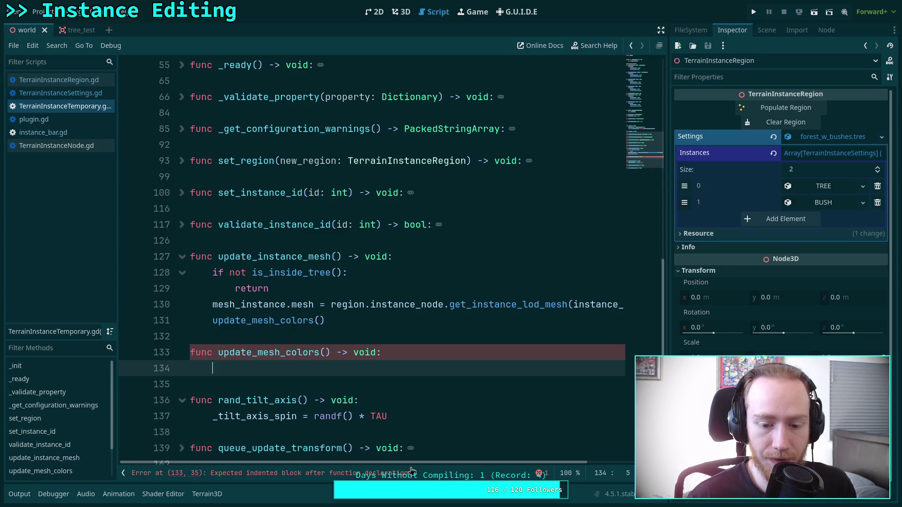
{"action": "left_click_drag", "start_coordinate": [411, 463], "coordinate": [483, 462]}
{"action": "left_click", "coordinate": [559, 306]}
{"action": "left_click_drag", "start_coordinate": [559, 306], "coordinate": [636, 301]}
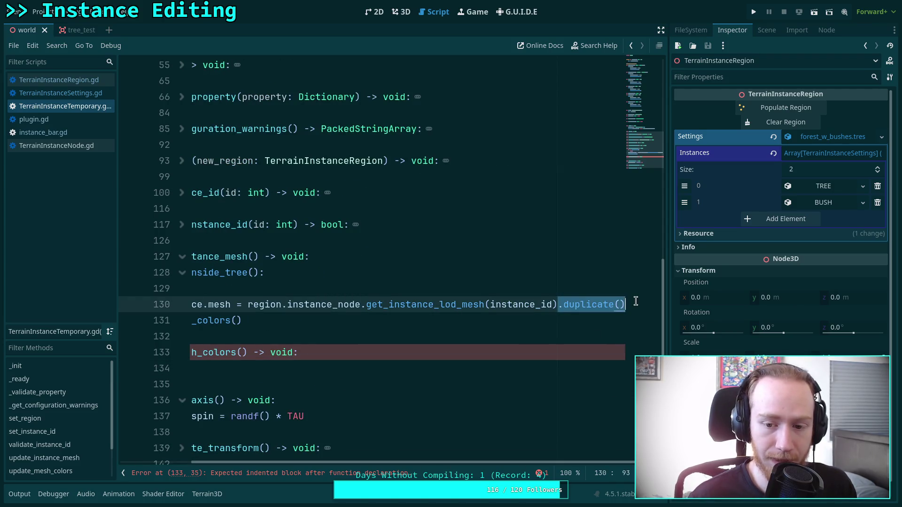
{"action": "type", "text": ".dup"}
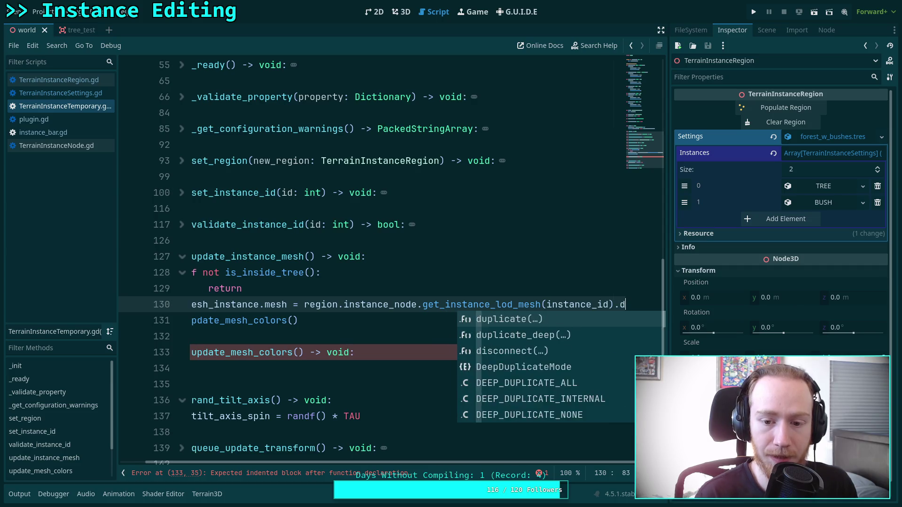
{"action": "key", "text": "Return"}
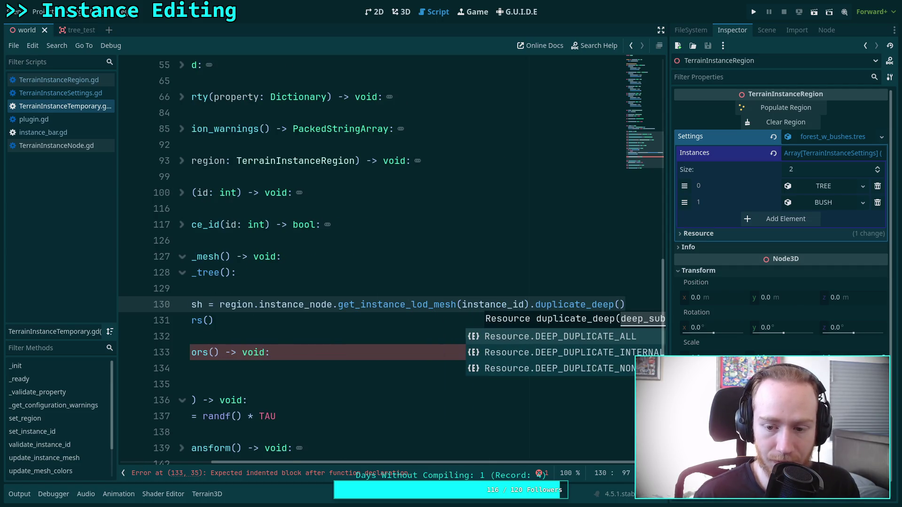
{"action": "key", "text": "Return"}
Bring up the context menu for the mesh_instance symbol on line 130
{"action": "left_click", "coordinate": [378, 371]}
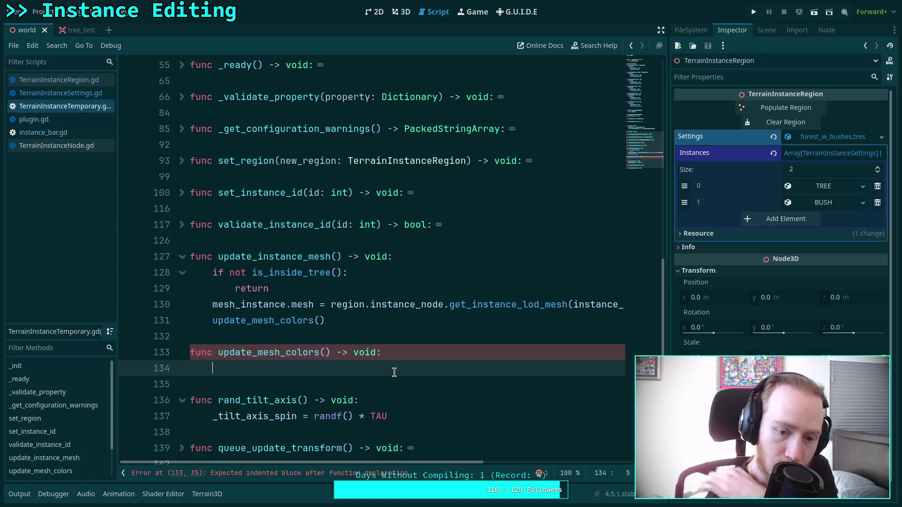
{"action": "left_click", "coordinate": [492, 305]}
{"action": "right_click", "coordinate": [305, 304]}
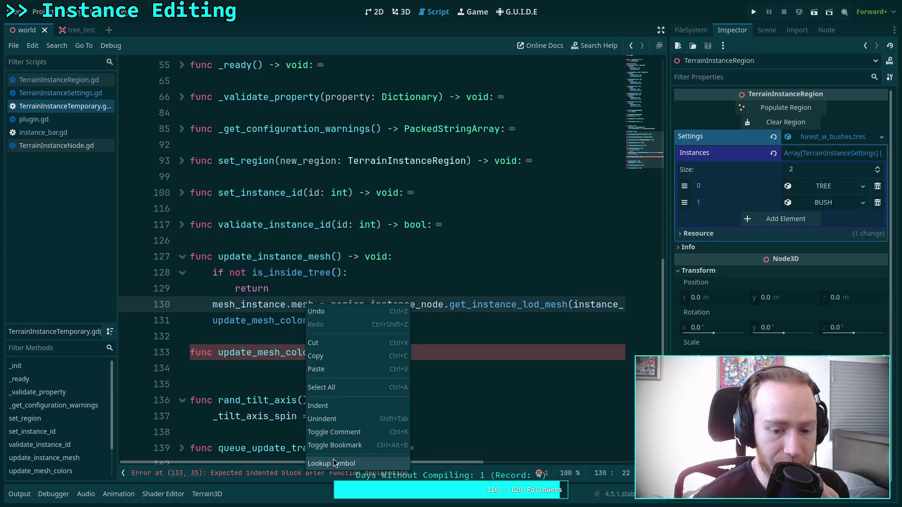
Look up mesh_instance's documentation and follow Mesh, then Material, to the BaseMaterial3D reference
{"action": "left_click", "coordinate": [331, 464]}
{"action": "left_click", "coordinate": [159, 73]}
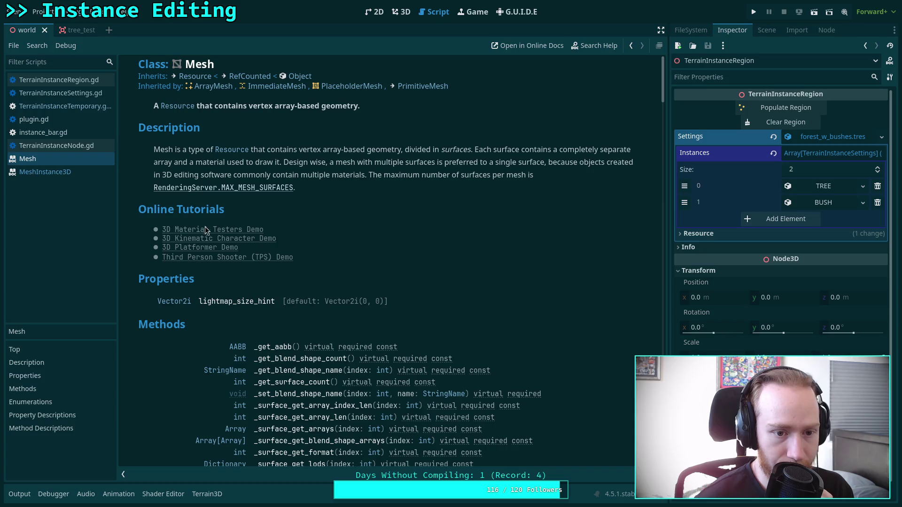
{"action": "scroll", "coordinate": [249, 338], "scroll_direction": "down", "scroll_amount": 5}
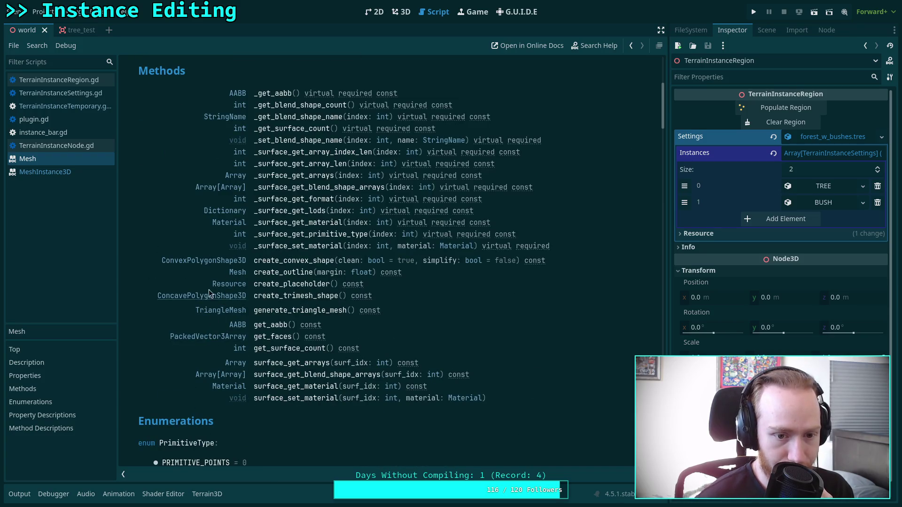
{"action": "left_click", "coordinate": [230, 224]}
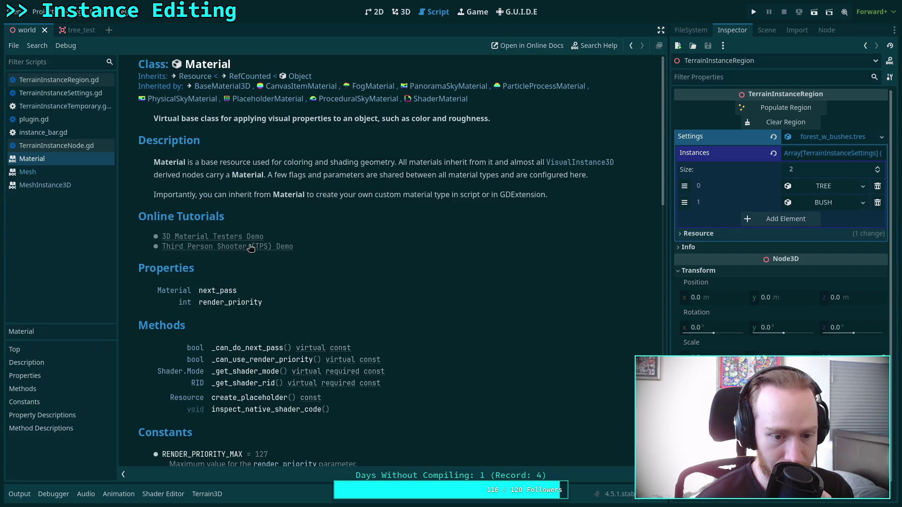
{"action": "scroll", "coordinate": [250, 248], "scroll_direction": "down", "scroll_amount": 1}
{"action": "scroll", "coordinate": [251, 248], "scroll_direction": "up", "scroll_amount": 1}
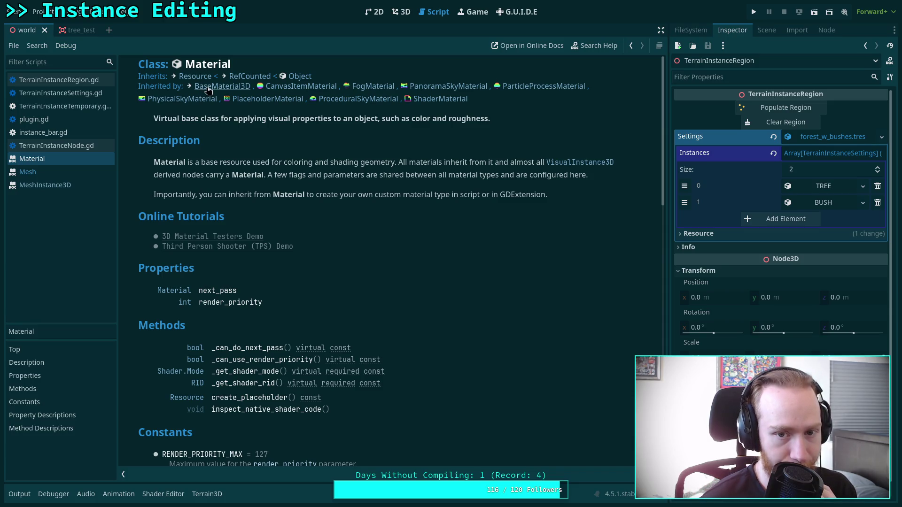
{"action": "scroll", "coordinate": [295, 224], "scroll_direction": "down", "scroll_amount": 4}
{"action": "scroll", "coordinate": [295, 223], "scroll_direction": "down", "scroll_amount": 2}
{"action": "scroll", "coordinate": [295, 224], "scroll_direction": "up", "scroll_amount": 6}
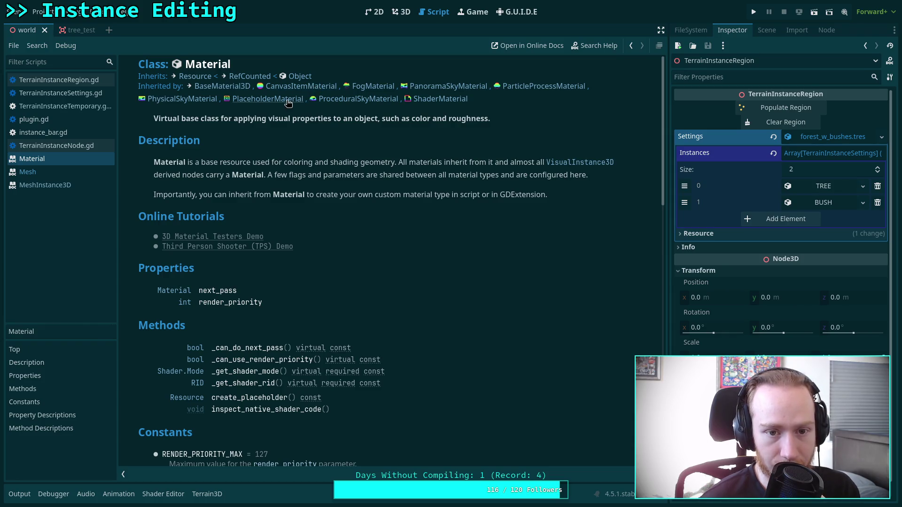
{"action": "left_click", "coordinate": [225, 87]}
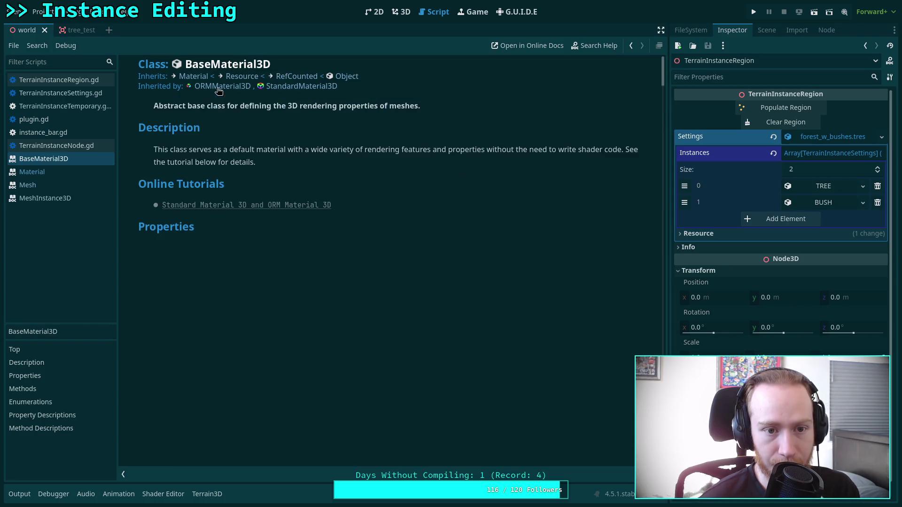
{"action": "scroll", "coordinate": [301, 193], "scroll_direction": "down", "scroll_amount": 3}
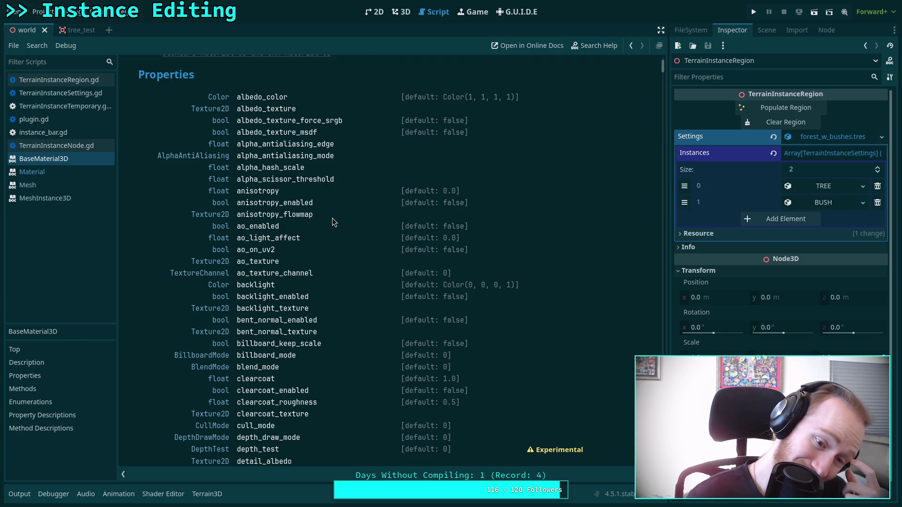
{"action": "scroll", "coordinate": [332, 219], "scroll_direction": "down", "scroll_amount": 20}
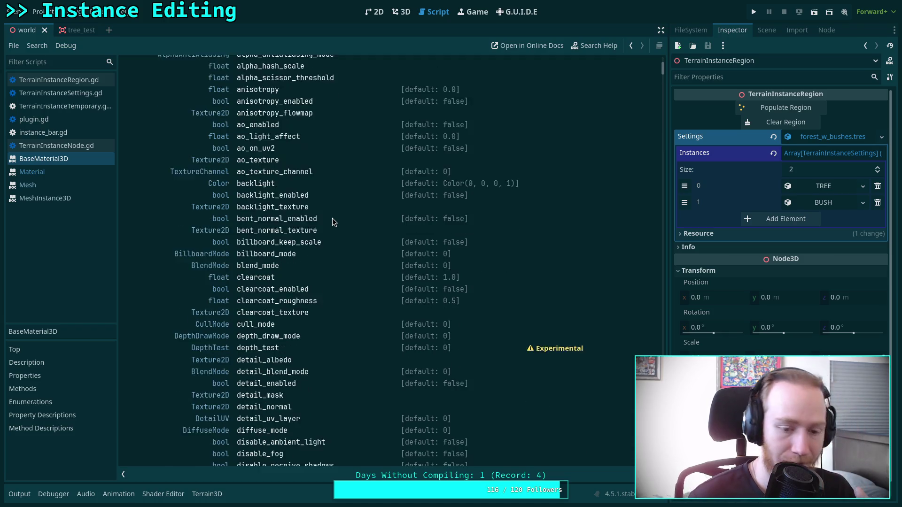
{"action": "scroll", "coordinate": [332, 219], "scroll_direction": "down", "scroll_amount": 7}
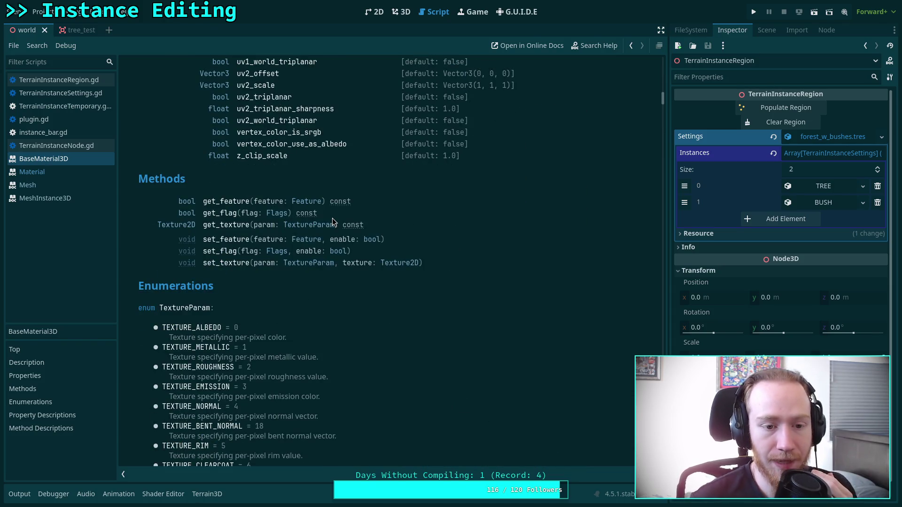
{"action": "scroll", "coordinate": [332, 219], "scroll_direction": "up", "scroll_amount": 2}
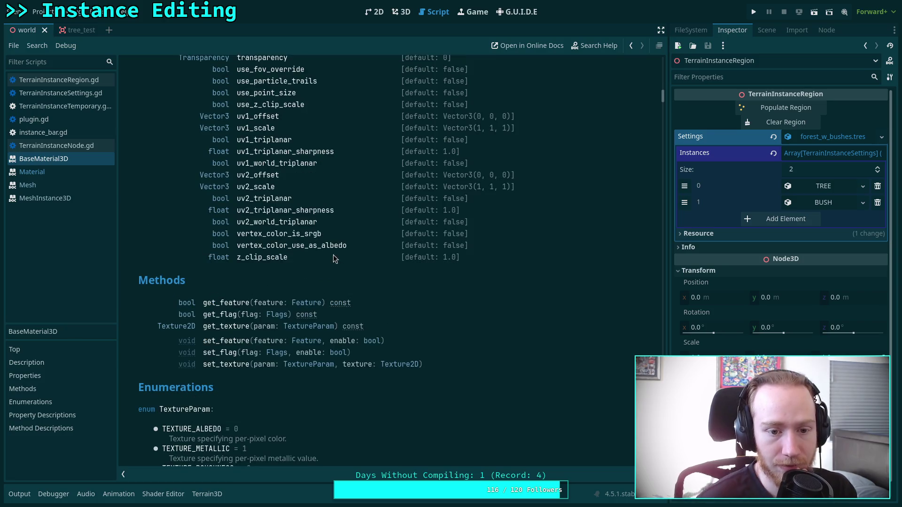
{"action": "scroll", "coordinate": [348, 266], "scroll_direction": "down", "scroll_amount": 12}
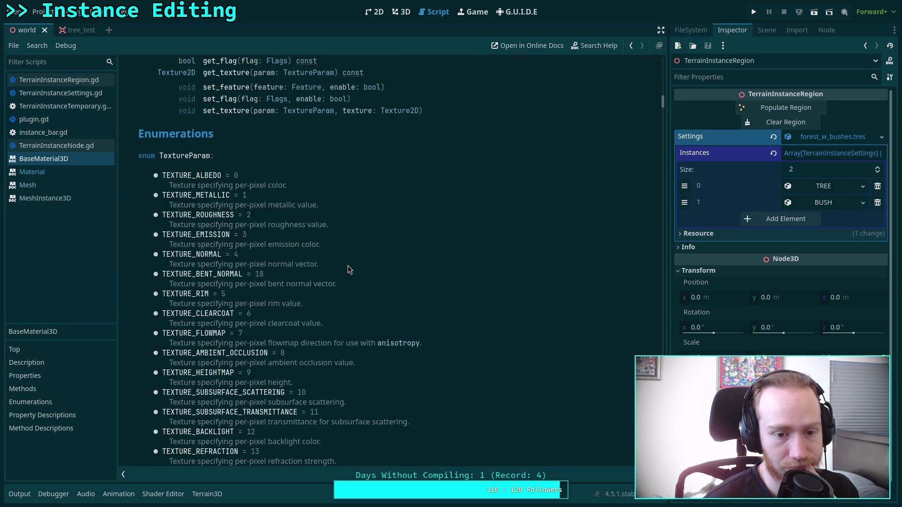
{"action": "scroll", "coordinate": [348, 266], "scroll_direction": "down", "scroll_amount": 6}
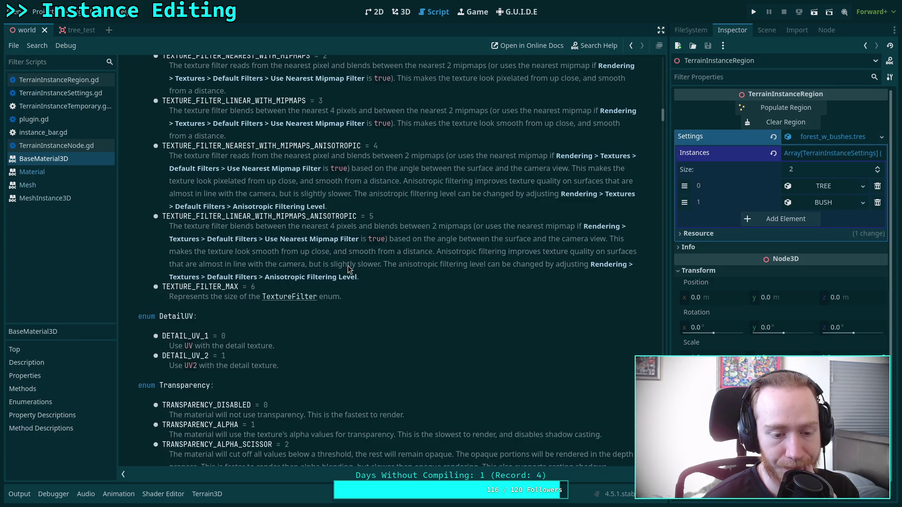
{"action": "scroll", "coordinate": [348, 266], "scroll_direction": "up", "scroll_amount": 20}
{"action": "scroll", "coordinate": [348, 266], "scroll_direction": "down", "scroll_amount": 5}
{"action": "scroll", "coordinate": [348, 266], "scroll_direction": "up", "scroll_amount": 3}
{"action": "scroll", "coordinate": [348, 266], "scroll_direction": "down", "scroll_amount": 3}
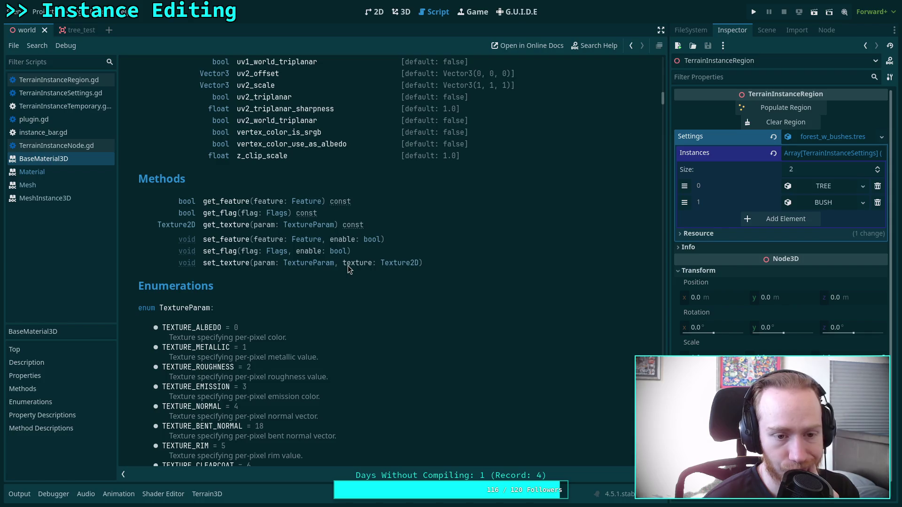
{"action": "scroll", "coordinate": [348, 266], "scroll_direction": "up", "scroll_amount": 9}
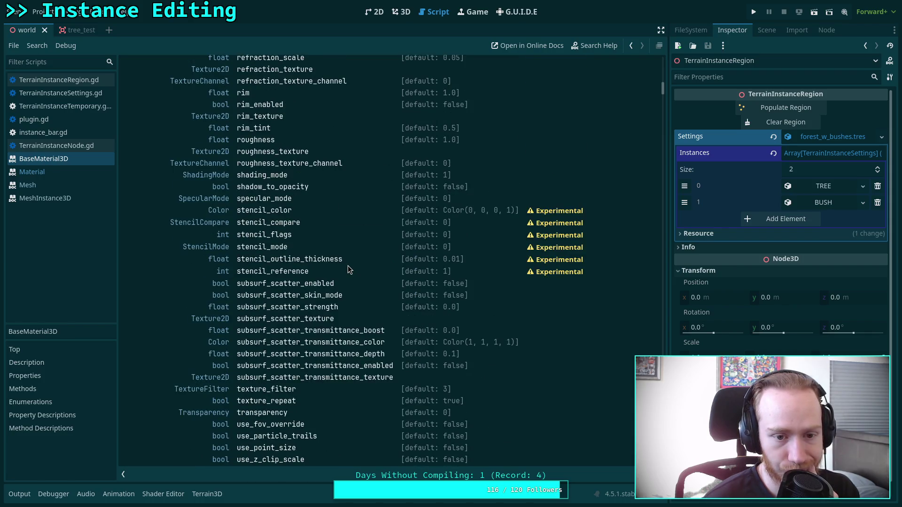
{"action": "scroll", "coordinate": [348, 266], "scroll_direction": "up", "scroll_amount": 8}
{"action": "scroll", "coordinate": [324, 282], "scroll_direction": "up", "scroll_amount": 15}
{"action": "scroll", "coordinate": [325, 282], "scroll_direction": "down", "scroll_amount": 4}
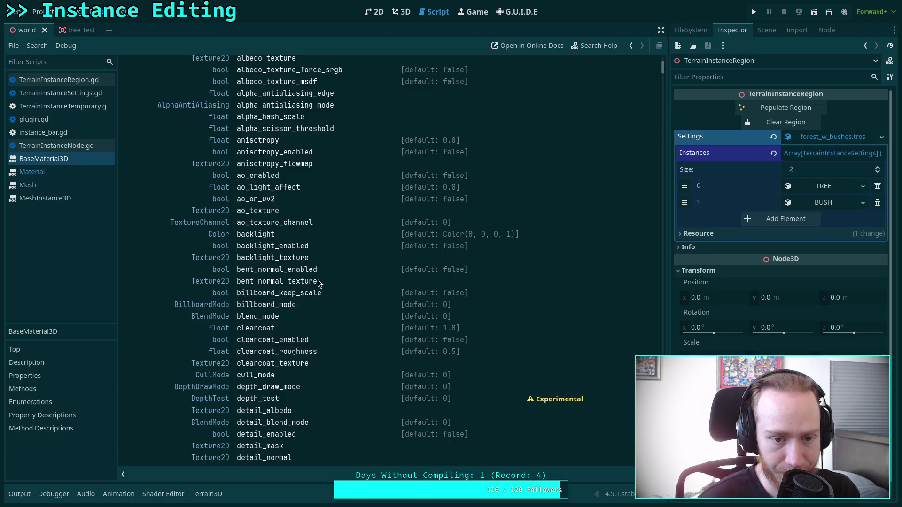
{"action": "scroll", "coordinate": [317, 281], "scroll_direction": "down", "scroll_amount": 2}
{"action": "scroll", "coordinate": [317, 282], "scroll_direction": "down", "scroll_amount": 2}
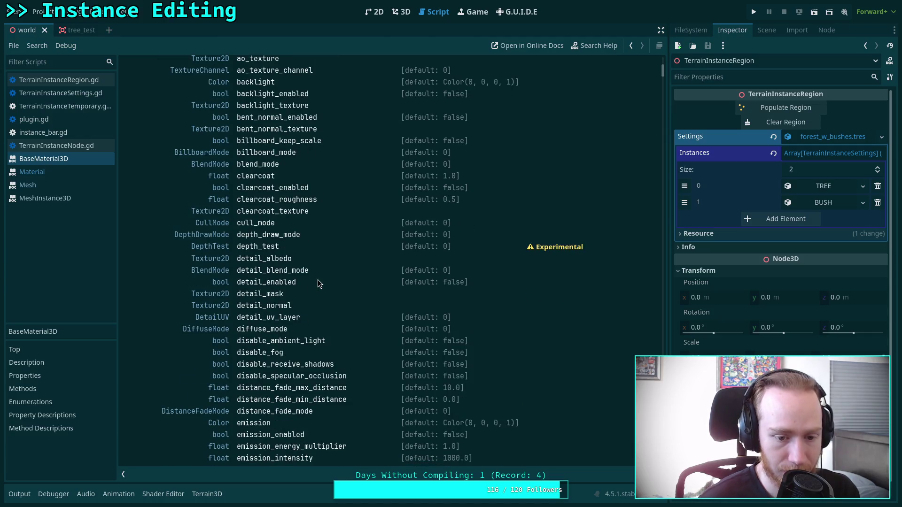
{"action": "scroll", "coordinate": [317, 280], "scroll_direction": "down", "scroll_amount": 7}
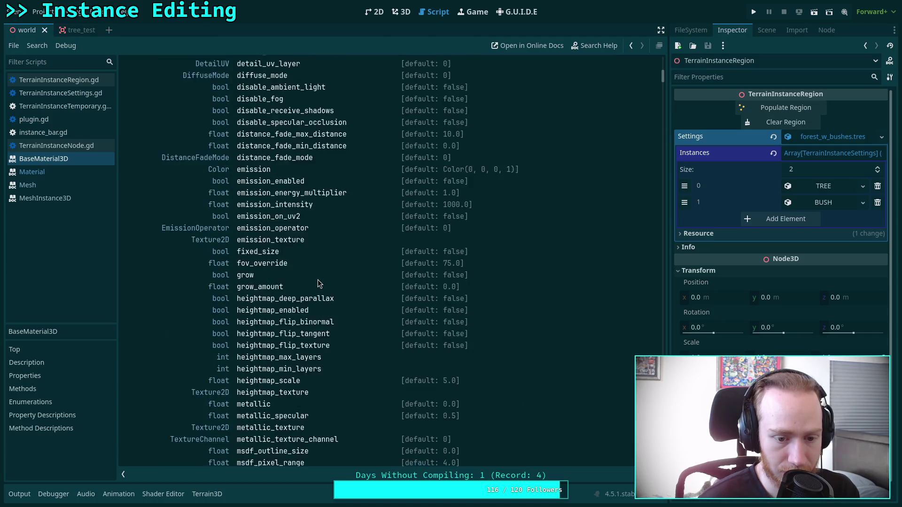
{"action": "scroll", "coordinate": [318, 282], "scroll_direction": "down", "scroll_amount": 5}
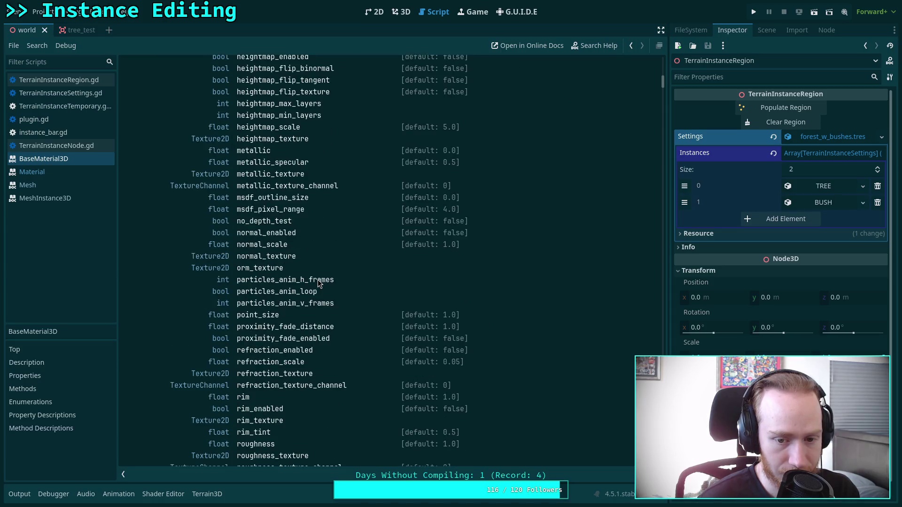
{"action": "scroll", "coordinate": [318, 280], "scroll_direction": "down", "scroll_amount": 7}
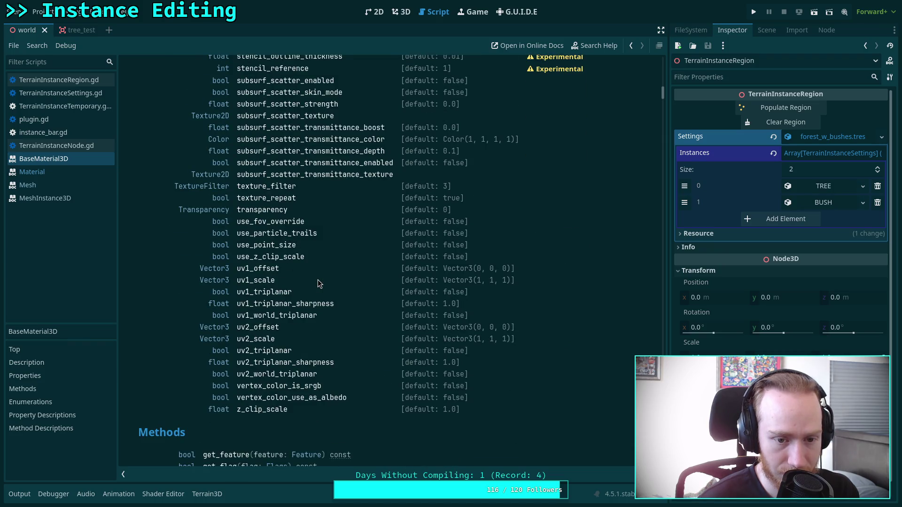
{"action": "scroll", "coordinate": [318, 280], "scroll_direction": "down", "scroll_amount": 15}
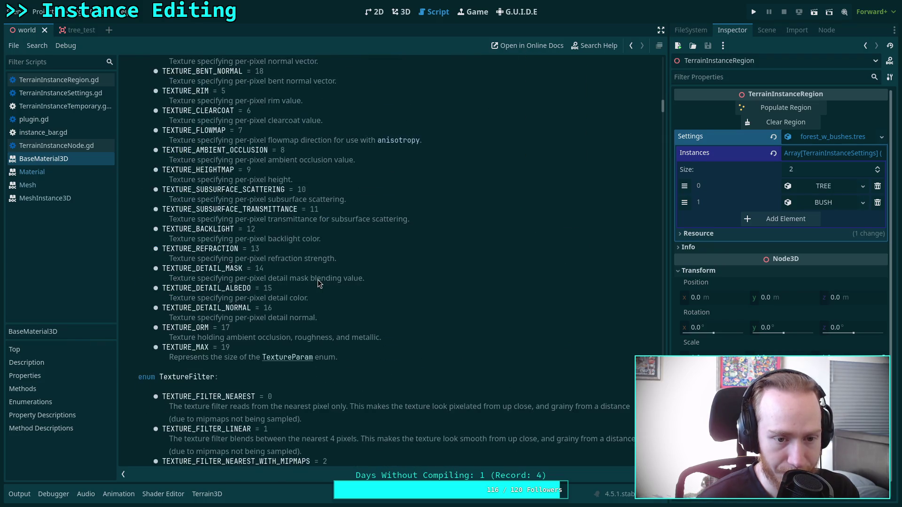
{"action": "scroll", "coordinate": [318, 282], "scroll_direction": "down", "scroll_amount": 15}
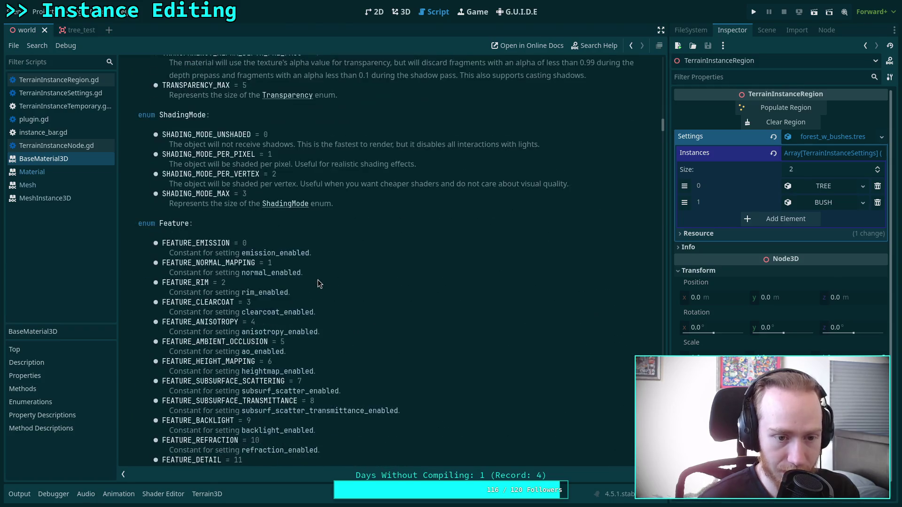
{"action": "mouse_move", "coordinate": [664, 144]}
{"action": "left_mouse_down"}
{"action": "mouse_move", "coordinate": [655, 303]}
{"action": "mouse_move", "coordinate": [662, 376]}
{"action": "left_mouse_up"}
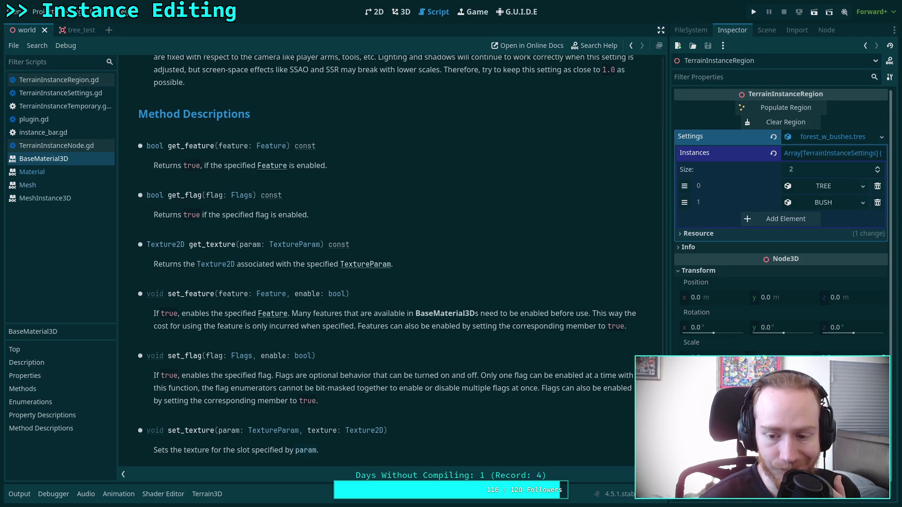
{"action": "scroll", "coordinate": [376, 259], "scroll_direction": "up", "scroll_amount": 10}
{"action": "scroll", "coordinate": [376, 258], "scroll_direction": "down", "scroll_amount": 15}
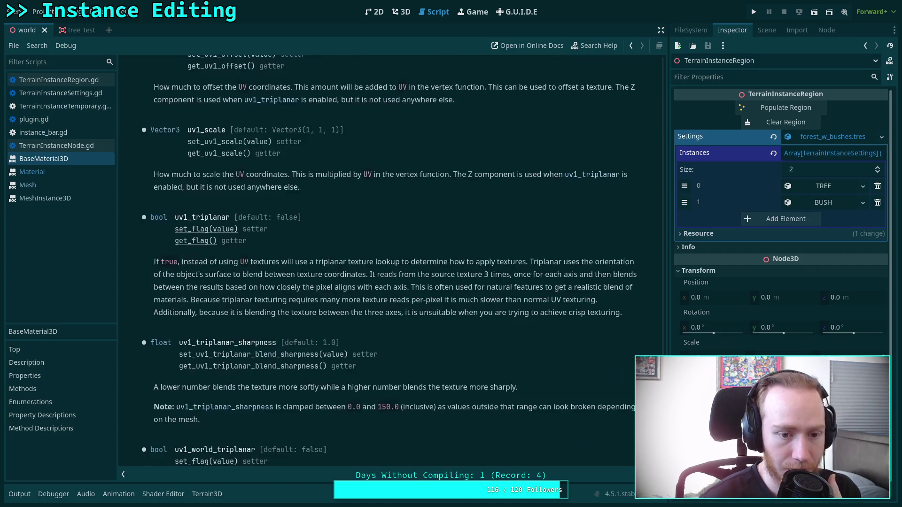
{"action": "scroll", "coordinate": [375, 258], "scroll_direction": "up", "scroll_amount": 5}
{"action": "left_click_drag", "start_coordinate": [662, 131], "coordinate": [649, 61]}
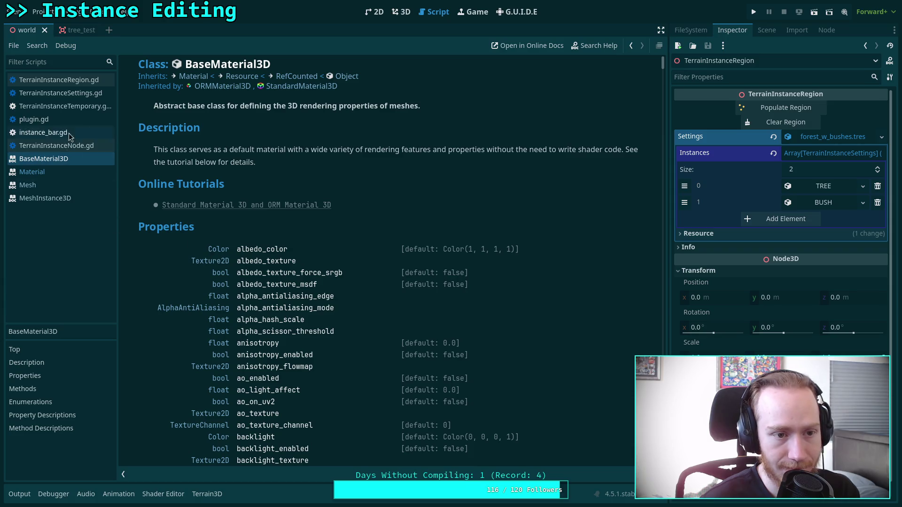
{"action": "left_click", "coordinate": [56, 80]}
Open the TerrainInstanceTemporary script in the script editor
{"action": "left_click", "coordinate": [51, 145]}
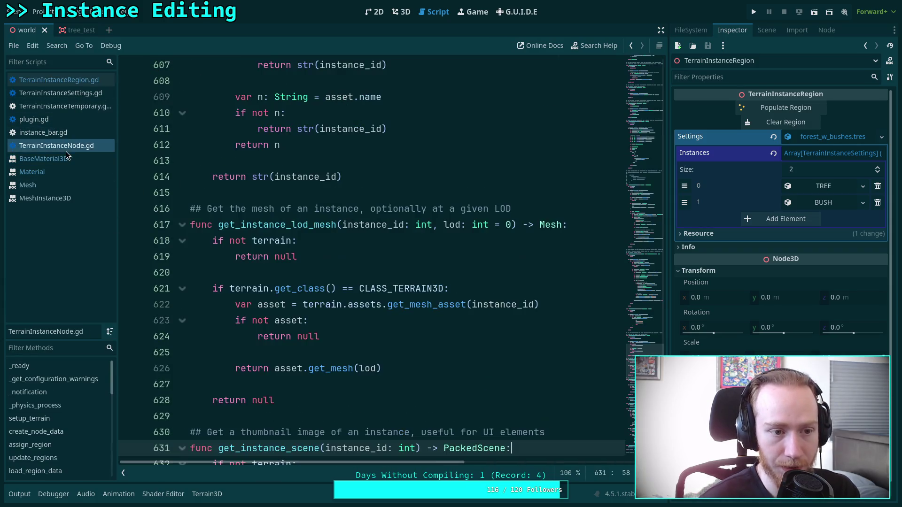
{"action": "left_click", "coordinate": [57, 160]}
{"action": "left_click", "coordinate": [72, 149]}
{"action": "left_click", "coordinate": [69, 125]}
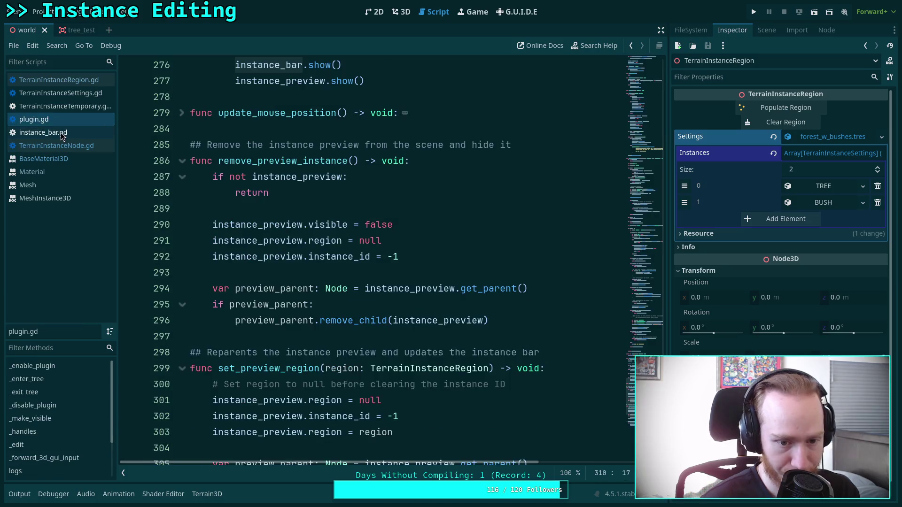
{"action": "left_click", "coordinate": [68, 132]}
{"action": "left_click", "coordinate": [74, 104]}
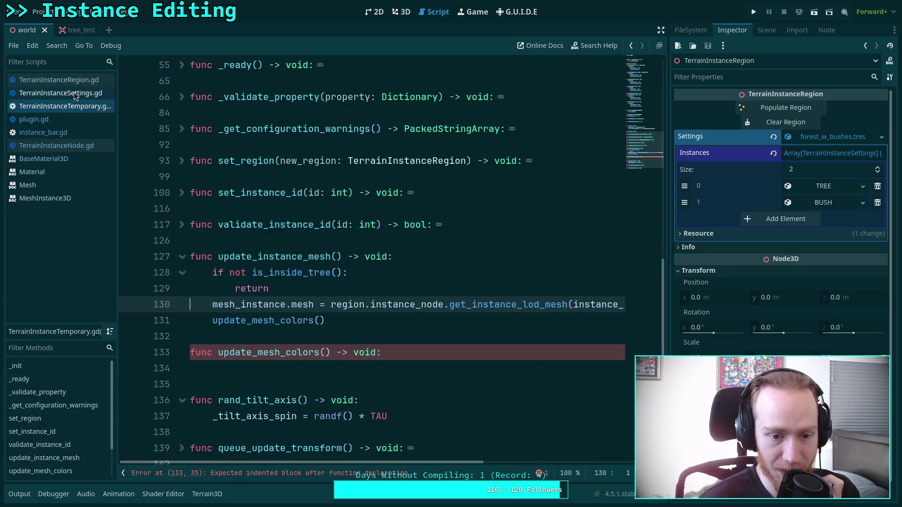
In update_mesh_colors, fetch the mesh's surface material into mat via surface_get_material
{"action": "left_click", "coordinate": [385, 378]}
{"action": "left_click", "coordinate": [384, 374]}
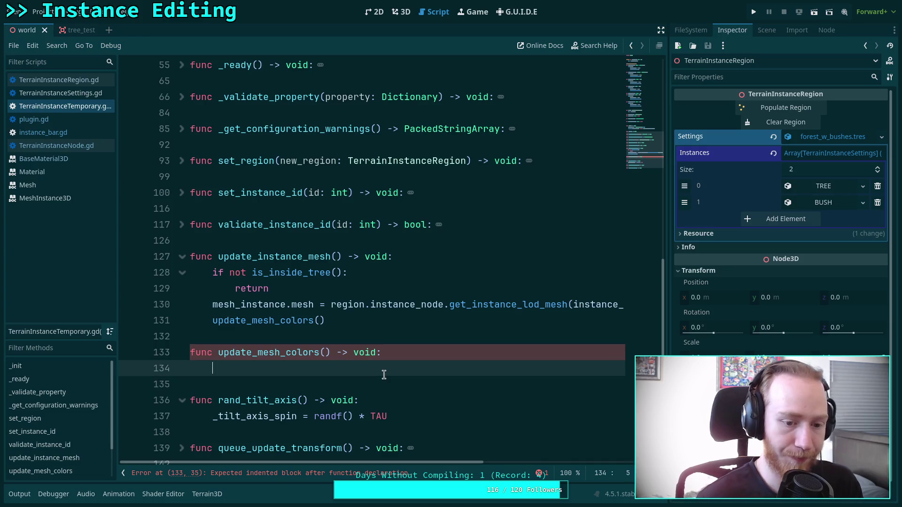
{"action": "type", "text": "var mat: Mar"}
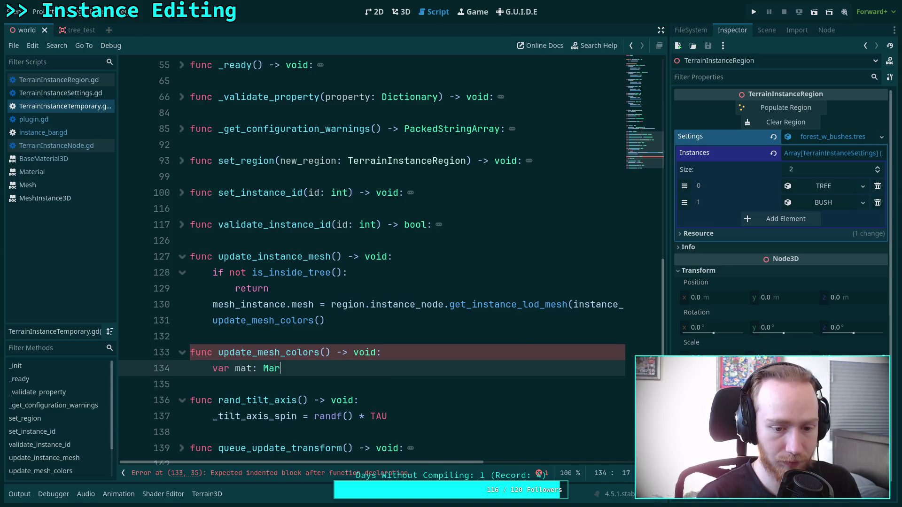
{"action": "key", "text": "BackSpace"}
{"action": "type", "text": "terial = me"}
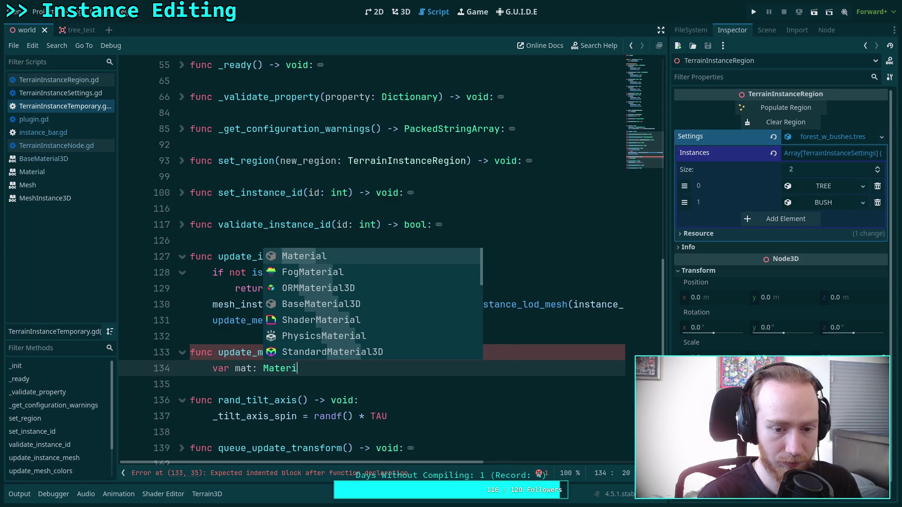
{"action": "type", "text": "sh"}
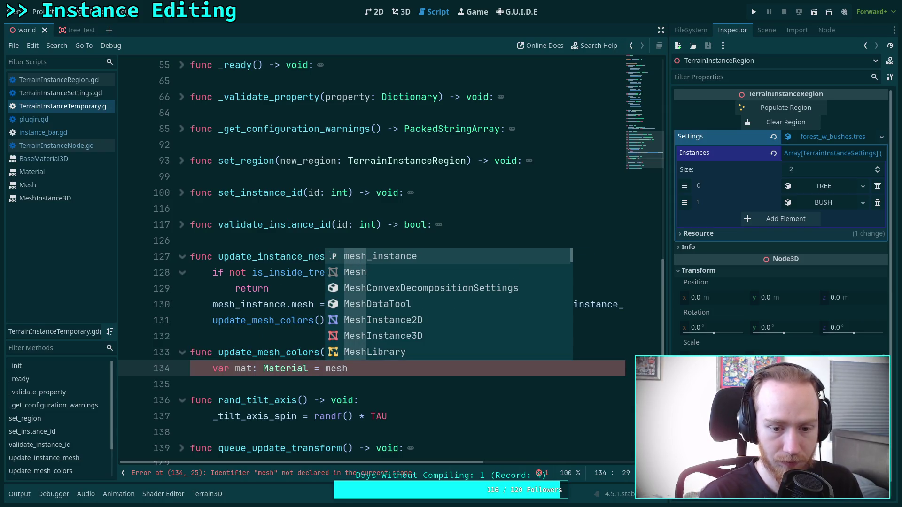
{"action": "key", "text": "Return"}
{"action": "type", "text": ".mesh."}
{"action": "type", "text": "mate"}
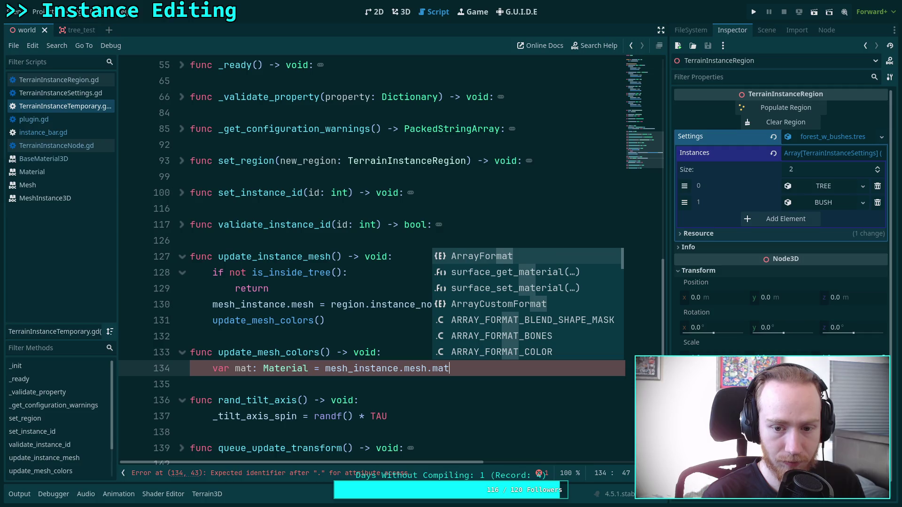
{"action": "key", "text": "Return"}
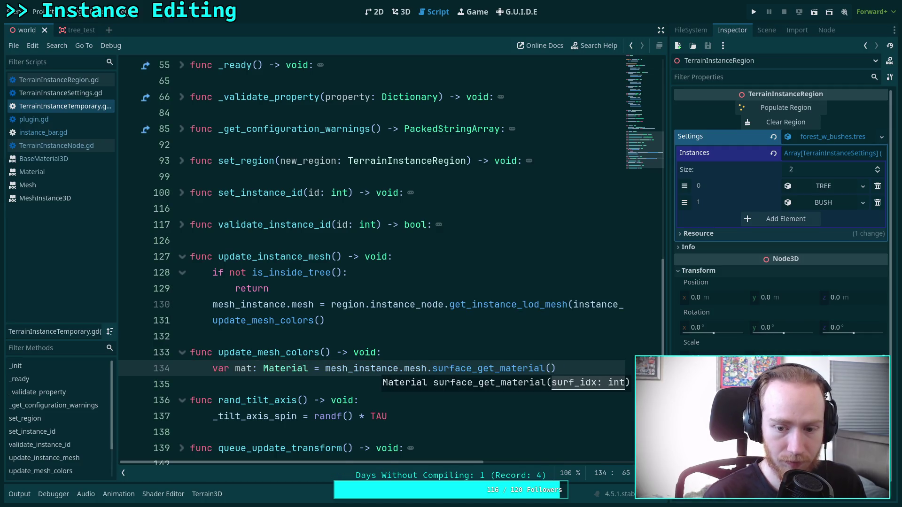
{"action": "type", "text": "0"}
{"action": "key", "text": "Return"}
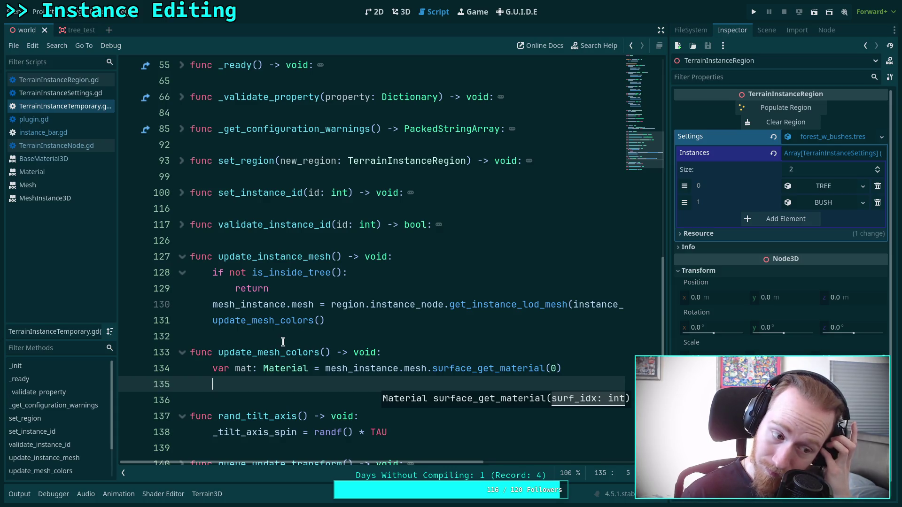
If mat is a BaseMaterial3D, set its albedo_color to instance_color
{"action": "scroll", "coordinate": [287, 338], "scroll_direction": "down", "scroll_amount": 1}
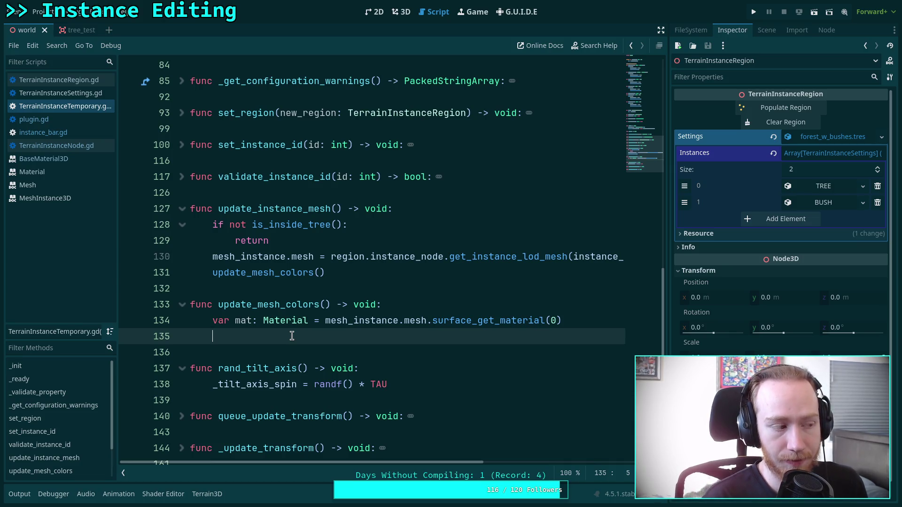
{"action": "type", "text": "if mat is "}
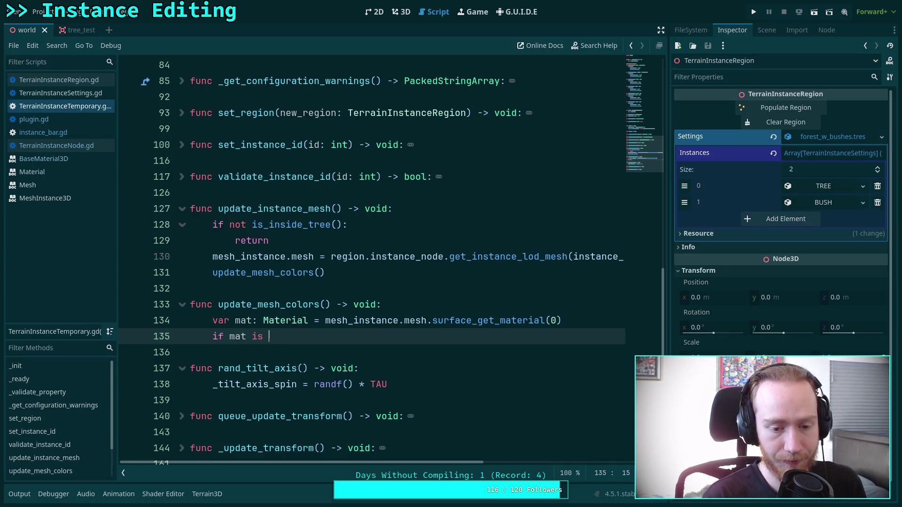
{"action": "type", "text": "BaseM"}
{"action": "key", "text": "Return"}
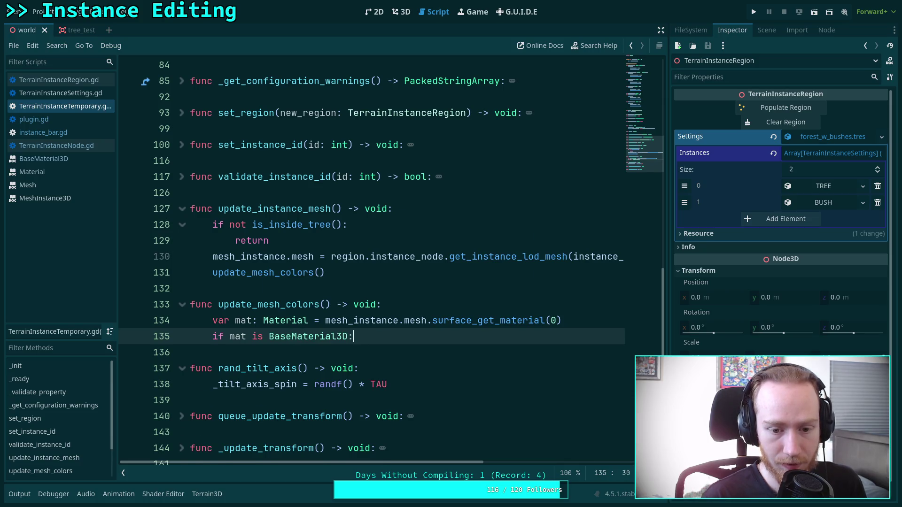
{"action": "key", "text": "Return"}
{"action": "type", "text": "mat.albedo_color ="}
{"action": "key", "text": "Return"}
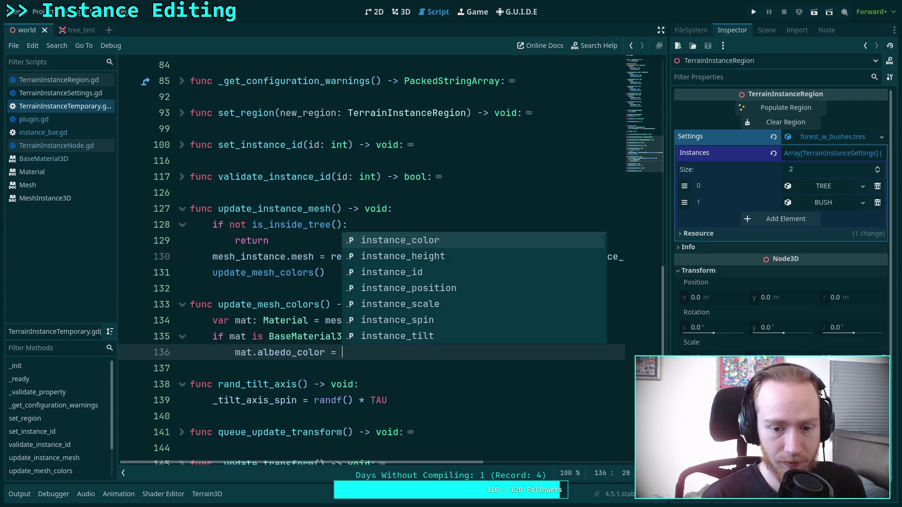
{"action": "key", "text": "Return"}
{"action": "key", "text": "Return"}
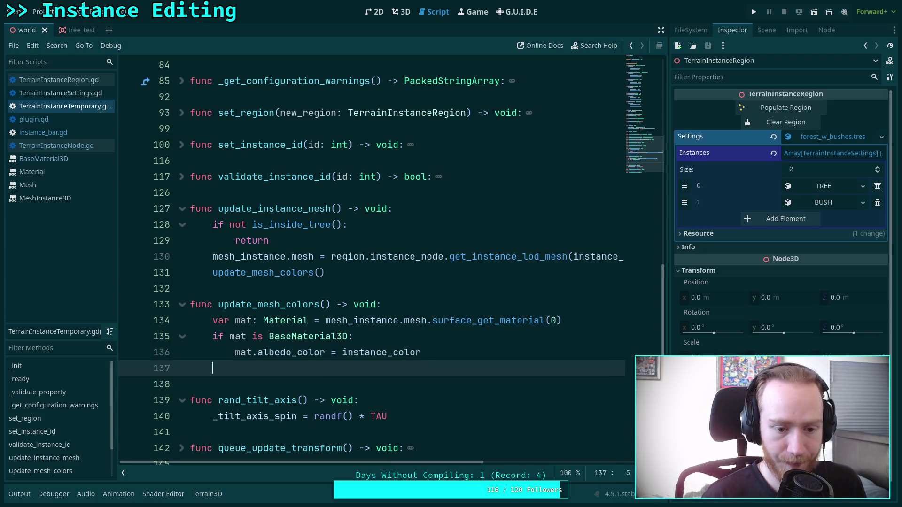
If mat is a ShaderMaterial, call set_shader_parameter('instance_color', instance_color)
{"action": "type", "text": "elif mat "}
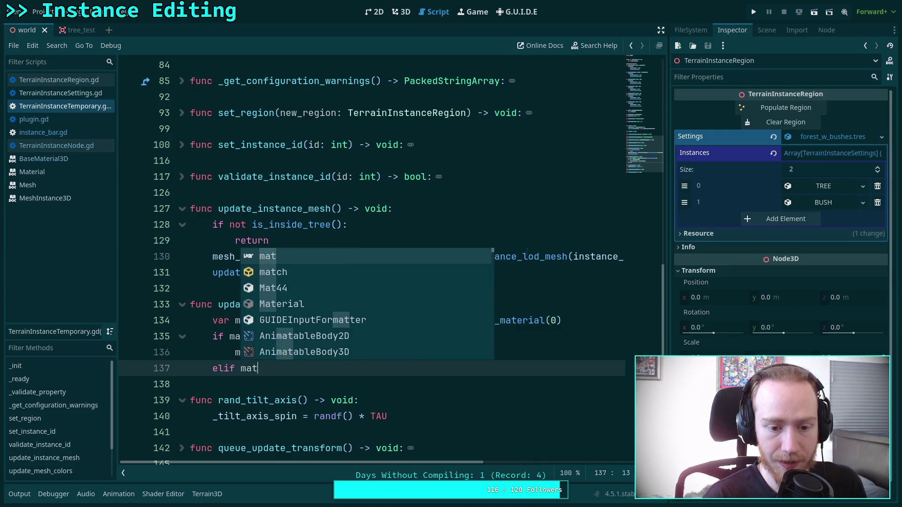
{"action": "type", "text": "is Sha"}
{"action": "key", "text": "Down"}
{"action": "key", "text": "Down"}
{"action": "key", "text": "Down"}
{"action": "key", "text": "Return"}
{"action": "type", "text": ":"}
{"action": "key", "text": "Return"}
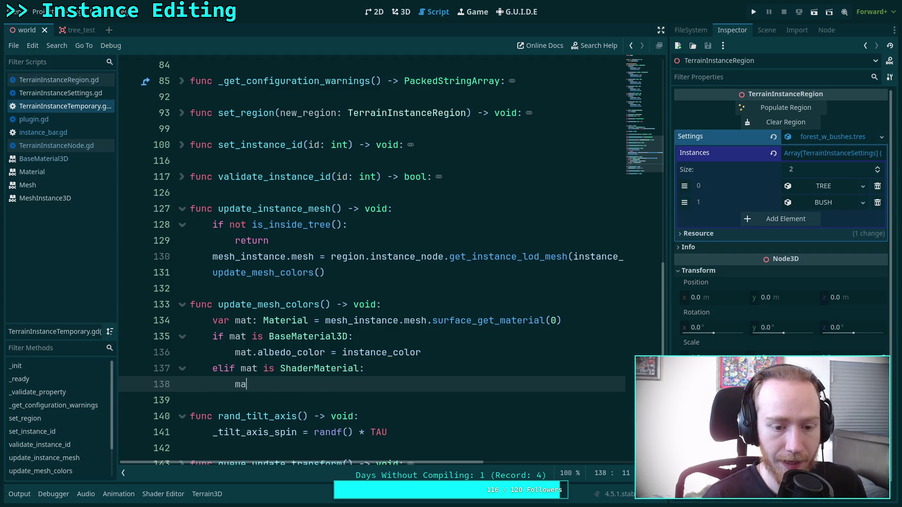
{"action": "key", "text": "Down"}
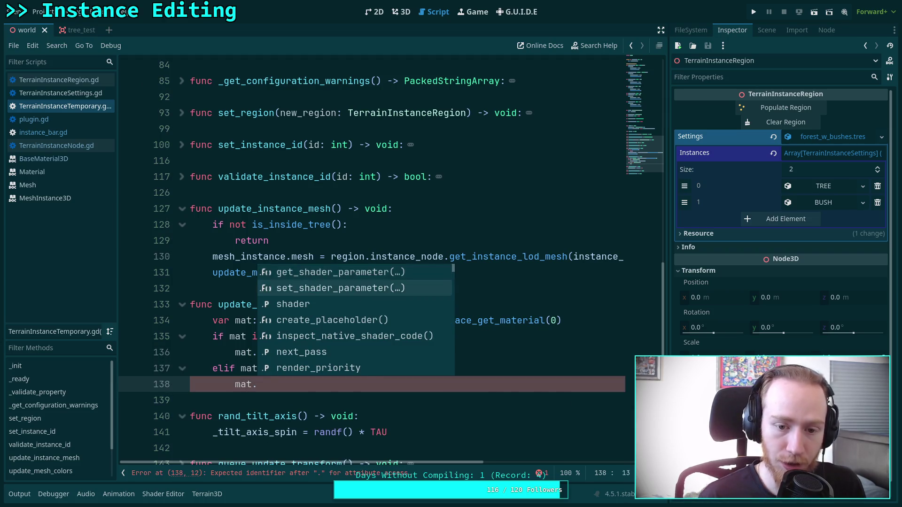
{"action": "key", "text": "Return"}
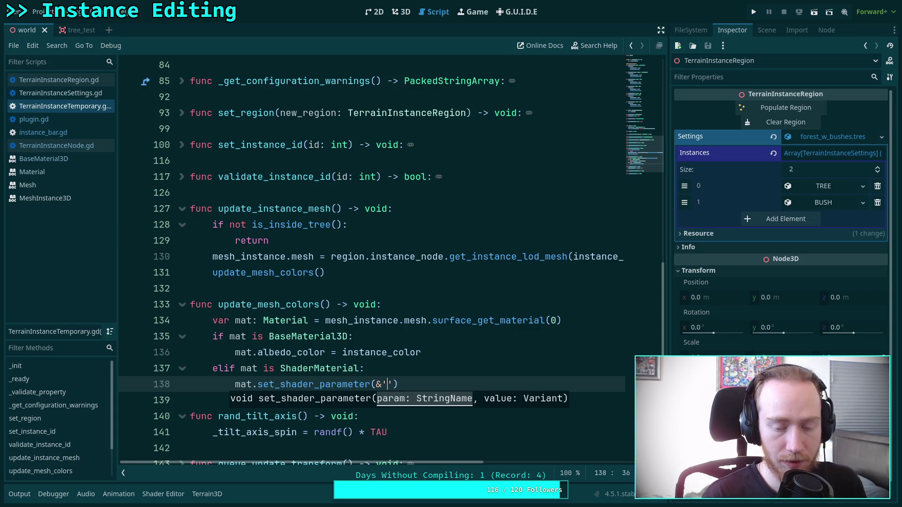
{"action": "type", "text": "stance_color',"}
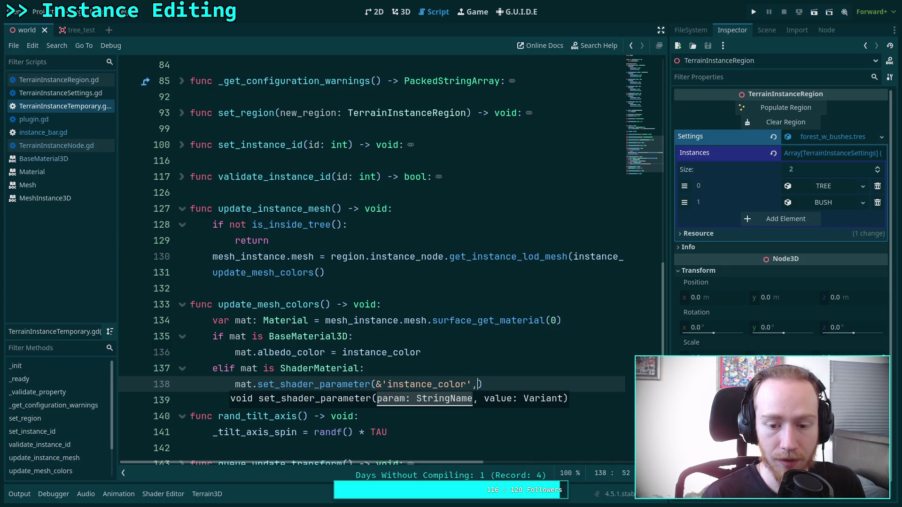
{"action": "type", "text": " instance_color"}
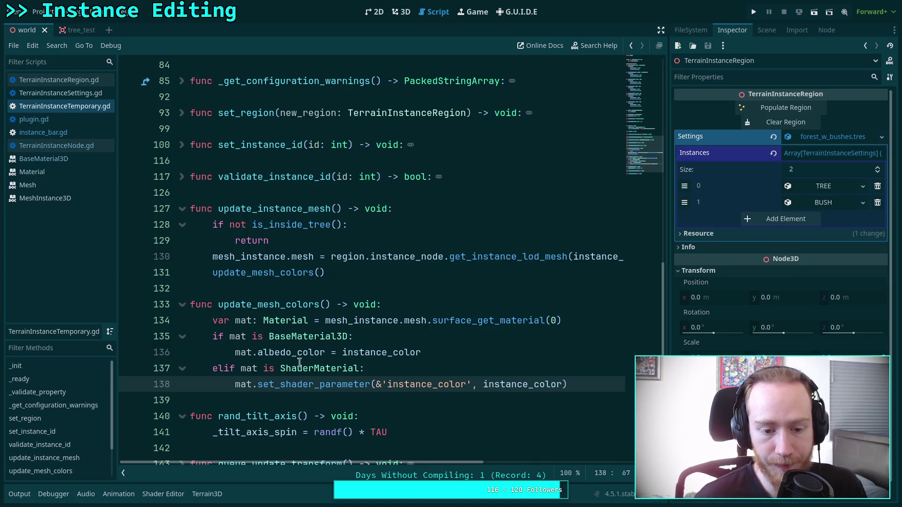
{"action": "left_click", "coordinate": [292, 395]}
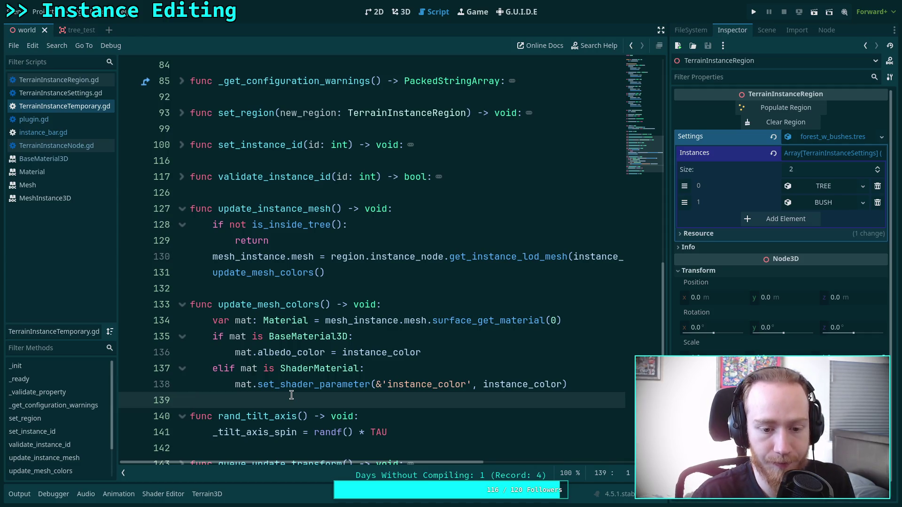
{"action": "left_click", "coordinate": [401, 12]}
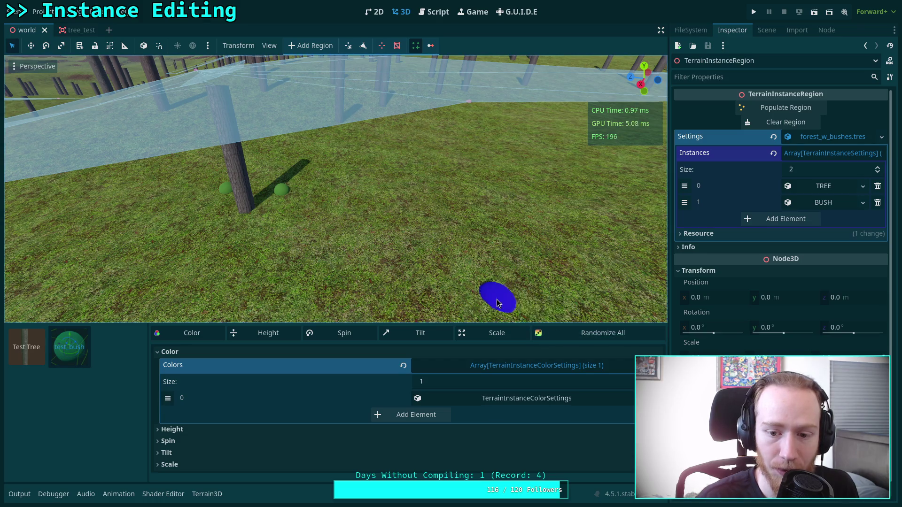
Set the first colour entry's Hue Variation to 0.351
{"action": "left_click", "coordinate": [494, 395]}
{"action": "scroll", "coordinate": [376, 418], "scroll_direction": "down", "scroll_amount": 3}
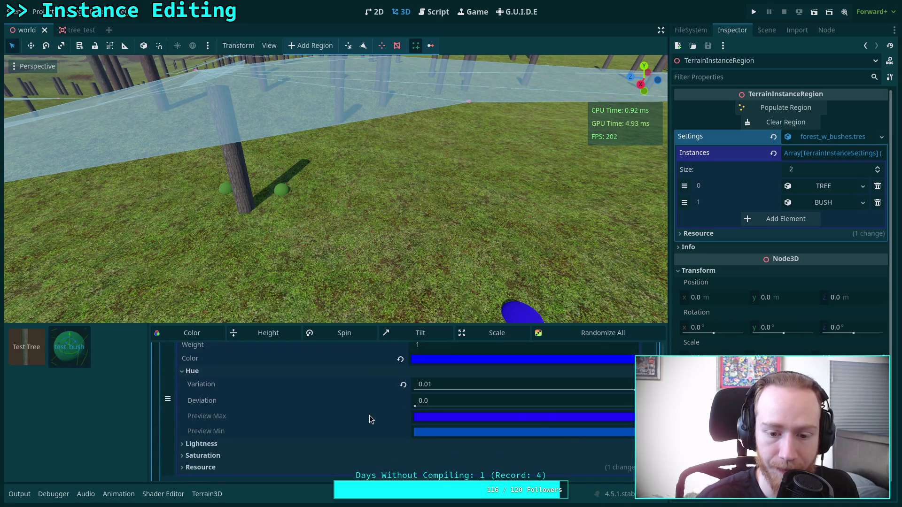
{"action": "mouse_move", "coordinate": [447, 384]}
{"action": "left_mouse_down"}
{"action": "mouse_move", "coordinate": [517, 385]}
{"action": "mouse_move", "coordinate": [497, 384]}
{"action": "left_mouse_up"}
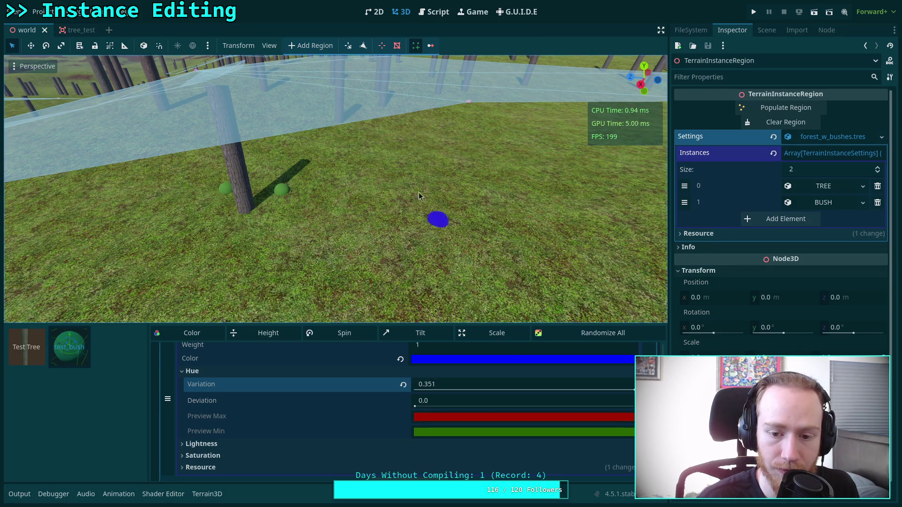
Re-roll the bush's random colour several times, then place a bush on the grass
{"action": "left_click", "coordinate": [207, 335]}
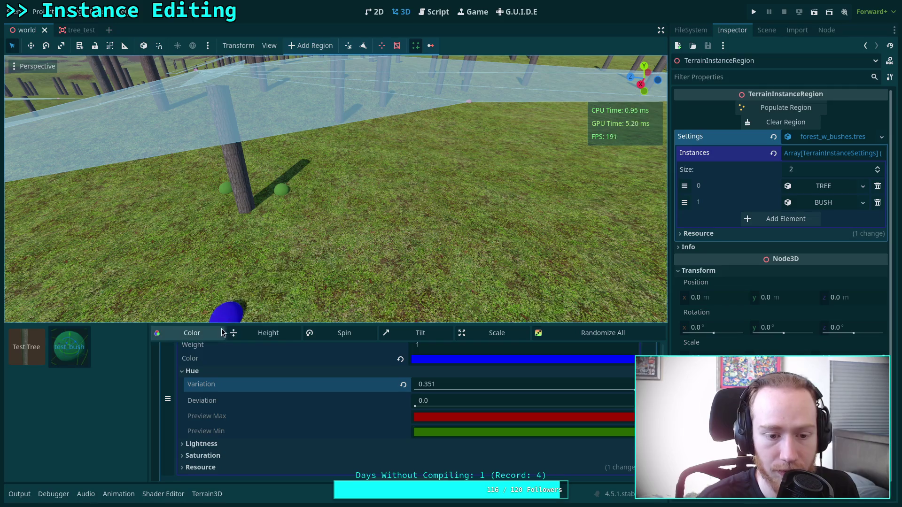
{"action": "left_click", "coordinate": [205, 335]}
{"action": "left_click", "coordinate": [205, 334]}
{"action": "left_click", "coordinate": [205, 335]}
{"action": "left_click", "coordinate": [205, 335]}
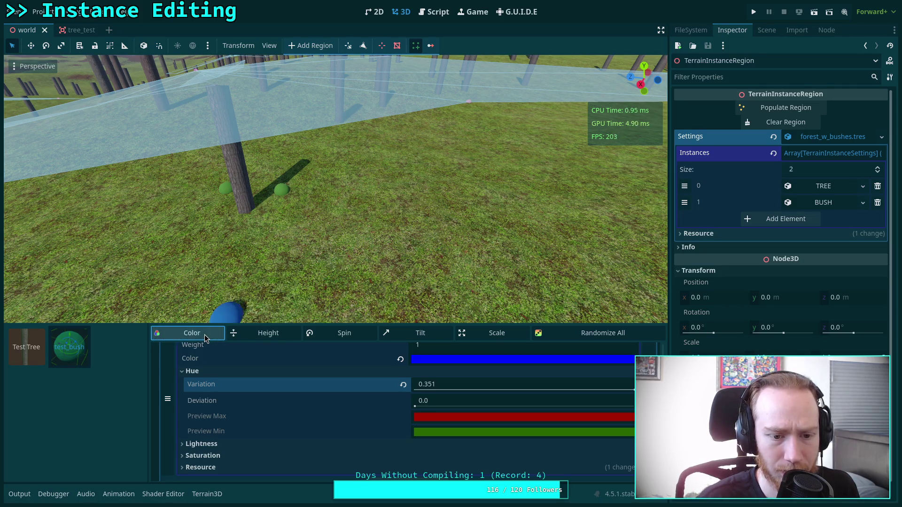
{"action": "left_click", "coordinate": [207, 334]}
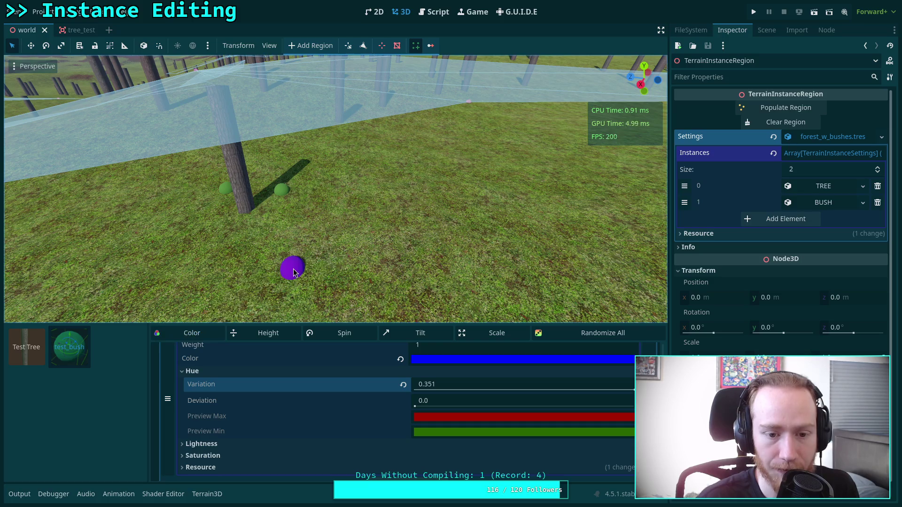
{"action": "left_click", "coordinate": [343, 256]}
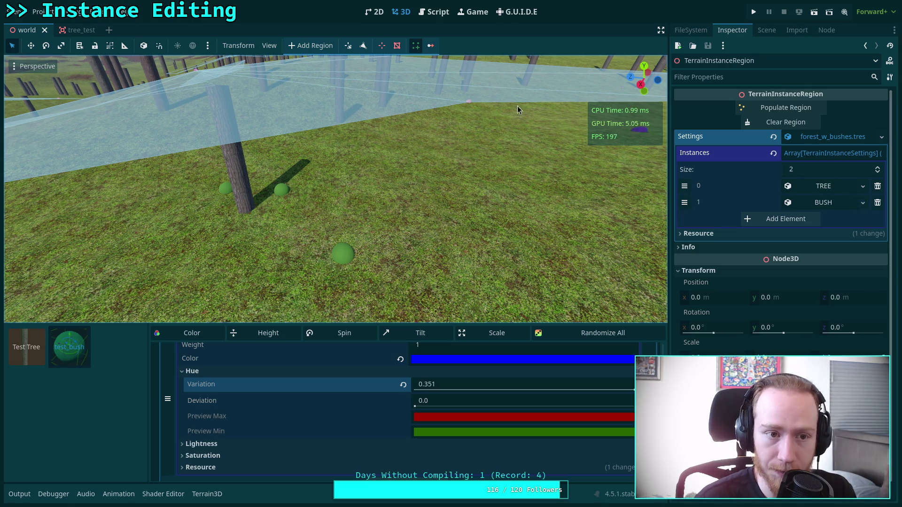
{"action": "left_click", "coordinate": [698, 32]}
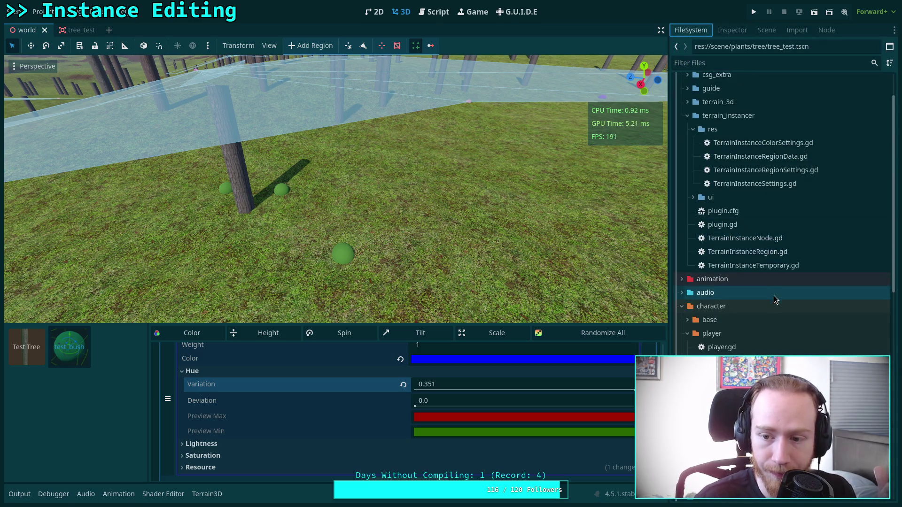
Open scene/plants/bush/test_bush.tscn from the FileSystem dock
{"action": "scroll", "coordinate": [773, 276], "scroll_direction": "down", "scroll_amount": 5}
{"action": "scroll", "coordinate": [766, 285], "scroll_direction": "down", "scroll_amount": 3}
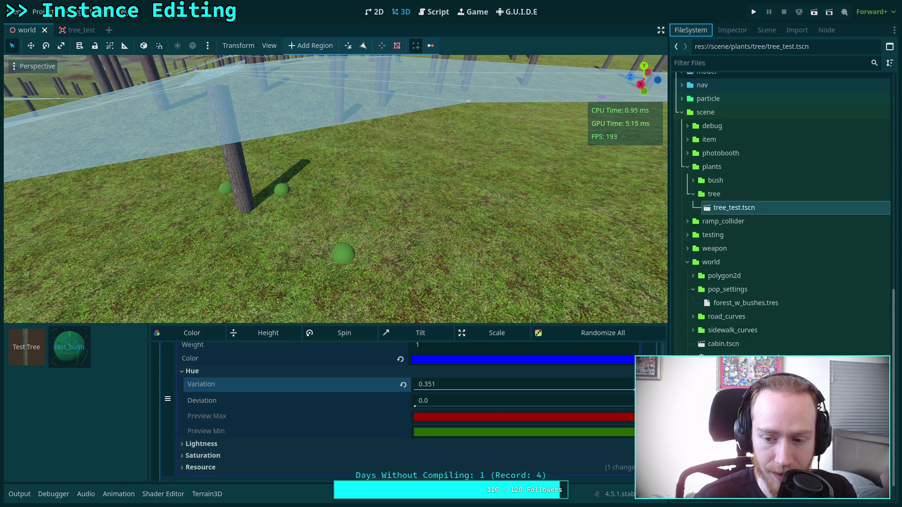
{"action": "scroll", "coordinate": [764, 309], "scroll_direction": "down", "scroll_amount": 1}
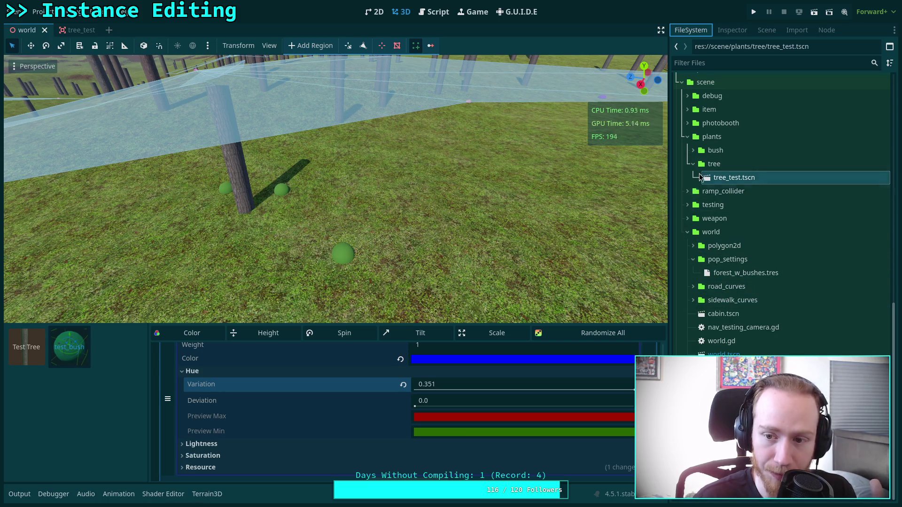
{"action": "left_click", "coordinate": [693, 151]}
{"action": "double_click", "coordinate": [741, 164]}
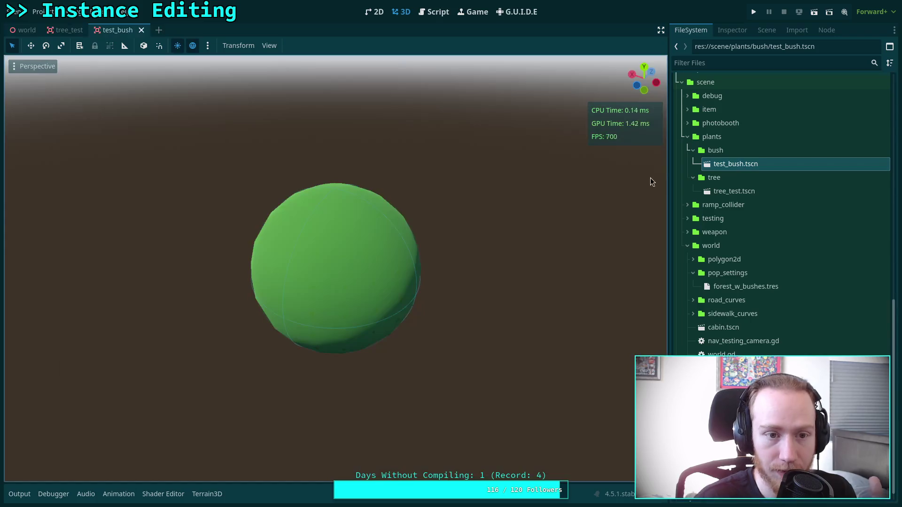
{"action": "left_click", "coordinate": [731, 30]}
{"action": "left_click", "coordinate": [767, 30]}
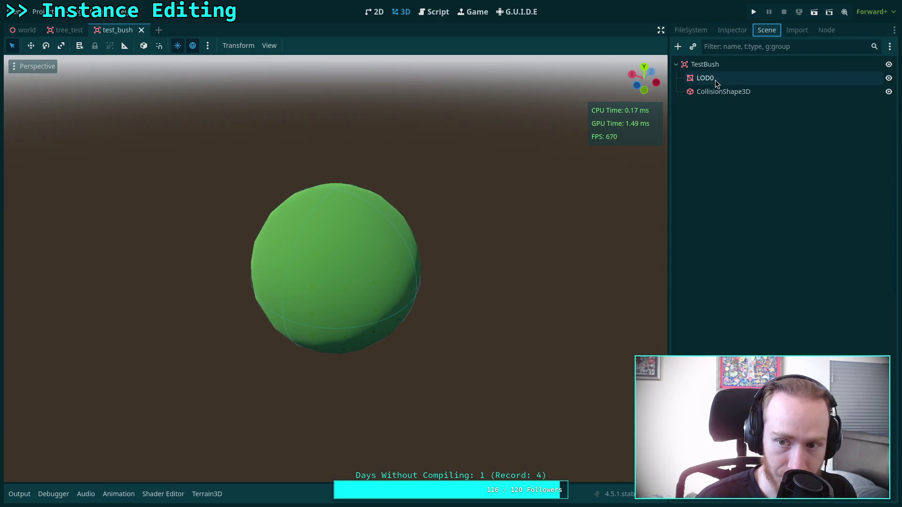
On the LOD0 mesh's material, enable Vertex Color > Use as Albedo
{"action": "left_click", "coordinate": [715, 78]}
{"action": "left_click", "coordinate": [732, 31]}
{"action": "scroll", "coordinate": [789, 320], "scroll_direction": "down", "scroll_amount": 5}
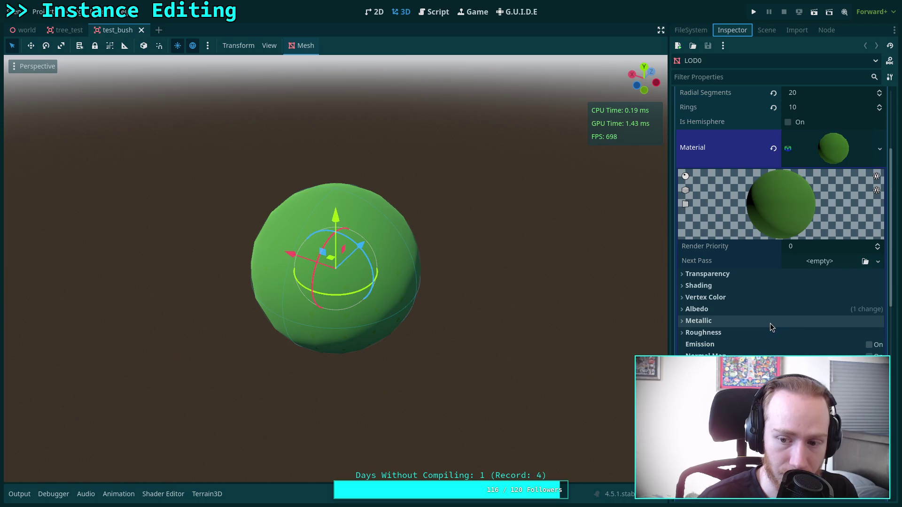
{"action": "scroll", "coordinate": [769, 323], "scroll_direction": "down", "scroll_amount": 5}
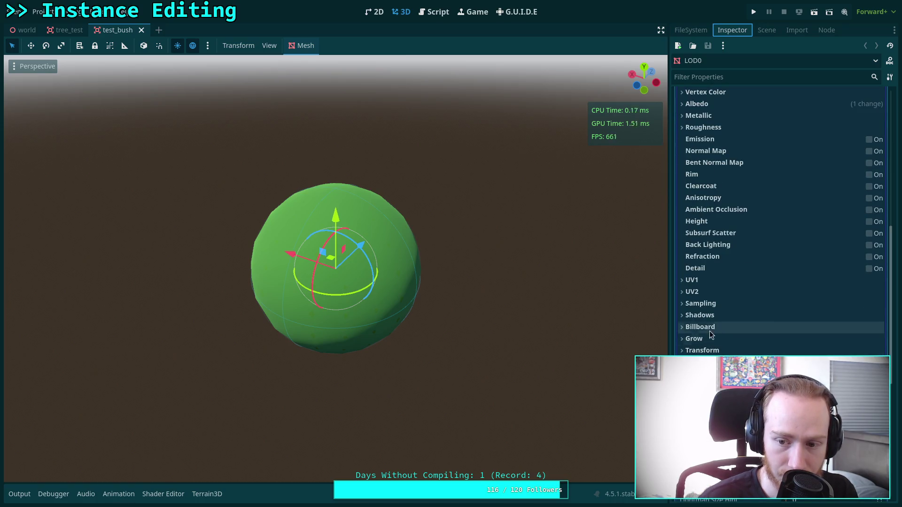
{"action": "left_click", "coordinate": [722, 304]}
{"action": "left_click", "coordinate": [722, 305]}
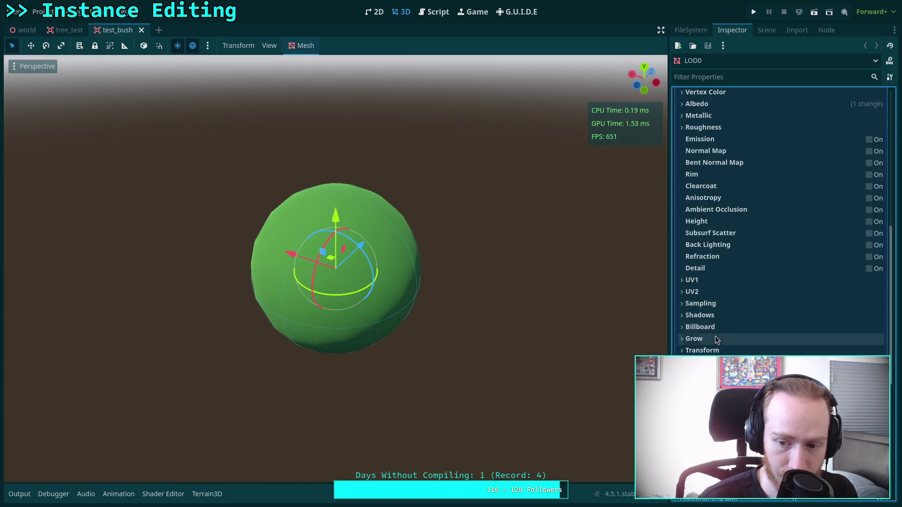
{"action": "scroll", "coordinate": [752, 221], "scroll_direction": "up", "scroll_amount": 3}
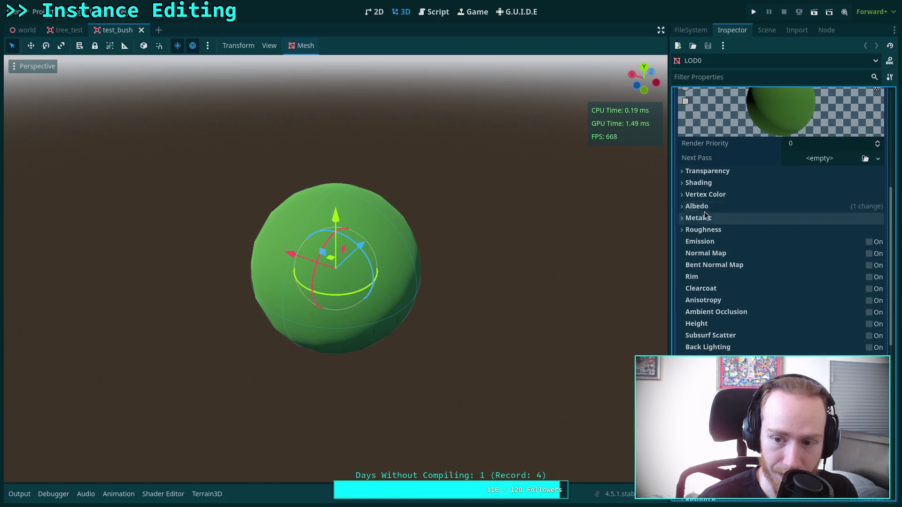
{"action": "left_click", "coordinate": [717, 196]}
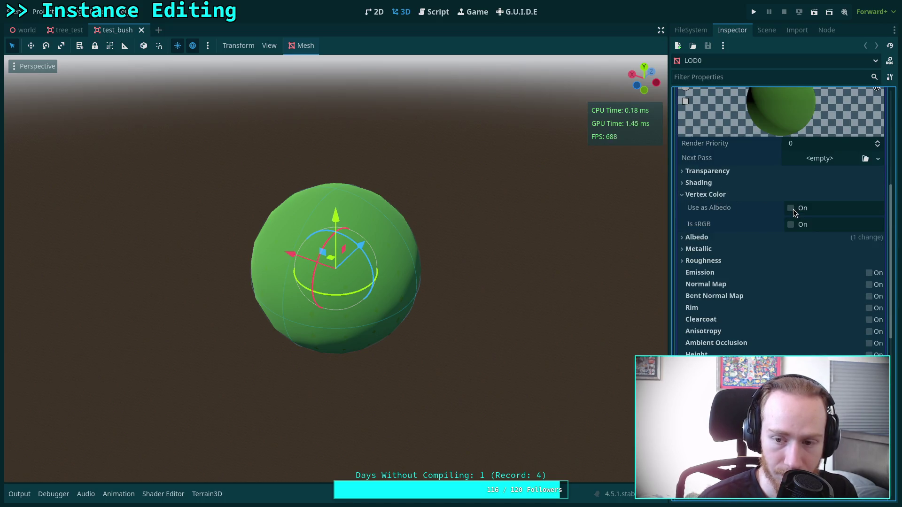
{"action": "mouse_move", "coordinate": [706, 209]}
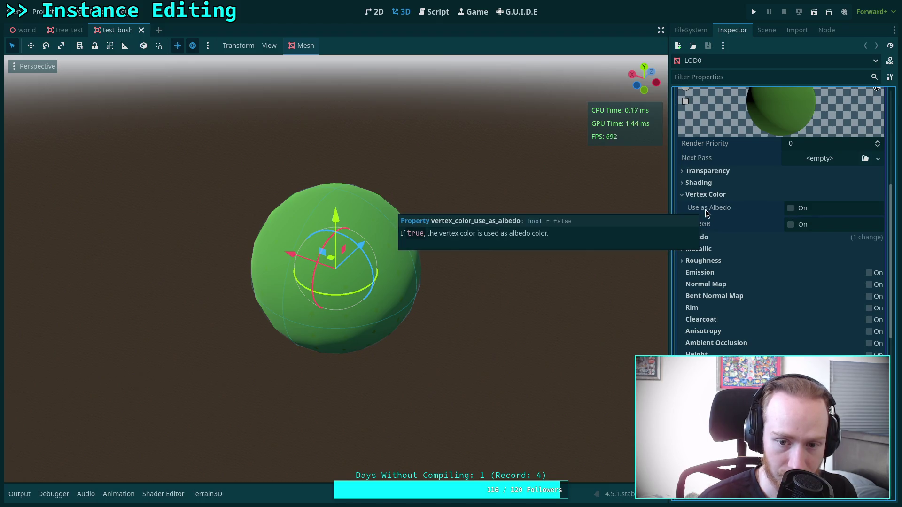
{"action": "left_click", "coordinate": [795, 210]}
Save the test_bush scene and go back to the world scene
{"action": "key", "text": "ctrl+s"}
{"action": "mouse_move", "coordinate": [23, 30]}
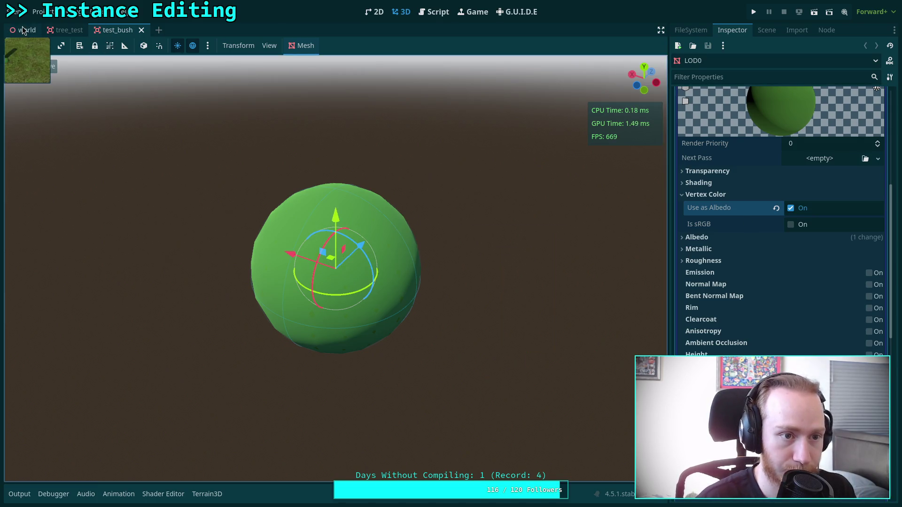
{"action": "key", "text": "ctrl+Tab"}
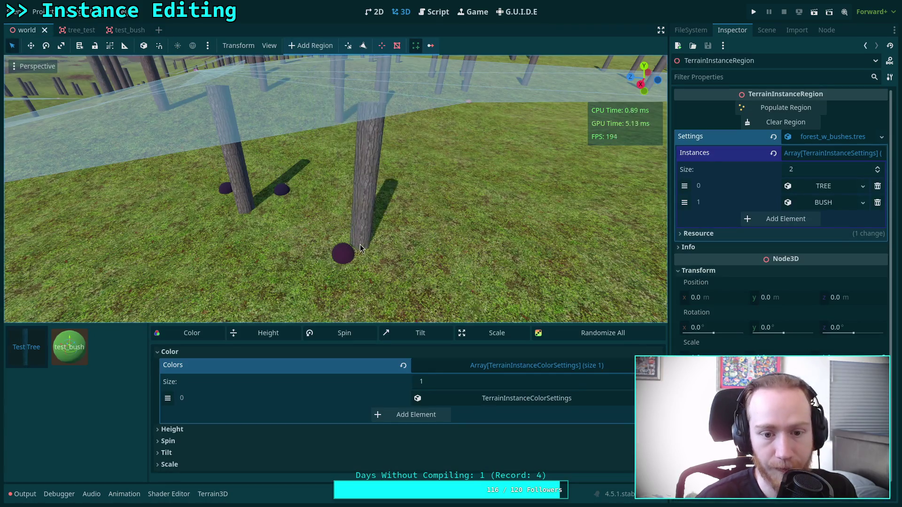
Move a tree toward the camera and place two bushes near the trees
{"action": "mouse_move", "coordinate": [382, 256]}
{"action": "left_mouse_down"}
{"action": "mouse_move", "coordinate": [394, 284]}
{"action": "mouse_move", "coordinate": [356, 293]}
{"action": "mouse_move", "coordinate": [306, 322]}
{"action": "left_mouse_up"}
{"action": "left_click", "coordinate": [69, 346]}
{"action": "left_click", "coordinate": [364, 286]}
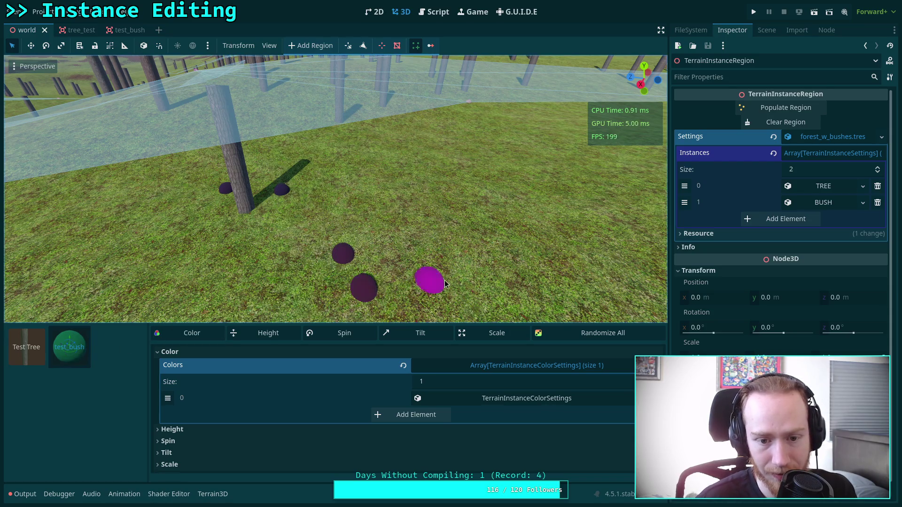
{"action": "mouse_move", "coordinate": [395, 272]}
{"action": "left_mouse_down"}
{"action": "mouse_move", "coordinate": [455, 243]}
{"action": "mouse_move", "coordinate": [442, 218]}
{"action": "mouse_move", "coordinate": [450, 255]}
{"action": "mouse_move", "coordinate": [464, 252]}
{"action": "mouse_move", "coordinate": [463, 273]}
{"action": "mouse_move", "coordinate": [502, 230]}
{"action": "mouse_move", "coordinate": [432, 230]}
{"action": "left_mouse_up"}
{"action": "mouse_move", "coordinate": [301, 230]}
{"action": "left_mouse_down"}
{"action": "mouse_move", "coordinate": [480, 239]}
{"action": "mouse_move", "coordinate": [457, 247]}
{"action": "left_mouse_up"}
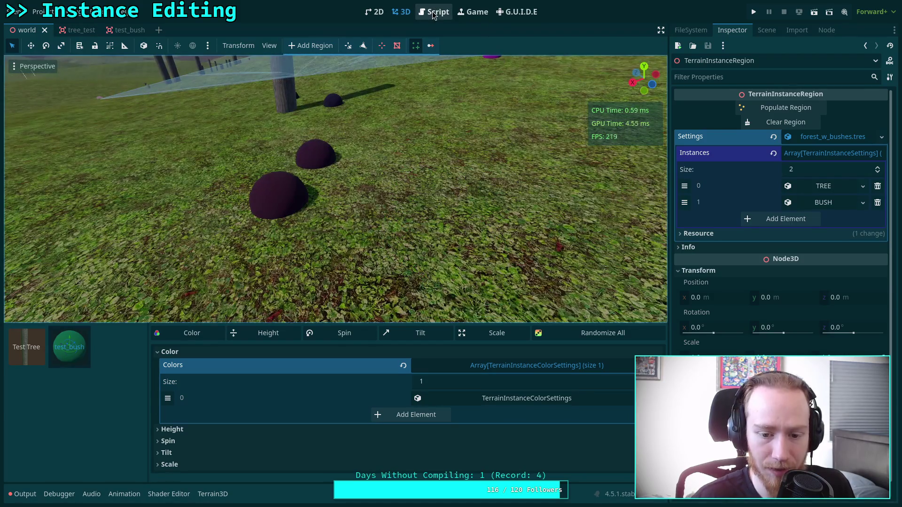
Place six more bushes across the grass, re-rolling their colours along the way
{"action": "left_click", "coordinate": [431, 13]}
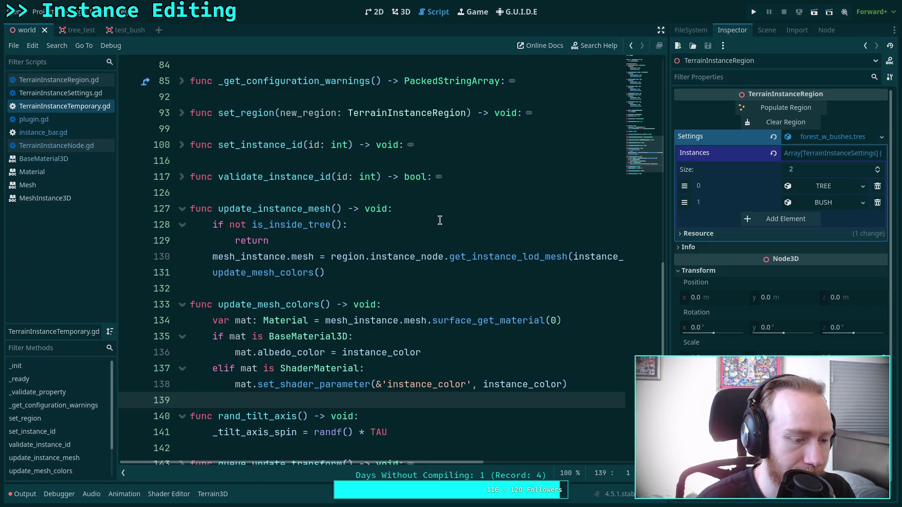
{"action": "left_click", "coordinate": [403, 12]}
{"action": "left_click", "coordinate": [209, 338]}
{"action": "left_click", "coordinate": [209, 337]}
{"action": "left_click", "coordinate": [301, 259]}
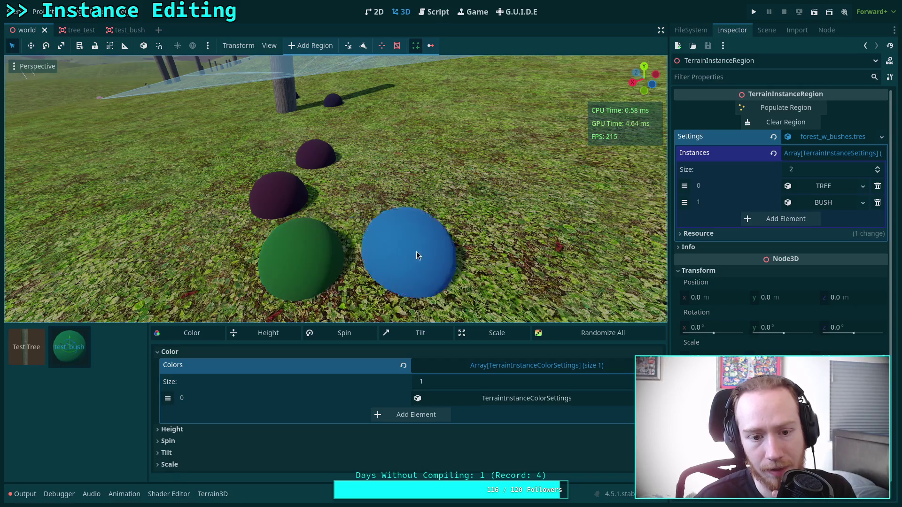
{"action": "left_click", "coordinate": [423, 275]}
{"action": "left_click", "coordinate": [170, 334]}
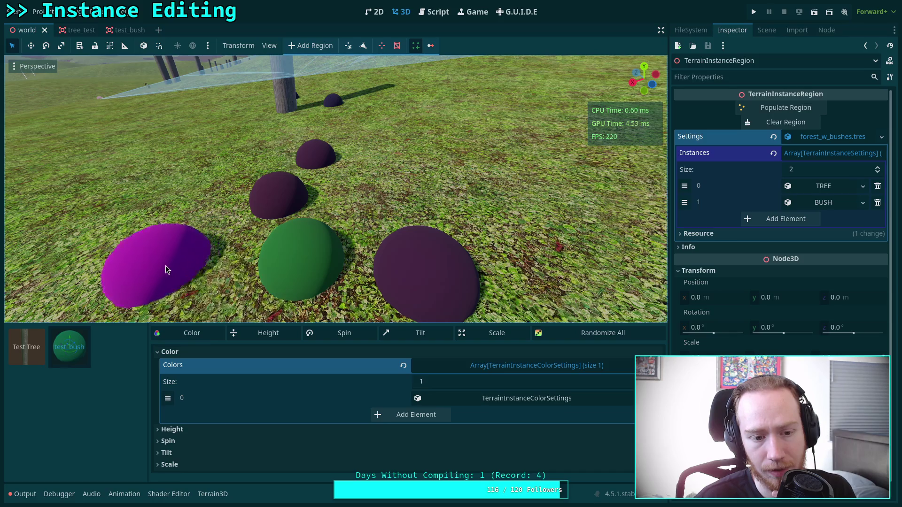
{"action": "left_click", "coordinate": [165, 266]}
{"action": "left_click", "coordinate": [173, 204]}
{"action": "left_click", "coordinate": [370, 204]}
{"action": "left_click", "coordinate": [453, 193]}
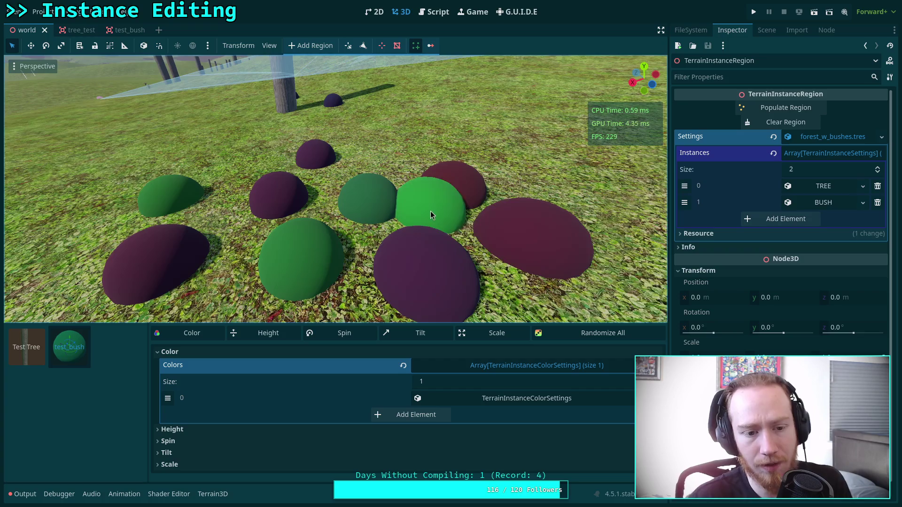
Drag the bright green bush far back across the field
{"action": "scroll", "coordinate": [429, 211], "scroll_direction": "down", "scroll_amount": 6}
{"action": "scroll", "coordinate": [452, 254], "scroll_direction": "up", "scroll_amount": 3}
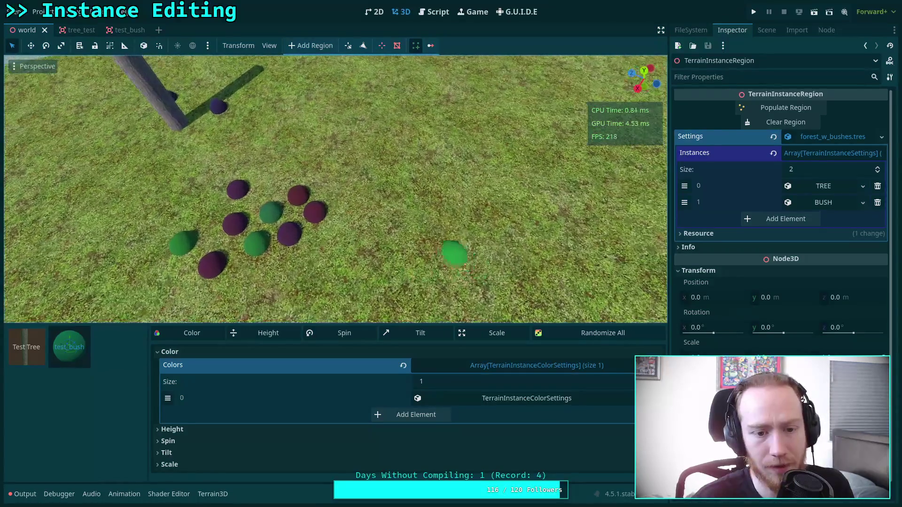
{"action": "mouse_move", "coordinate": [452, 254]}
{"action": "left_mouse_down"}
{"action": "mouse_move", "coordinate": [439, 230]}
{"action": "mouse_move", "coordinate": [436, 16]}
{"action": "left_mouse_up"}
{"action": "left_click", "coordinate": [436, 15]}
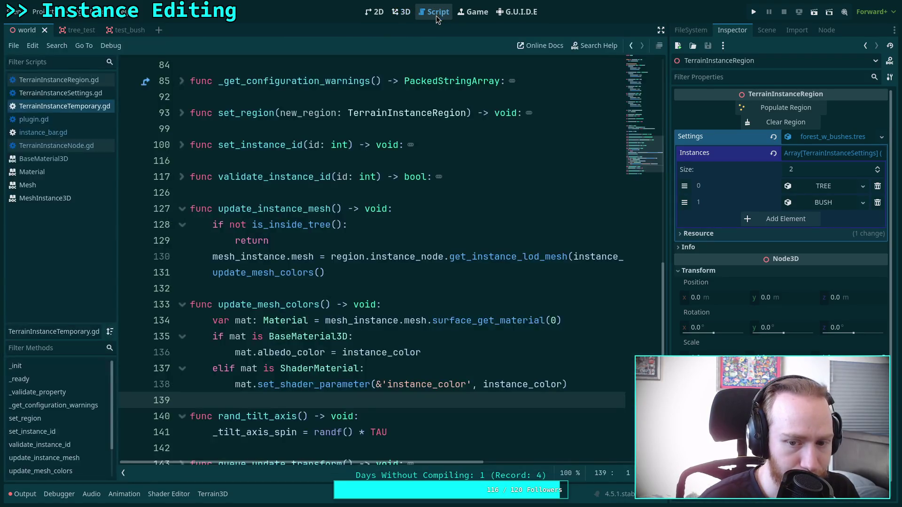
In the test_bush scene, inspect the material's Albedo, Metallic, Roughness and Shading sections
{"action": "left_click", "coordinate": [400, 12]}
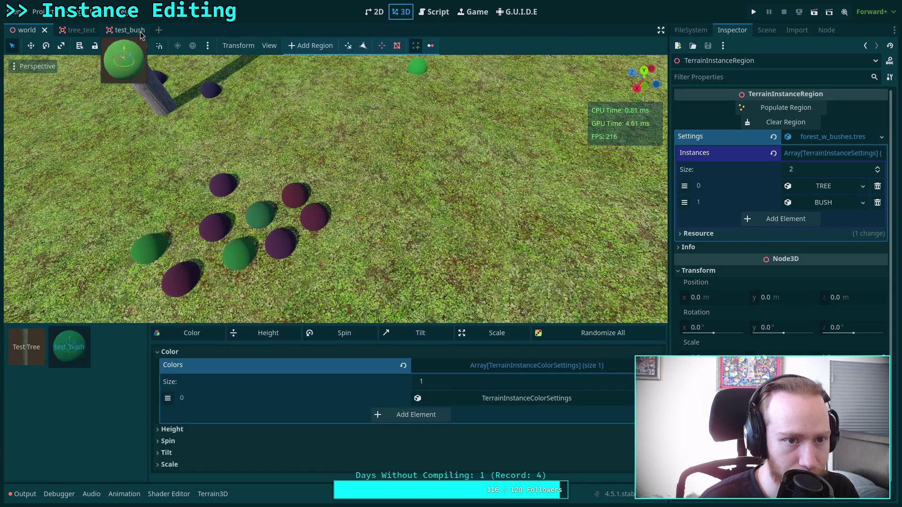
{"action": "left_click", "coordinate": [129, 31]}
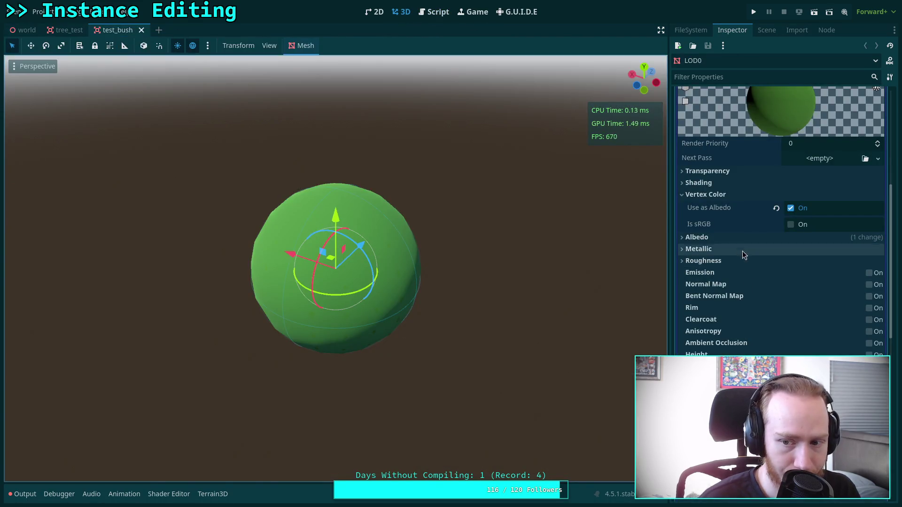
{"action": "left_click", "coordinate": [698, 238]}
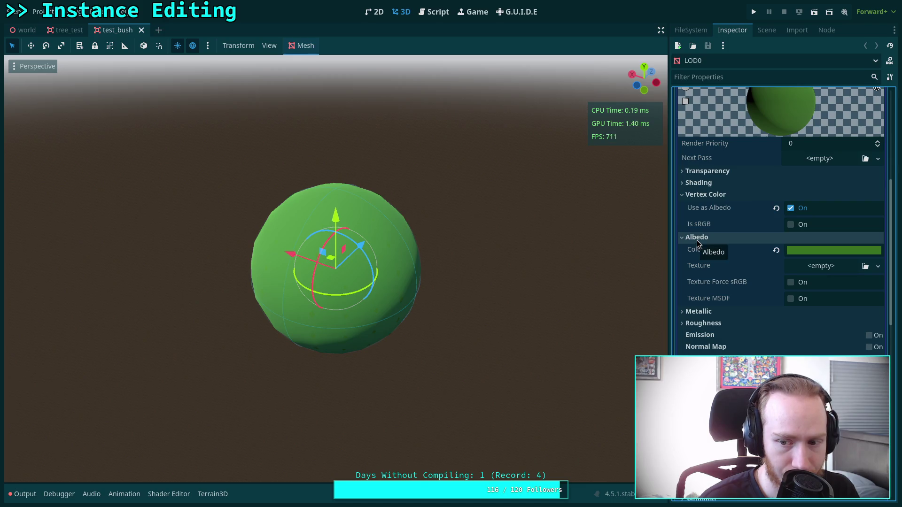
{"action": "left_click", "coordinate": [702, 312]}
{"action": "left_click", "coordinate": [702, 311]}
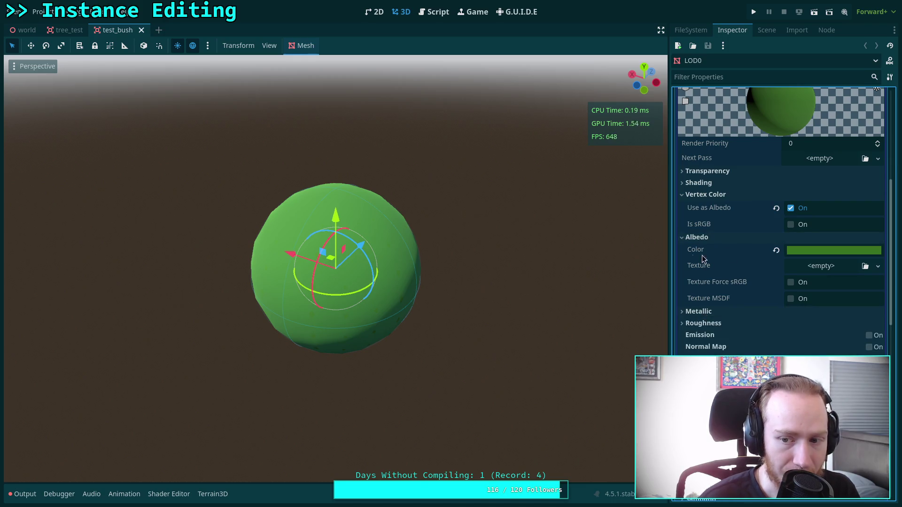
{"action": "left_click", "coordinate": [707, 323]}
{"action": "left_click", "coordinate": [707, 324]}
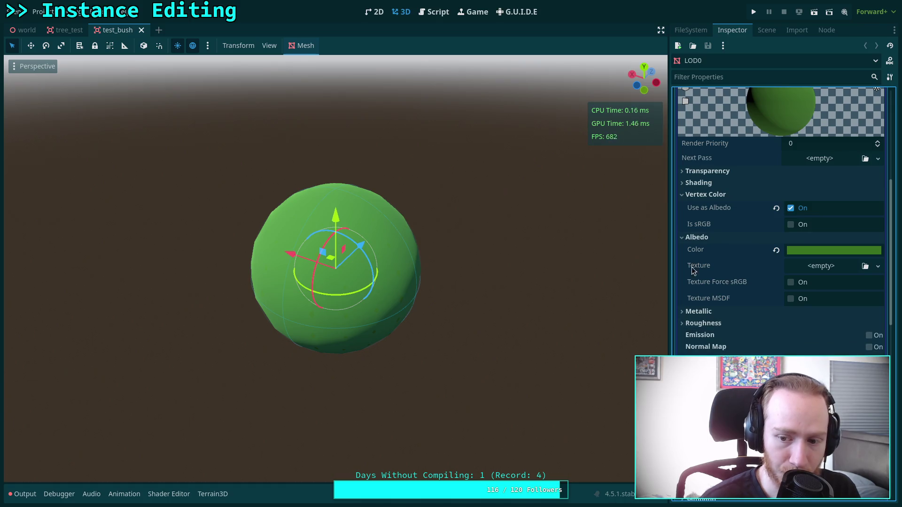
{"action": "left_click", "coordinate": [700, 183]}
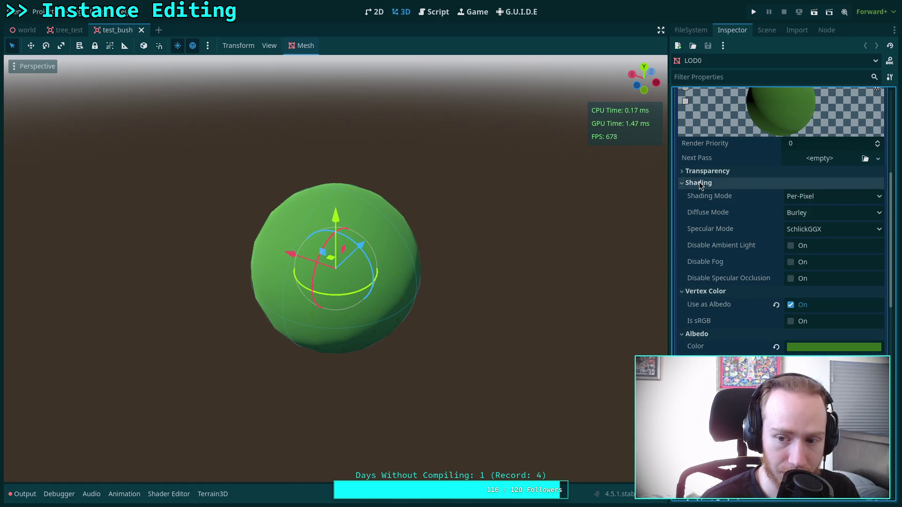
{"action": "left_click", "coordinate": [700, 183]}
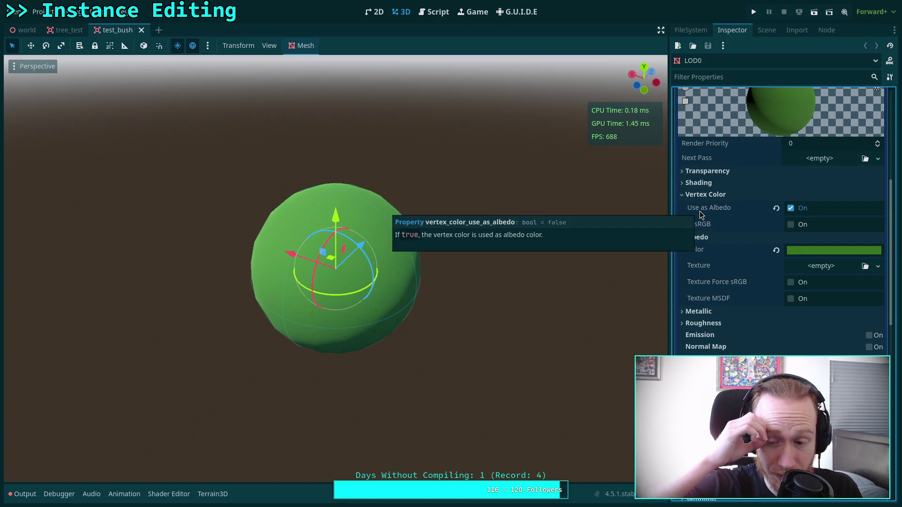
{"action": "scroll", "coordinate": [702, 216], "scroll_direction": "down", "scroll_amount": 3}
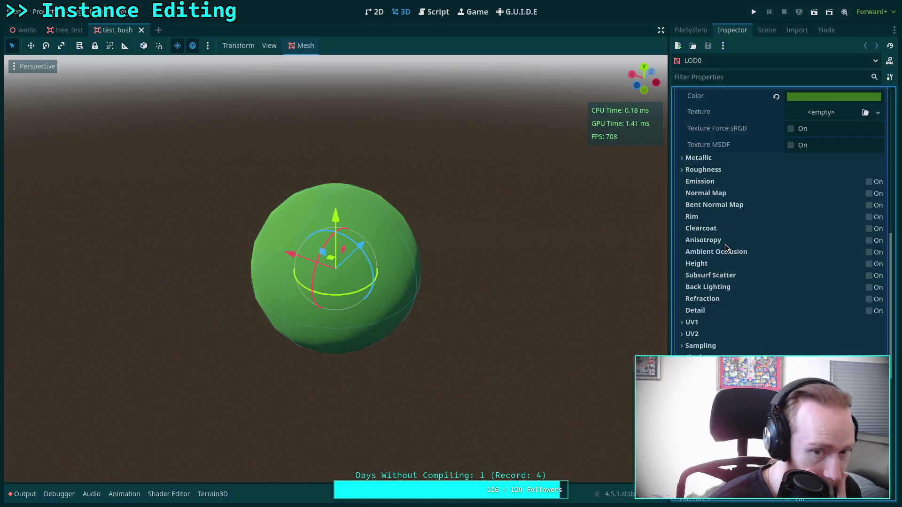
Select the trunk's LOD0 mesh node in the tree_test scene
{"action": "left_click", "coordinate": [75, 31]}
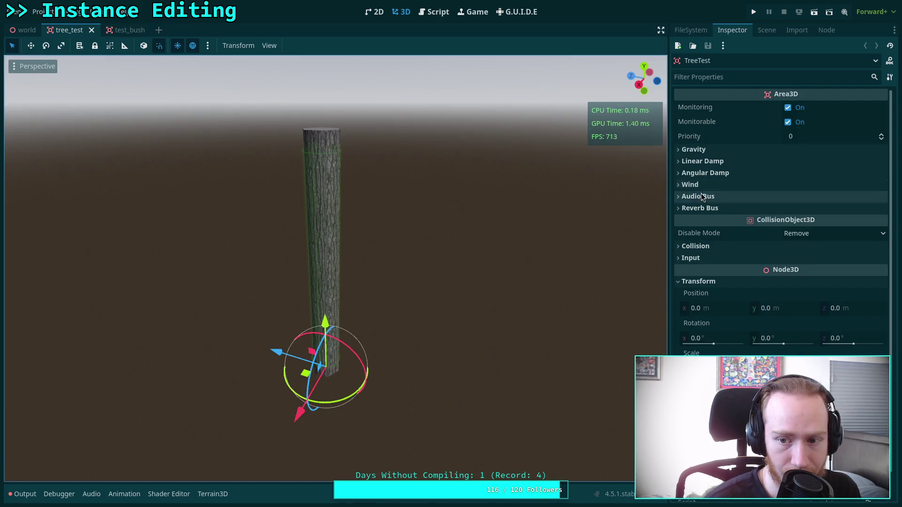
{"action": "left_click", "coordinate": [767, 30]}
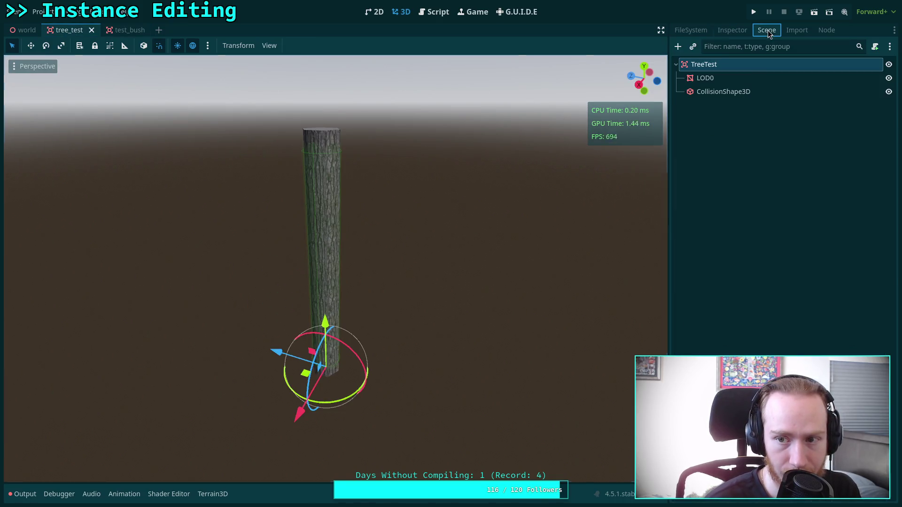
{"action": "left_click", "coordinate": [729, 78]}
{"action": "left_click", "coordinate": [732, 30]}
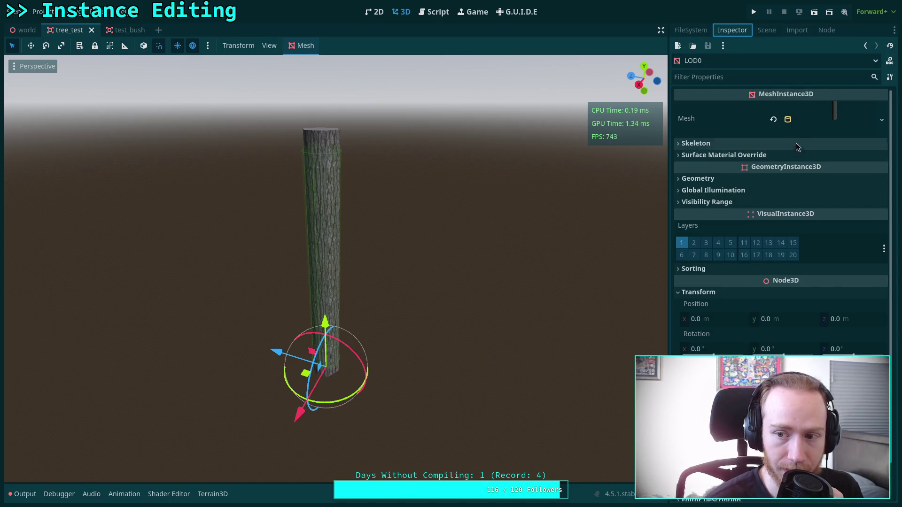
Open the trunk material's simple_vertex_offset shader in the Shader Editor
{"action": "left_click", "coordinate": [820, 123]}
{"action": "scroll", "coordinate": [747, 274], "scroll_direction": "down", "scroll_amount": 5}
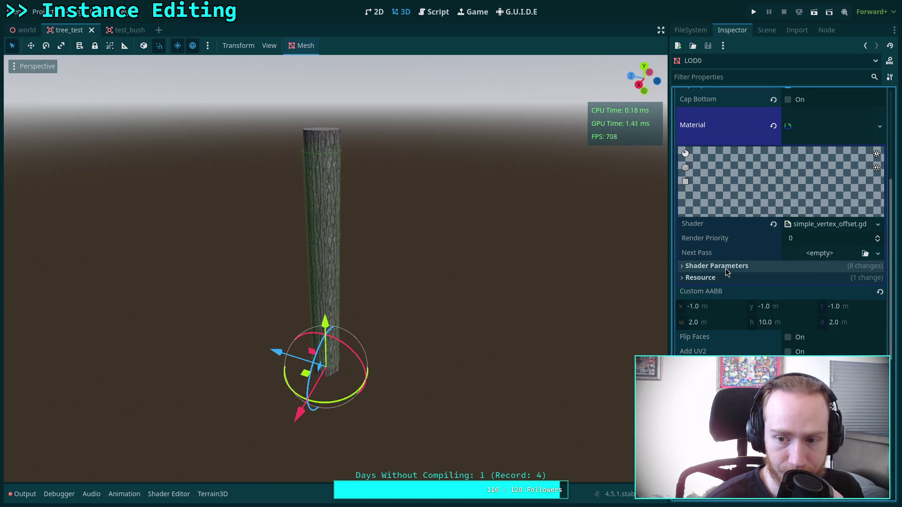
{"action": "left_click", "coordinate": [726, 267]}
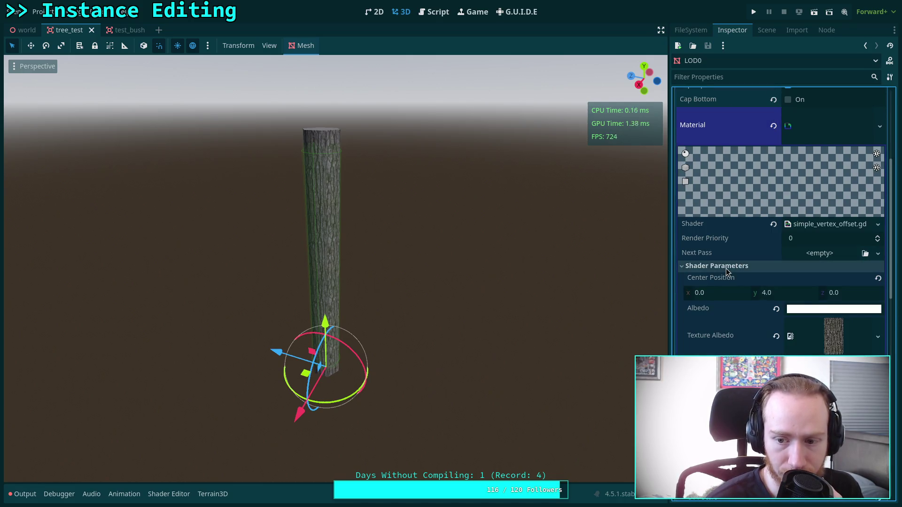
{"action": "left_click", "coordinate": [727, 266]}
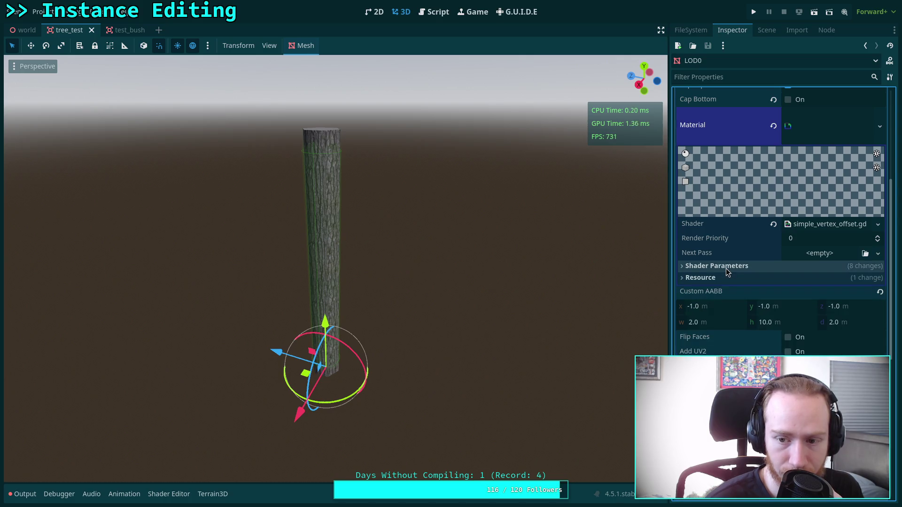
{"action": "left_click", "coordinate": [829, 224]}
{"action": "scroll", "coordinate": [339, 397], "scroll_direction": "down", "scroll_amount": 3}
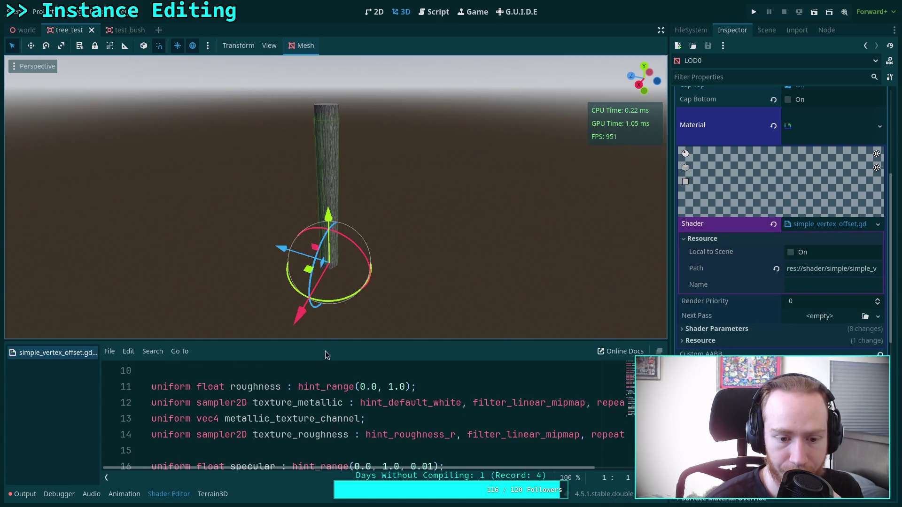
Enlarge the shader panel and highlight COLOR in fragment()'s albedo line 31
{"action": "left_click_drag", "start_coordinate": [324, 344], "coordinate": [324, 224]}
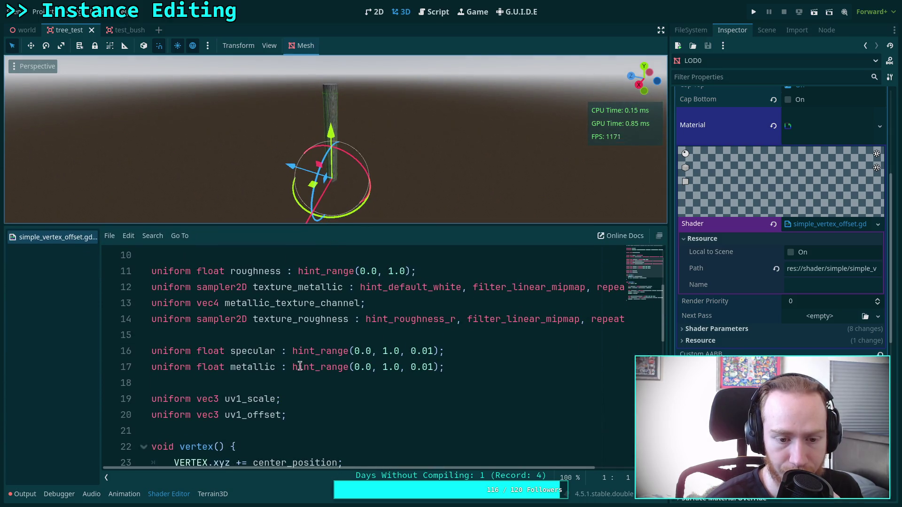
{"action": "scroll", "coordinate": [264, 371], "scroll_direction": "down", "scroll_amount": 3}
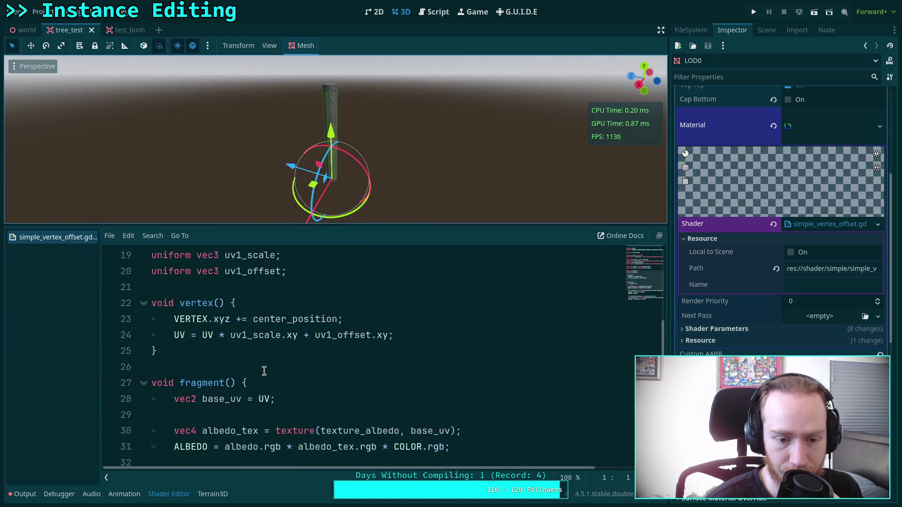
{"action": "scroll", "coordinate": [263, 367], "scroll_direction": "down", "scroll_amount": 1}
{"action": "scroll", "coordinate": [264, 367], "scroll_direction": "up", "scroll_amount": 1}
{"action": "scroll", "coordinate": [263, 367], "scroll_direction": "down", "scroll_amount": 2}
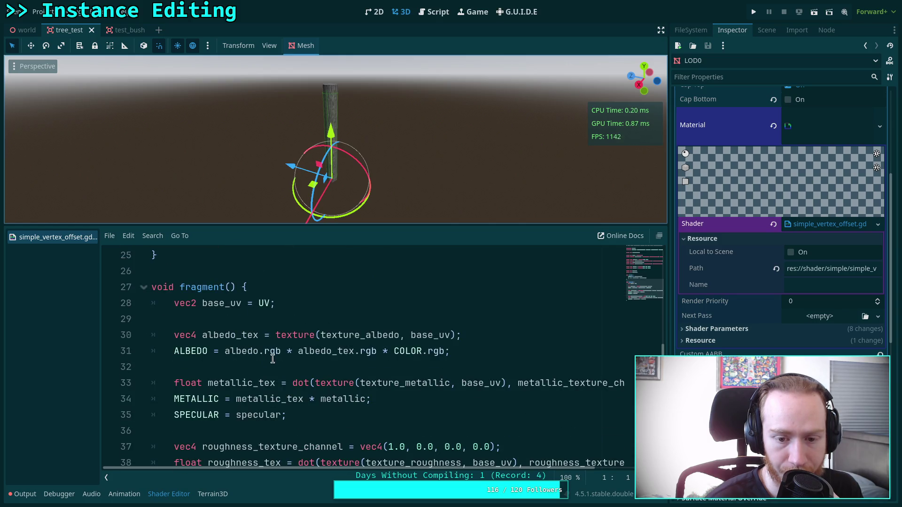
{"action": "double_click", "coordinate": [403, 351]}
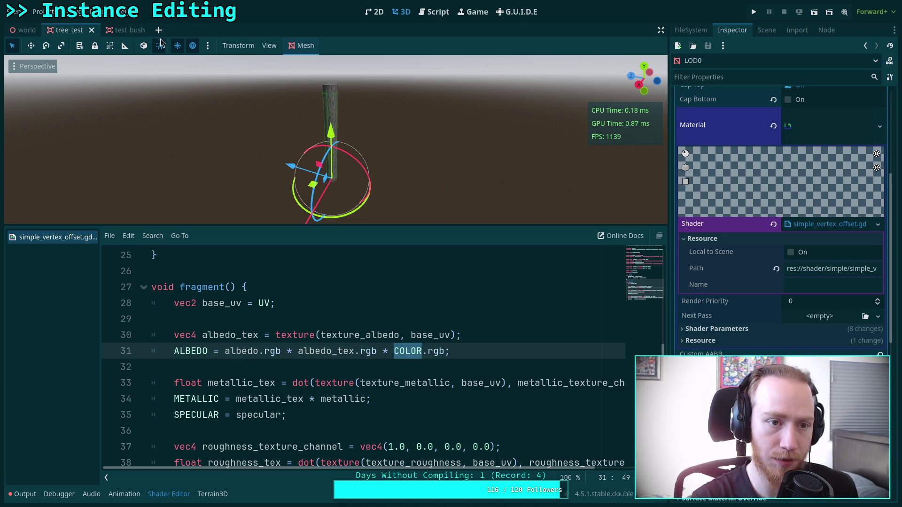
{"action": "left_click", "coordinate": [126, 29]}
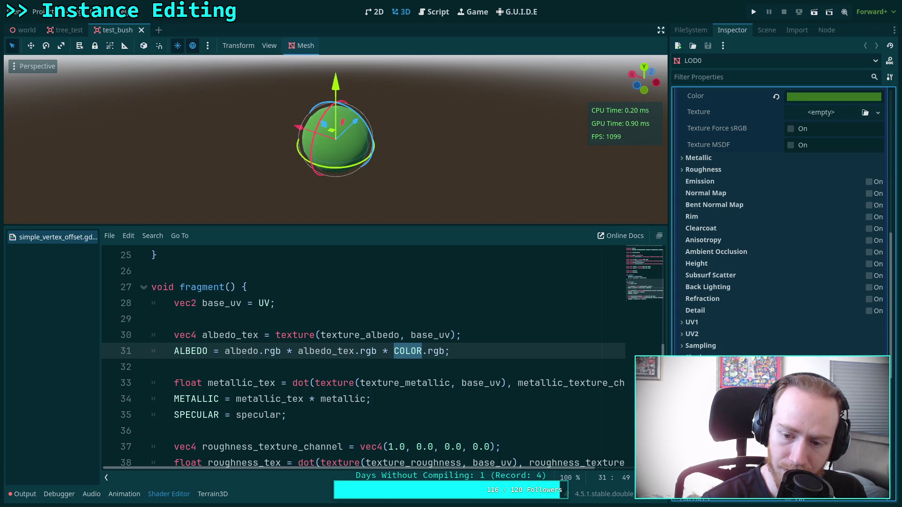
Convert the bush material into a ShaderMaterial and open its generated shader code
{"action": "scroll", "coordinate": [715, 255], "scroll_direction": "up", "scroll_amount": 5}
{"action": "left_click", "coordinate": [700, 235]}
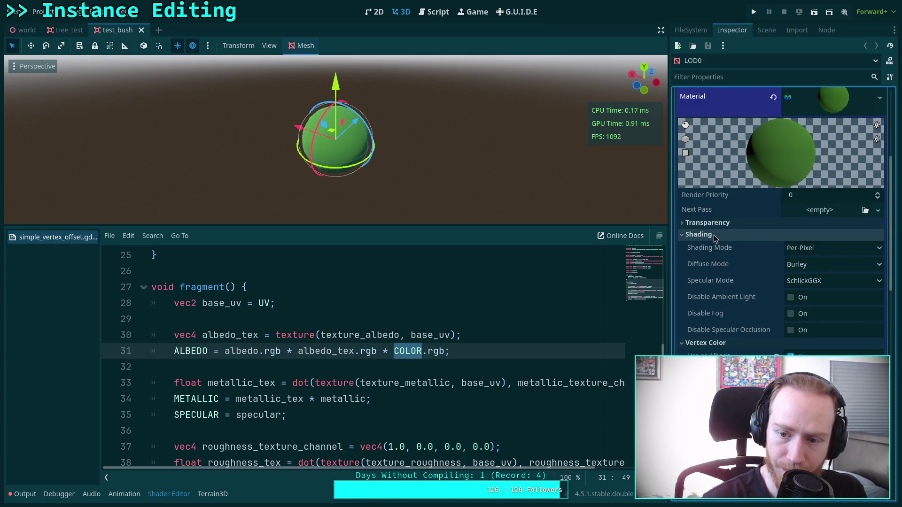
{"action": "left_click", "coordinate": [700, 235]}
{"action": "left_click", "coordinate": [708, 223]}
{"action": "left_click", "coordinate": [707, 223]}
{"action": "scroll", "coordinate": [761, 228], "scroll_direction": "up", "scroll_amount": 3}
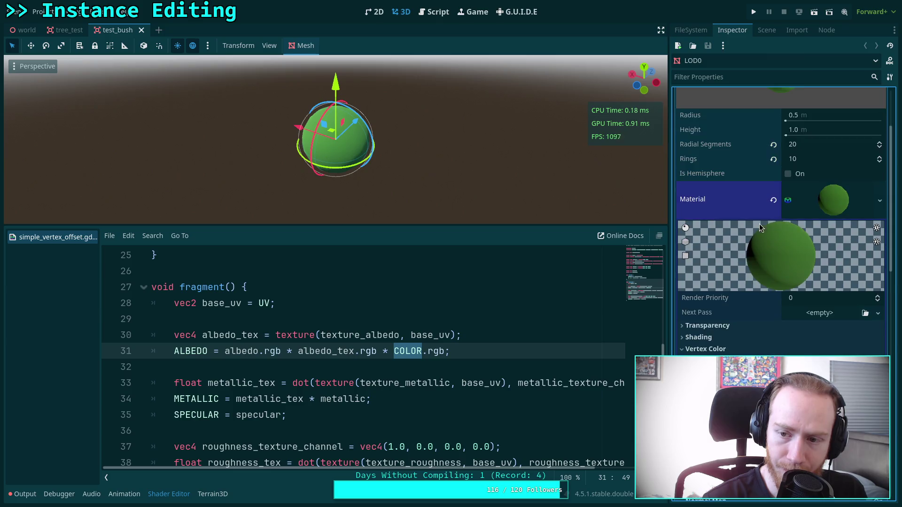
{"action": "left_click", "coordinate": [880, 200]}
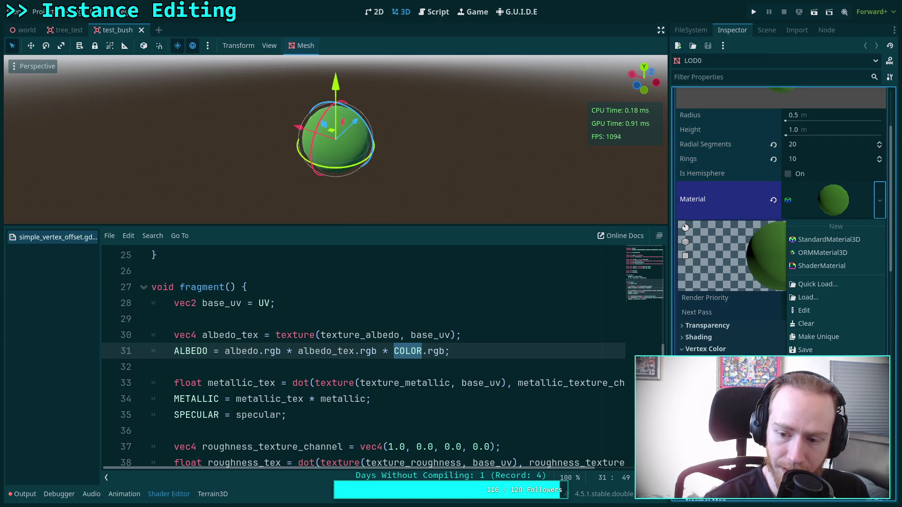
{"action": "left_click", "coordinate": [827, 416]}
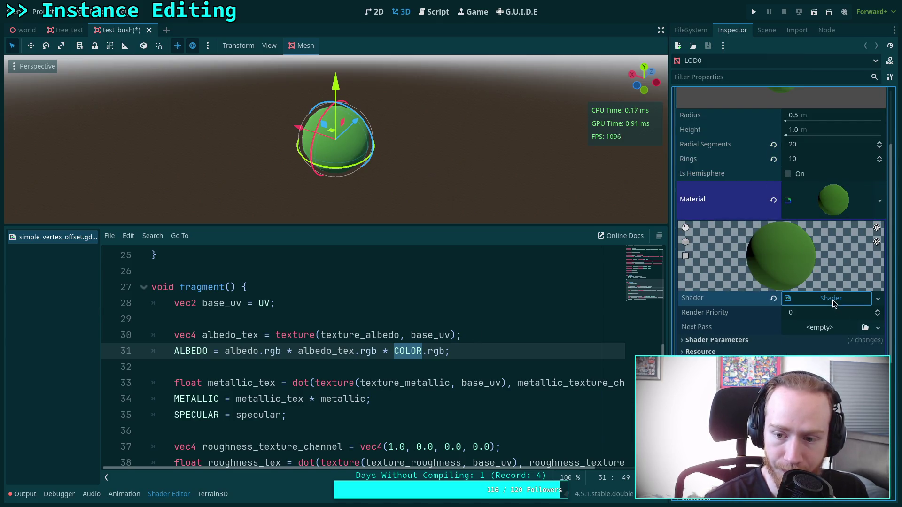
{"action": "left_click", "coordinate": [833, 299]}
Highlight albedo_tex usages in the generated code, then close the unsaved shader file
{"action": "scroll", "coordinate": [319, 362], "scroll_direction": "down", "scroll_amount": 7}
{"action": "scroll", "coordinate": [321, 352], "scroll_direction": "up", "scroll_amount": 7}
{"action": "scroll", "coordinate": [322, 342], "scroll_direction": "down", "scroll_amount": 9}
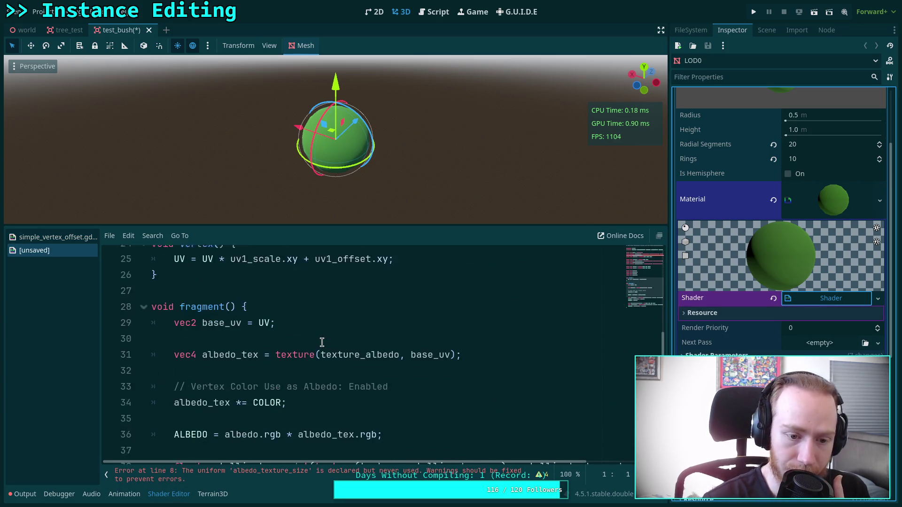
{"action": "scroll", "coordinate": [266, 340], "scroll_direction": "down", "scroll_amount": 1}
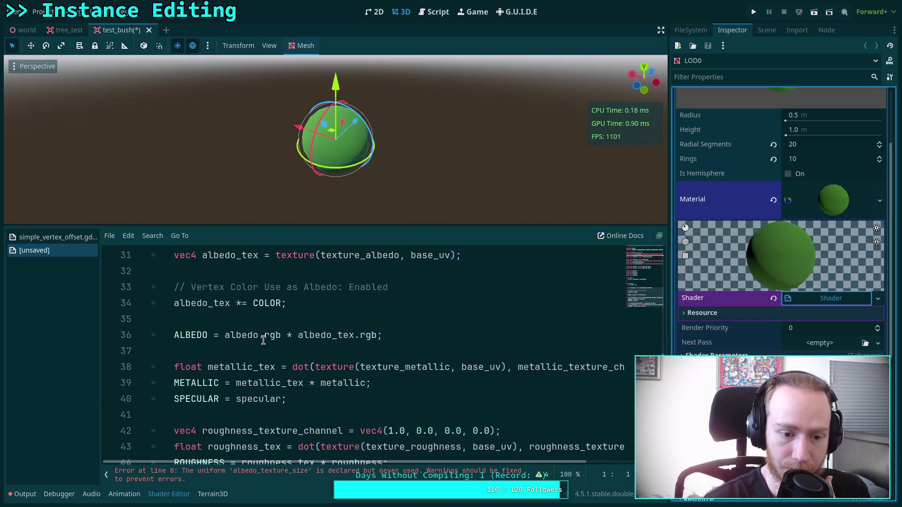
{"action": "double_click", "coordinate": [217, 303]}
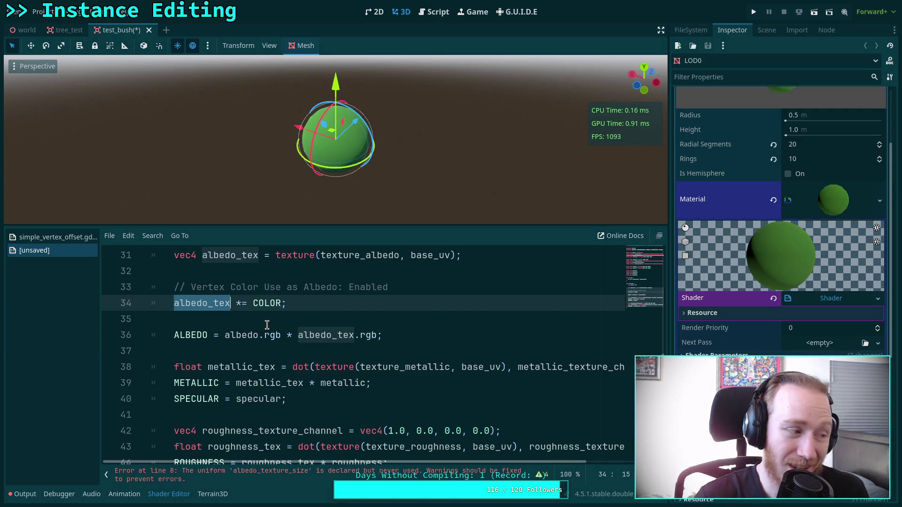
{"action": "right_click", "coordinate": [65, 253]}
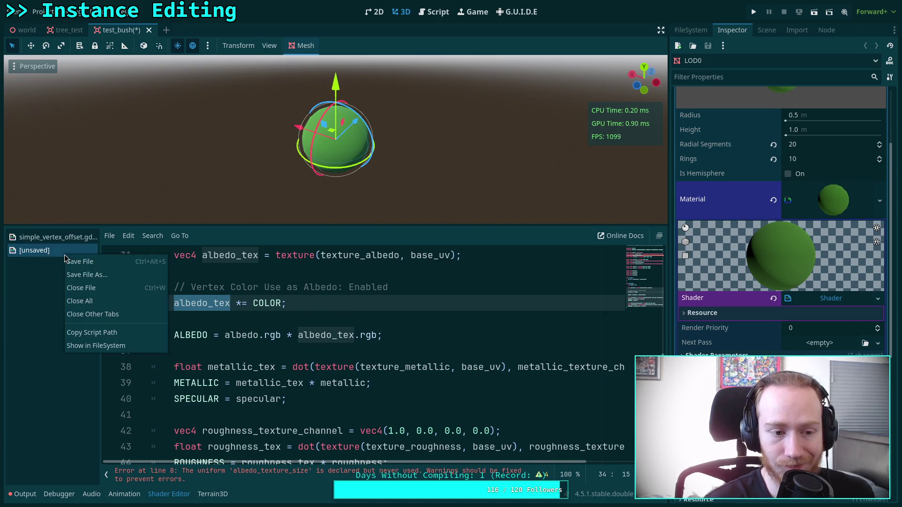
{"action": "left_click", "coordinate": [94, 288]}
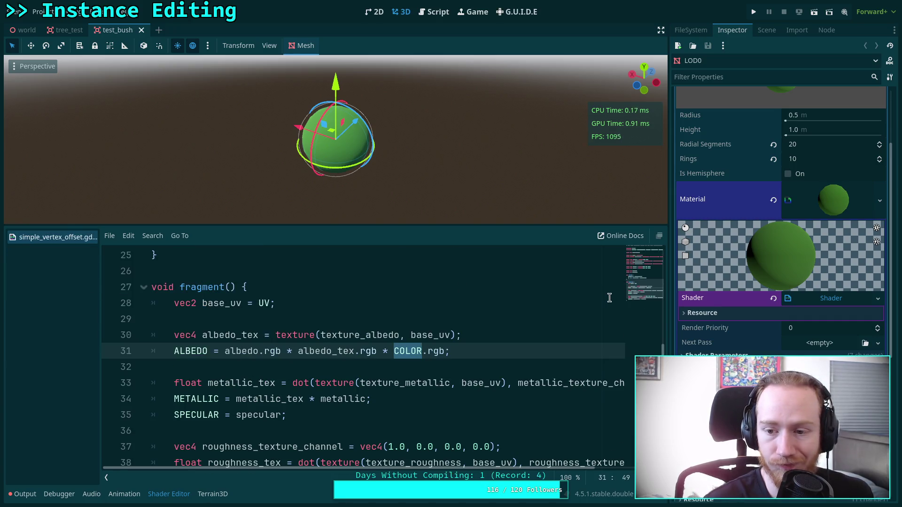
Give the bush sphere a new StandardMaterial3D with Vertex Color 'Use as Albedo' enabled
{"action": "left_click", "coordinate": [878, 298]}
{"action": "left_click", "coordinate": [879, 201]}
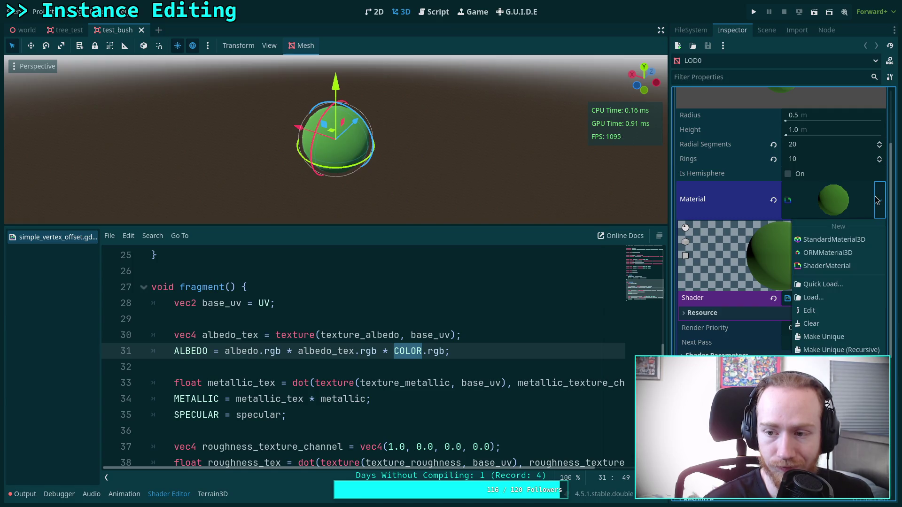
{"action": "left_click", "coordinate": [862, 240]}
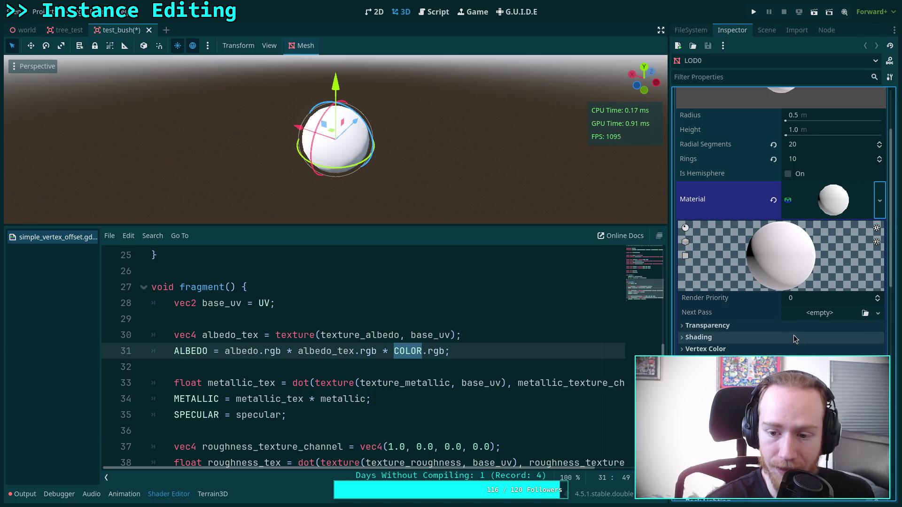
{"action": "left_click", "coordinate": [766, 349]}
{"action": "left_click", "coordinate": [788, 361]}
{"action": "left_click", "coordinate": [713, 349]}
{"action": "left_click", "coordinate": [725, 338]}
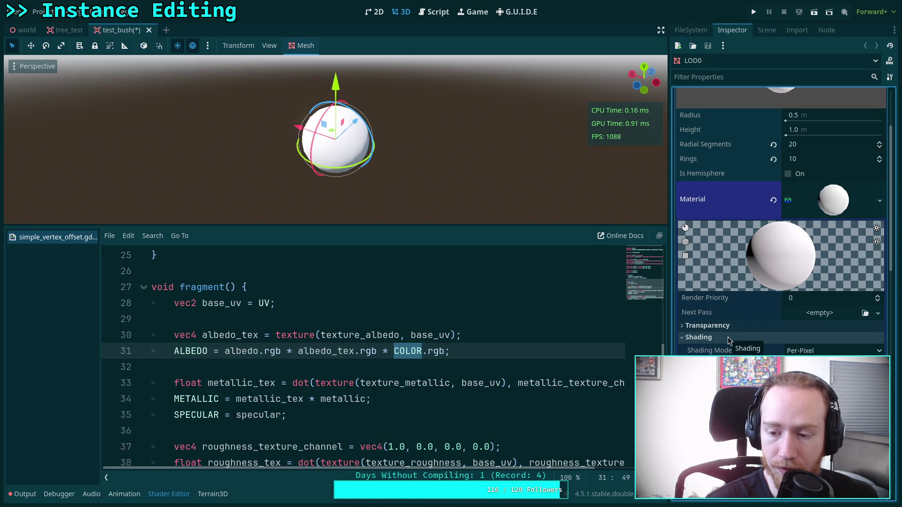
{"action": "left_click", "coordinate": [728, 337]}
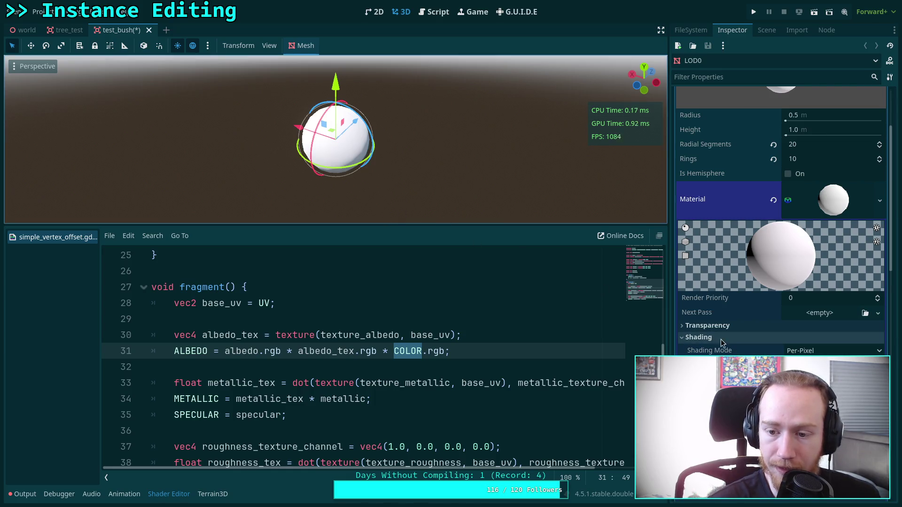
{"action": "scroll", "coordinate": [728, 329], "scroll_direction": "down", "scroll_amount": 6}
{"action": "scroll", "coordinate": [742, 245], "scroll_direction": "up", "scroll_amount": 4}
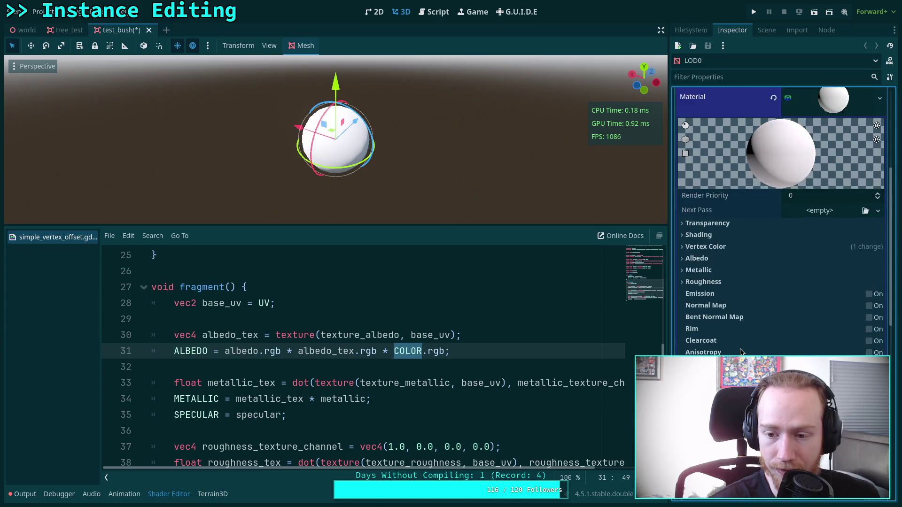
{"action": "scroll", "coordinate": [751, 263], "scroll_direction": "up", "scroll_amount": 4}
Save test_bush, close simple_vertex_offset.gd, and hide the bottom panel to enlarge the viewport
{"action": "key", "text": "ctrl+s"}
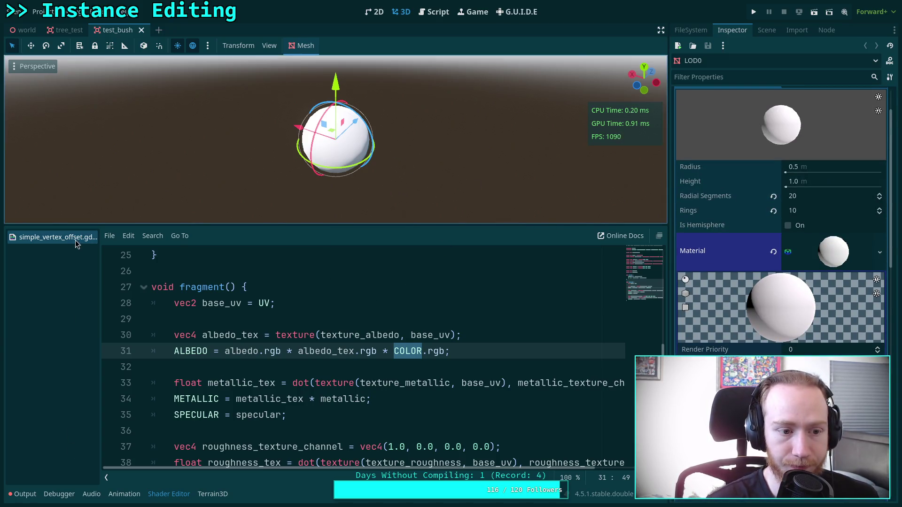
{"action": "right_click", "coordinate": [75, 240]}
{"action": "left_click", "coordinate": [91, 273]}
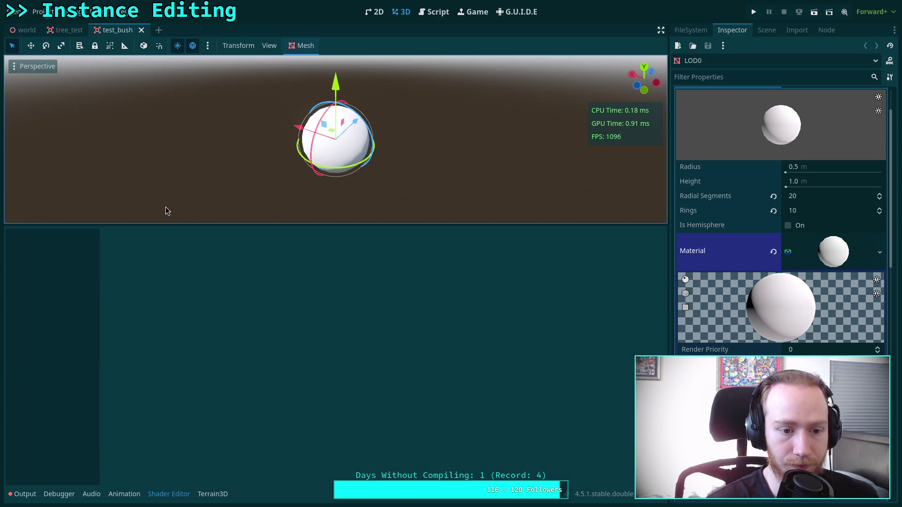
{"action": "left_click", "coordinate": [22, 494]}
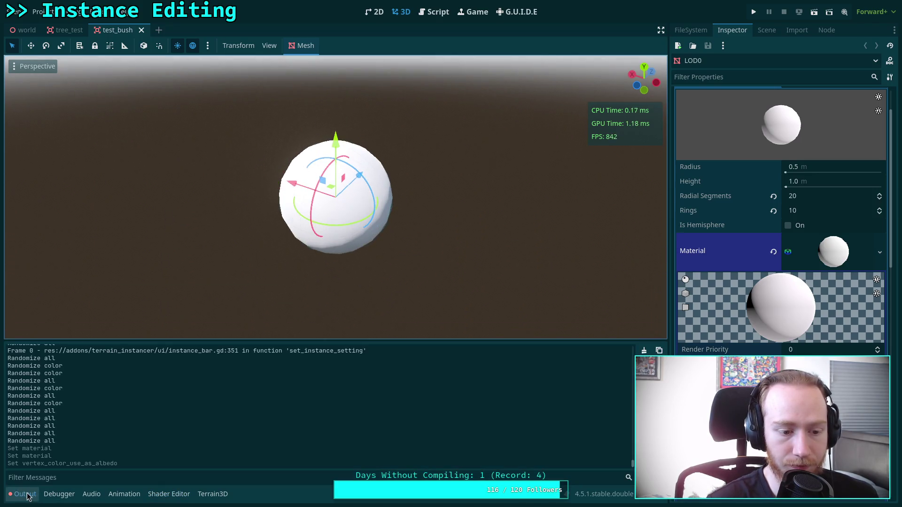
{"action": "left_click", "coordinate": [22, 494]}
{"action": "mouse_move", "coordinate": [24, 30]}
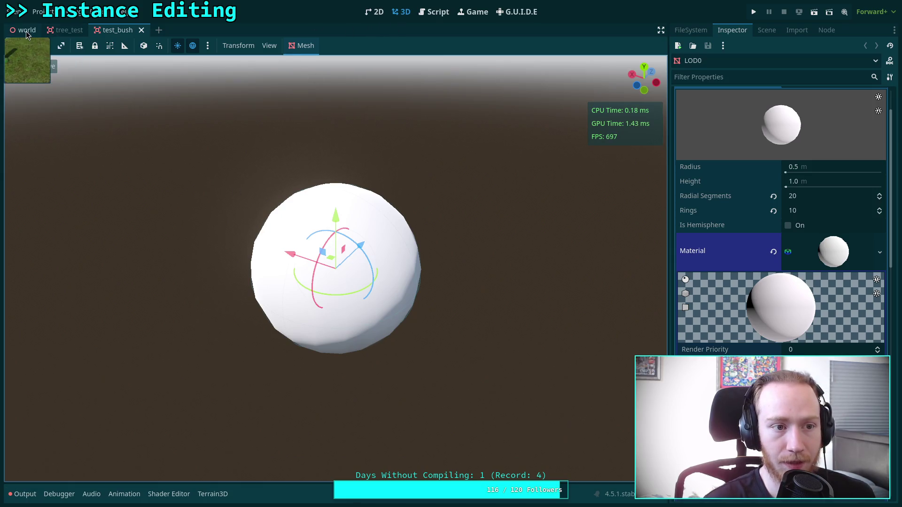
{"action": "key", "text": "ctrl+Tab"}
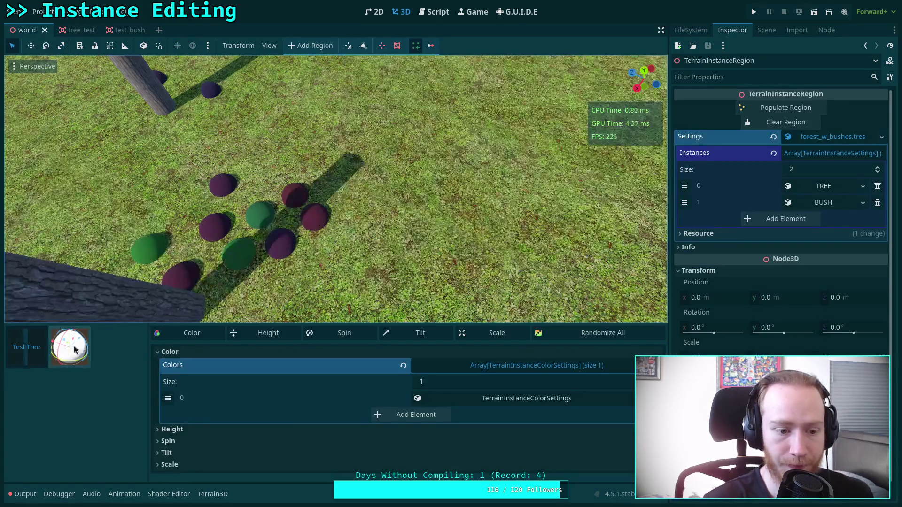
{"action": "scroll", "coordinate": [341, 266], "scroll_direction": "up", "scroll_amount": 5}
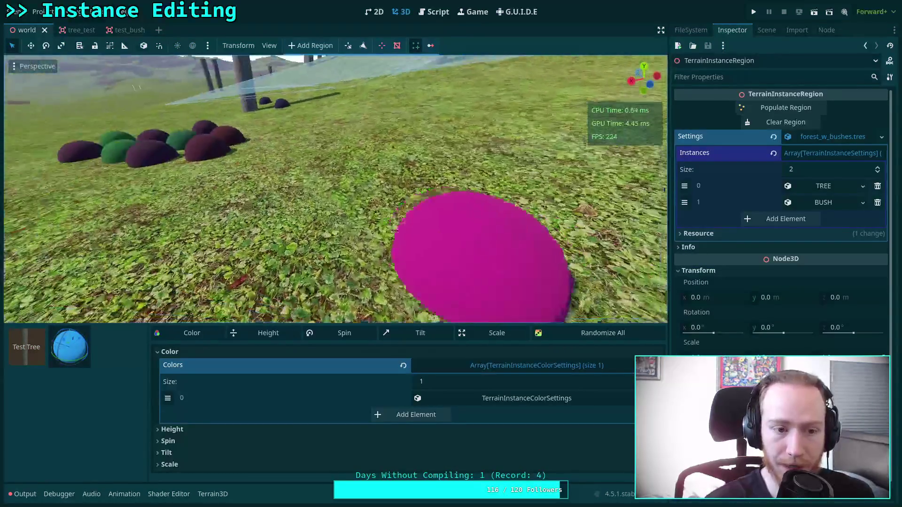
{"action": "left_click_drag", "start_coordinate": [378, 229], "coordinate": [518, 249]}
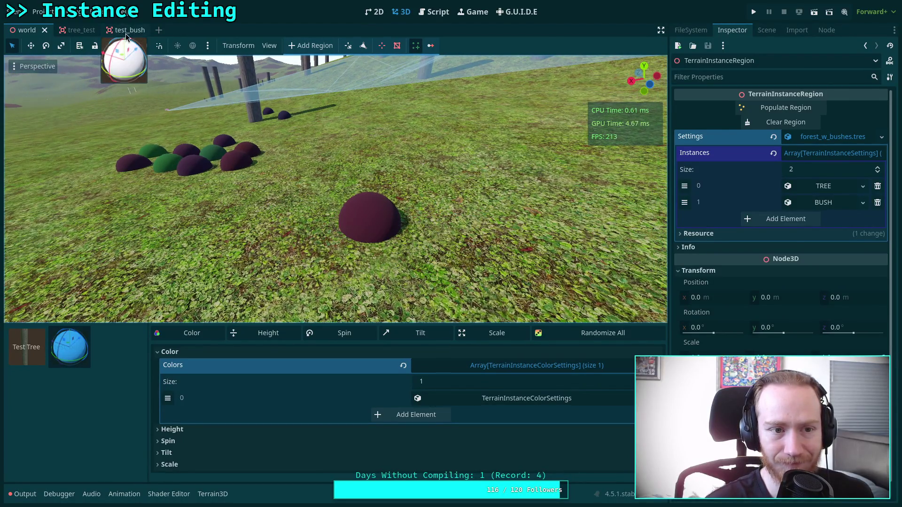
{"action": "key", "text": "ctrl+Tab"}
{"action": "scroll", "coordinate": [773, 310], "scroll_direction": "down", "scroll_amount": 5}
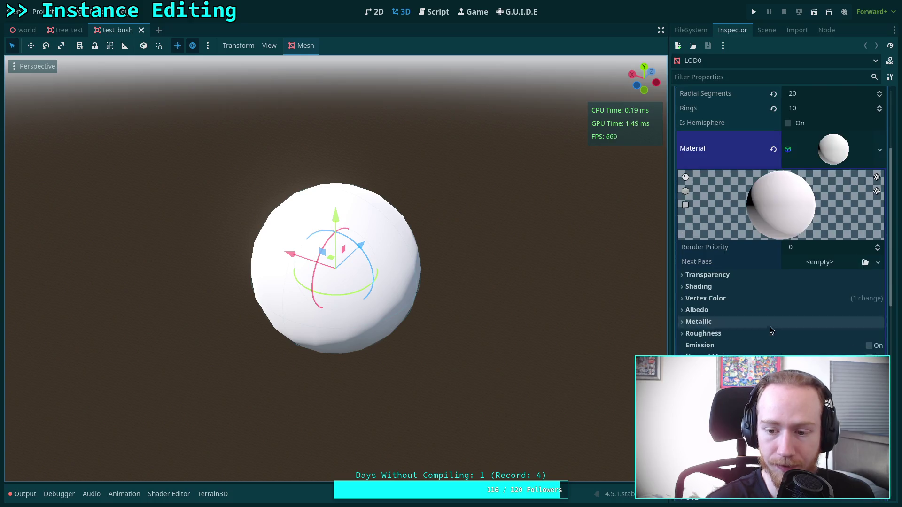
{"action": "left_click", "coordinate": [746, 312]}
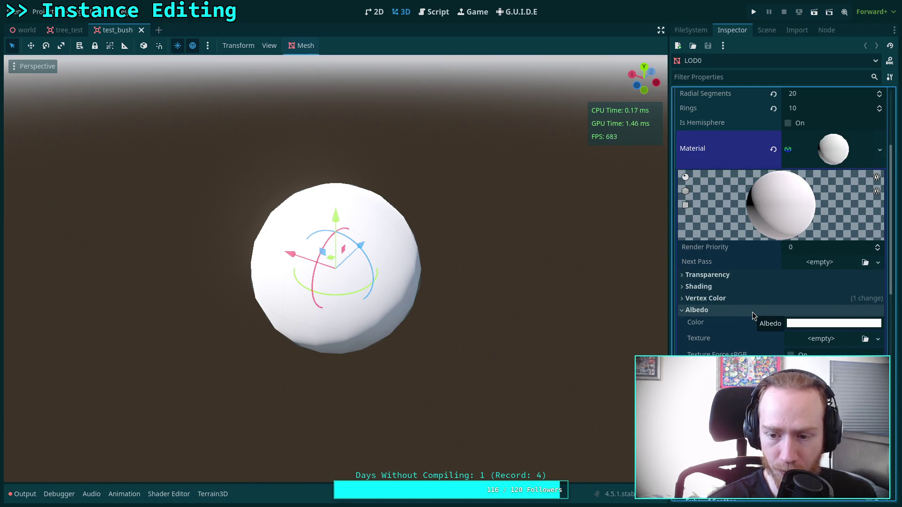
{"action": "left_click", "coordinate": [760, 300]}
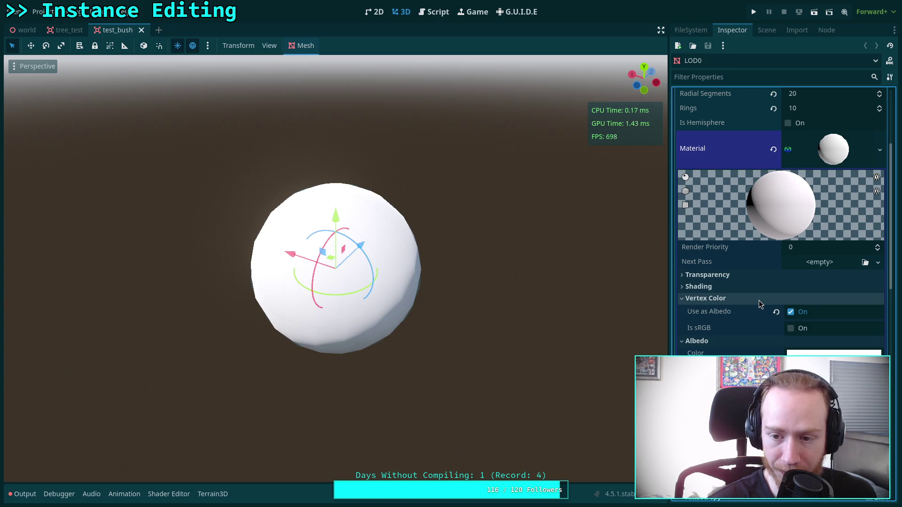
{"action": "left_click", "coordinate": [759, 300]}
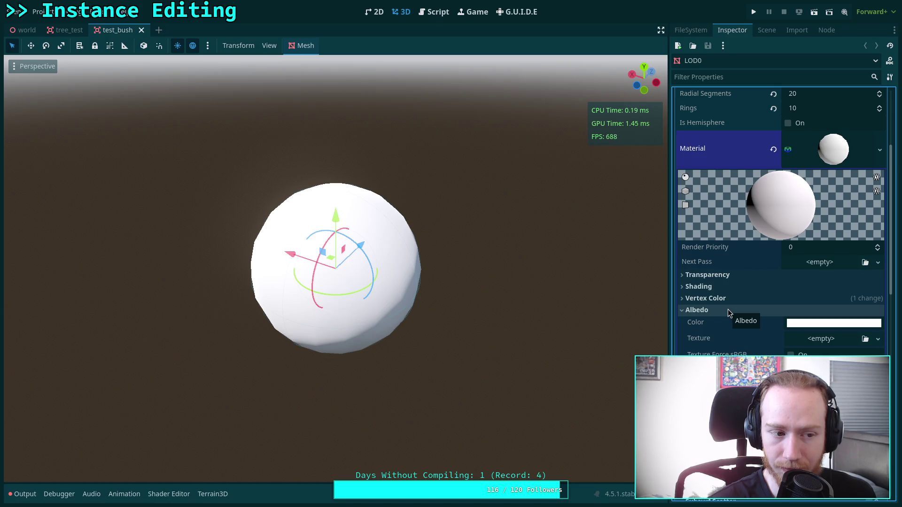
{"action": "left_click", "coordinate": [434, 11]}
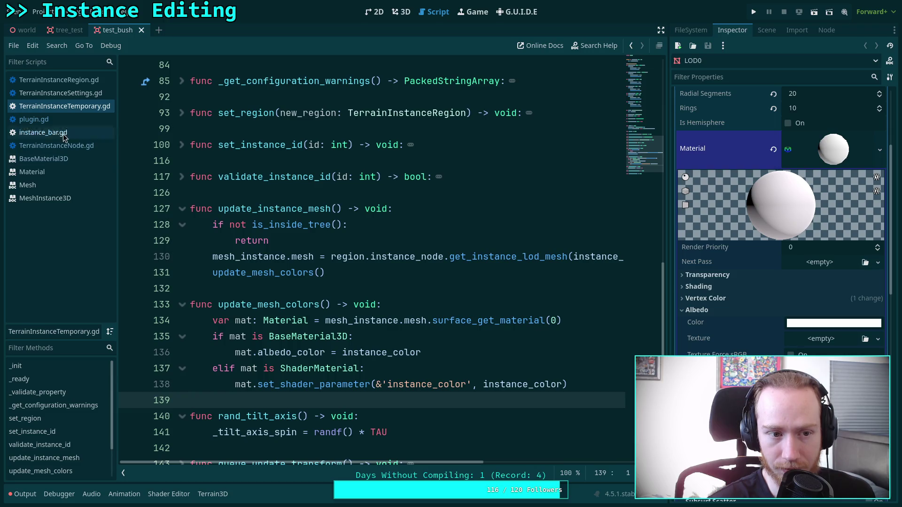
Review the rand_color instance colour assignment in TerrainInstanceRegion.gd's placement loop
{"action": "left_click", "coordinate": [81, 84]}
{"action": "left_click", "coordinate": [390, 239]}
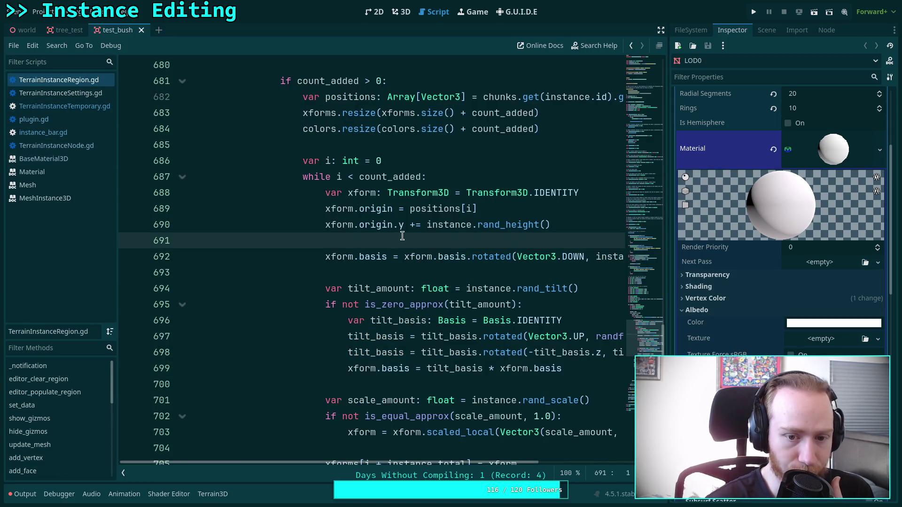
{"action": "scroll", "coordinate": [404, 238], "scroll_direction": "down", "scroll_amount": 3}
{"action": "left_click", "coordinate": [374, 372]}
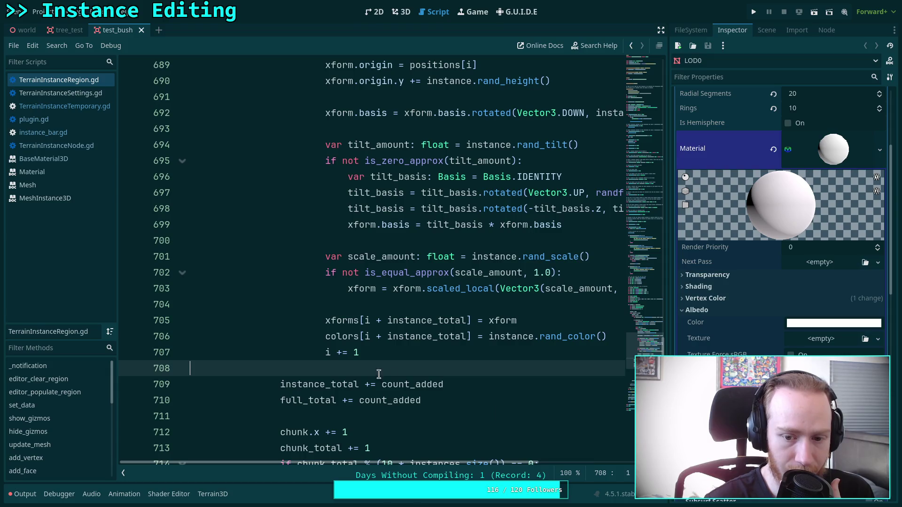
{"action": "scroll", "coordinate": [490, 463], "scroll_direction": "right", "scroll_amount": 5}
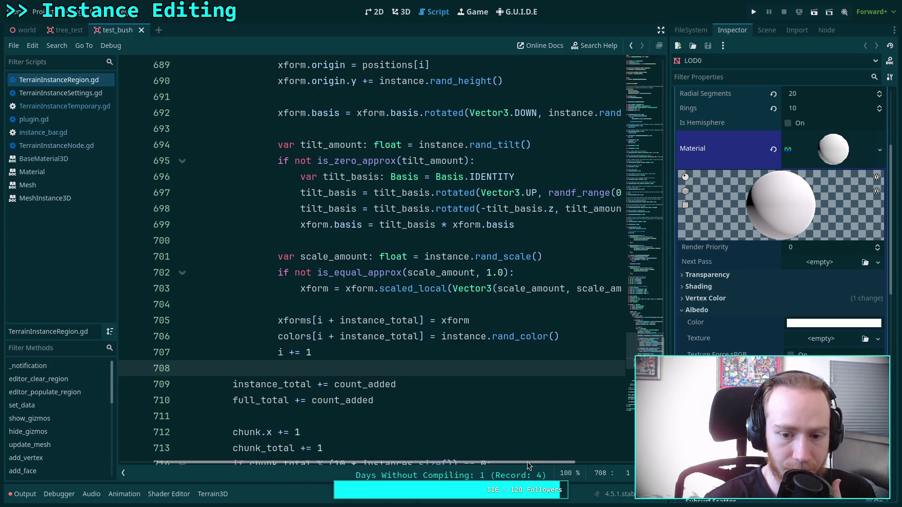
{"action": "double_click", "coordinate": [447, 336]}
{"action": "scroll", "coordinate": [362, 291], "scroll_direction": "up", "scroll_amount": 5}
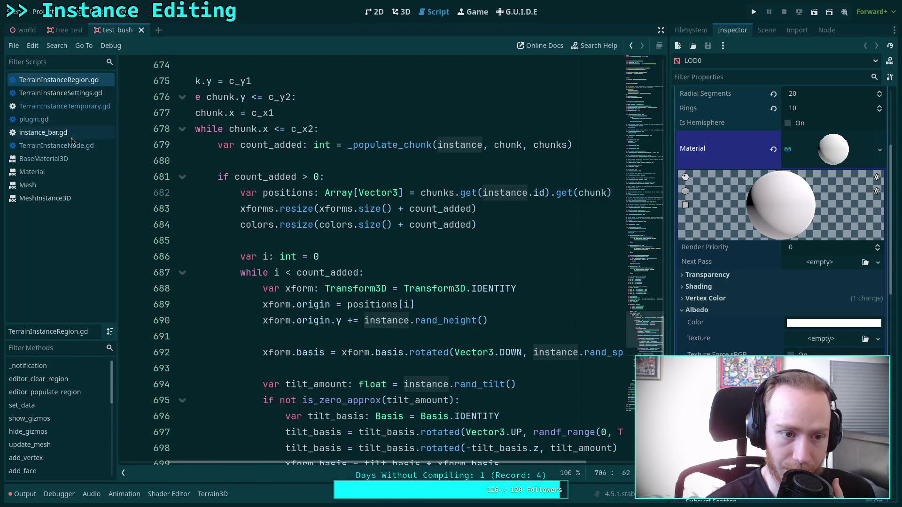
Inspect the instance data code in plugin.gd, then return to the world scene
{"action": "left_click", "coordinate": [47, 120]}
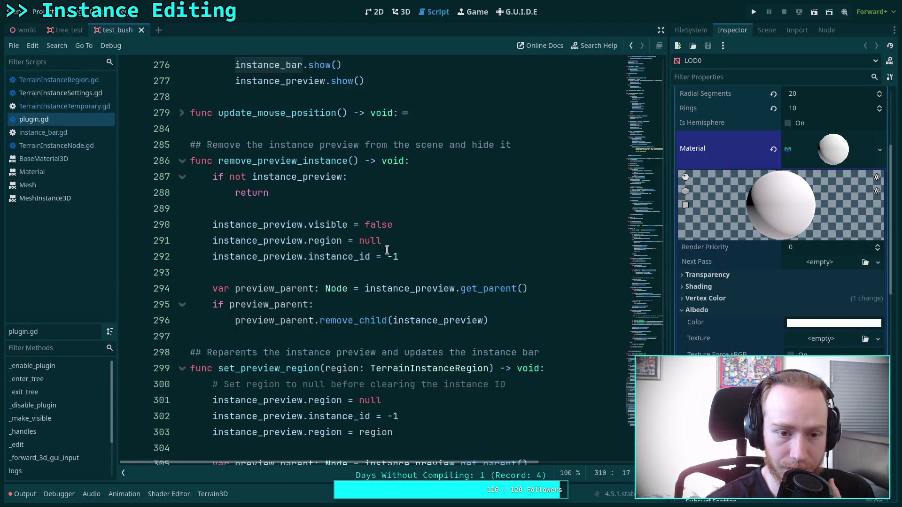
{"action": "scroll", "coordinate": [387, 250], "scroll_direction": "down", "scroll_amount": 5}
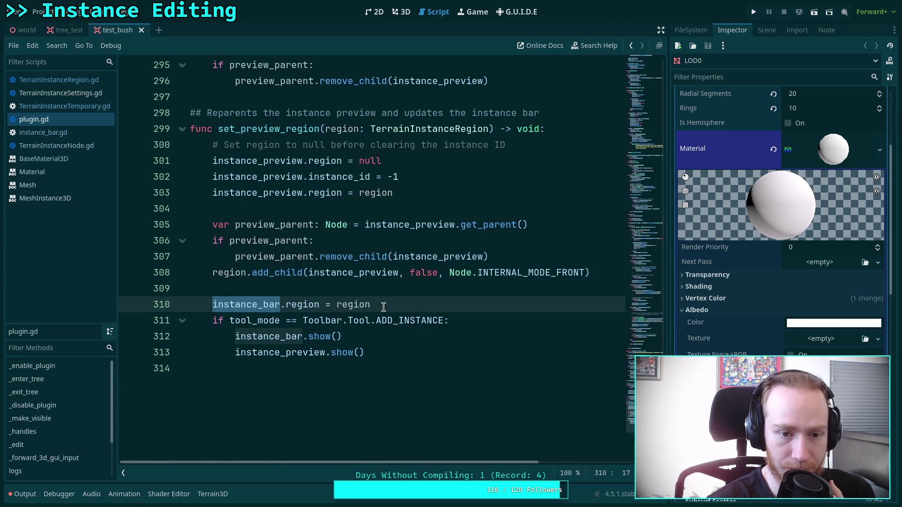
{"action": "scroll", "coordinate": [384, 307], "scroll_direction": "up", "scroll_amount": 18}
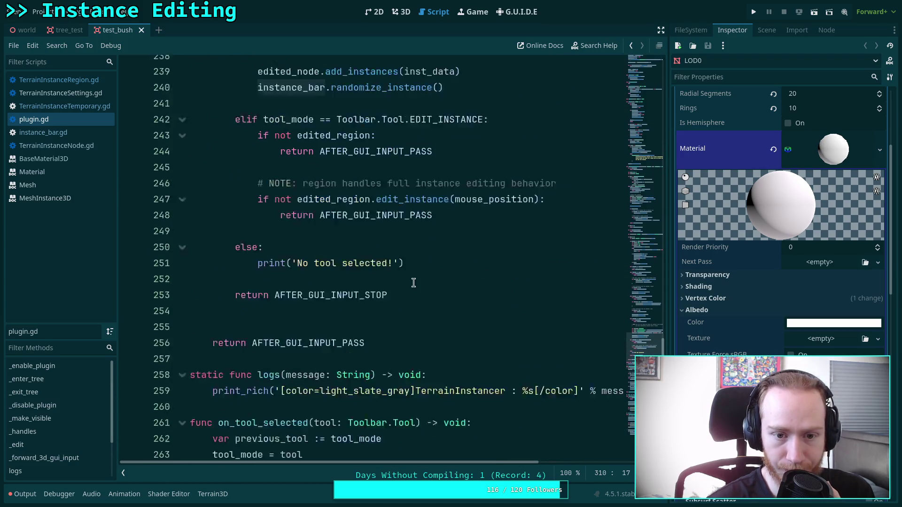
{"action": "scroll", "coordinate": [413, 282], "scroll_direction": "up", "scroll_amount": 4}
{"action": "scroll", "coordinate": [340, 302], "scroll_direction": "up", "scroll_amount": 2}
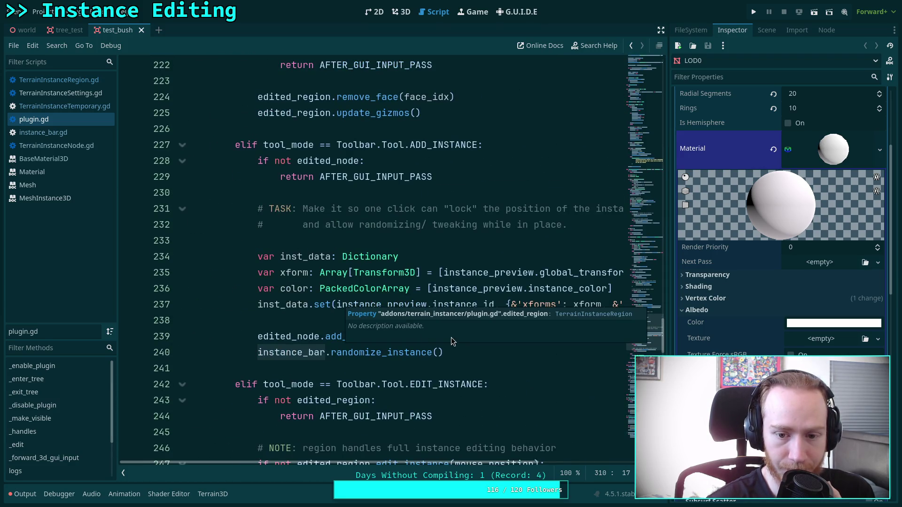
{"action": "left_click_drag", "start_coordinate": [474, 465], "coordinate": [561, 460]}
{"action": "left_click", "coordinate": [381, 305]}
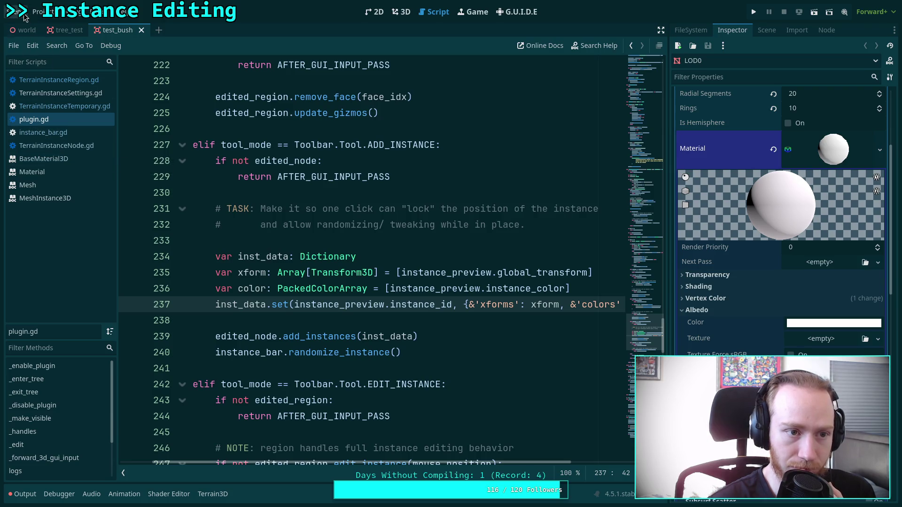
{"action": "left_click", "coordinate": [25, 29]}
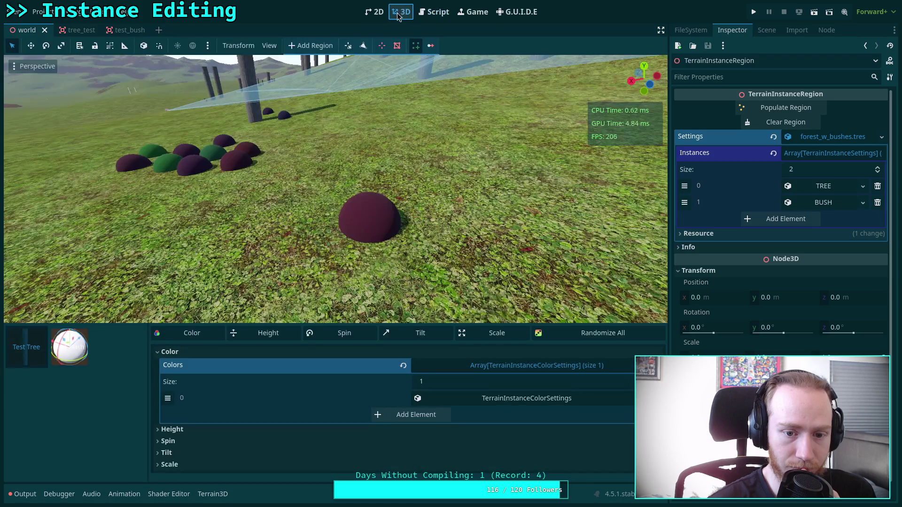
Reload the current project, then fly the camera toward and back over the bushes
{"action": "left_click", "coordinate": [39, 12]}
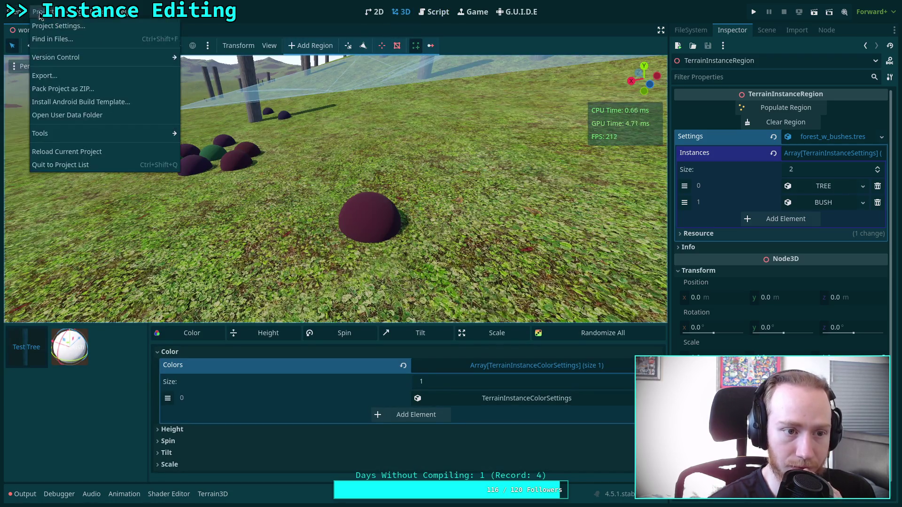
{"action": "left_click", "coordinate": [88, 152]}
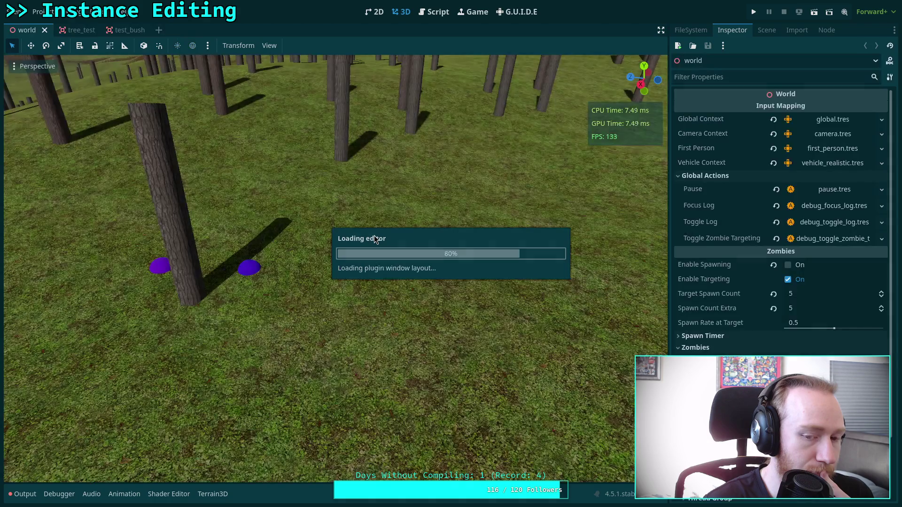
{"action": "key", "text": "w"}
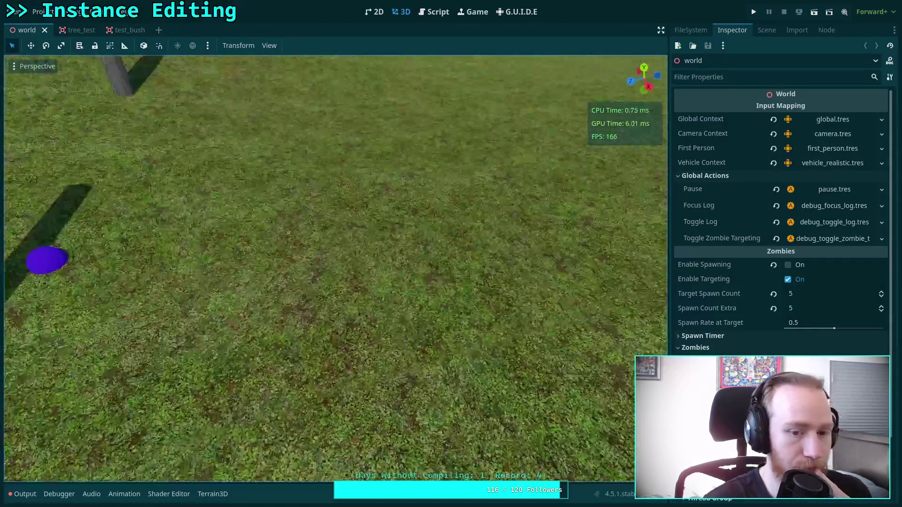
{"action": "key", "text": "s"}
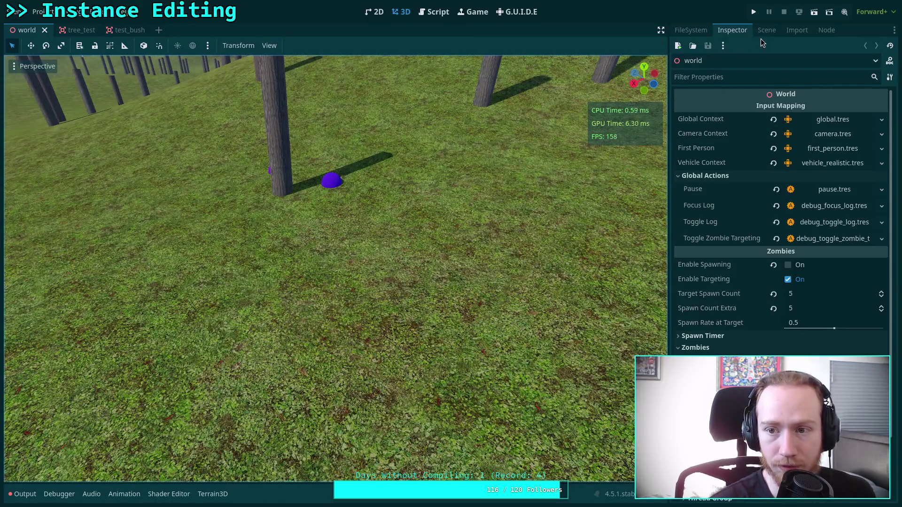
Select TerrainInstanceRegion and add a new TerrainInstanceColorSettings to the instancer's Colors array
{"action": "left_click", "coordinate": [767, 30]}
{"action": "left_click", "coordinate": [761, 268]}
{"action": "left_click", "coordinate": [416, 46]}
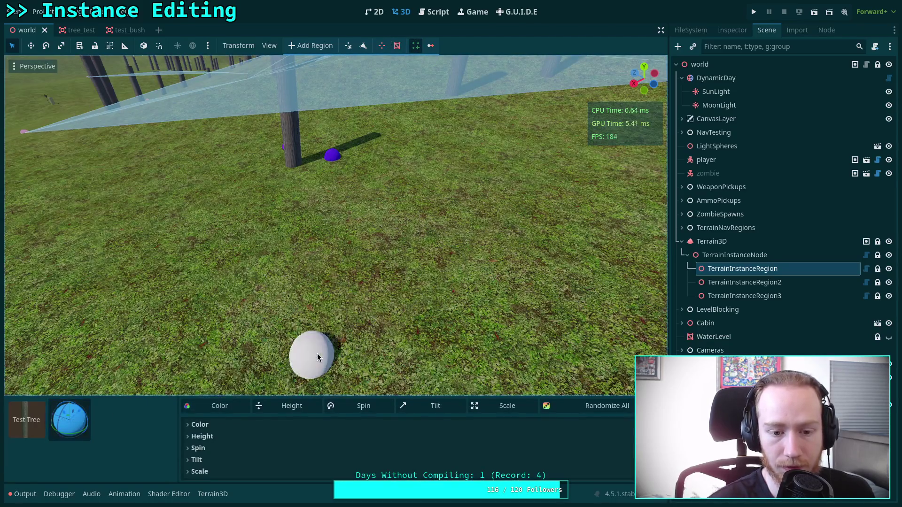
{"action": "left_click", "coordinate": [219, 424]}
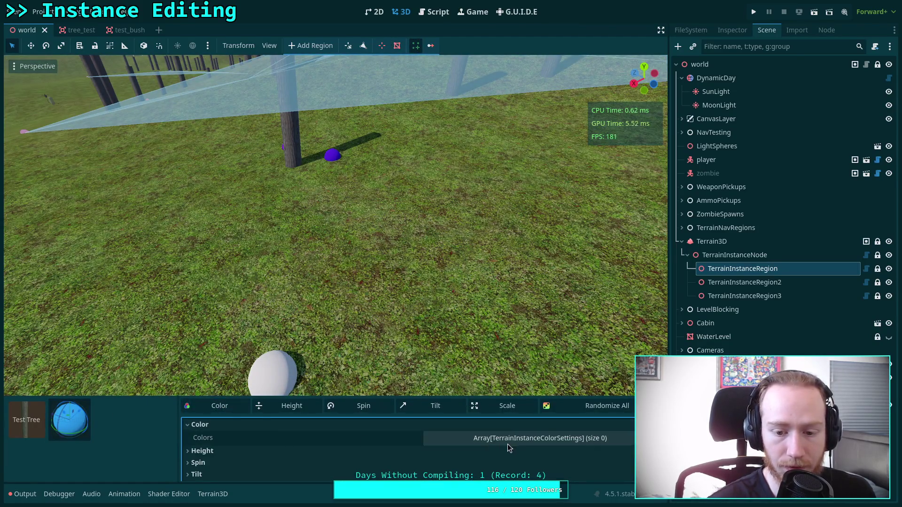
{"action": "left_click", "coordinate": [501, 442]}
{"action": "left_click_drag", "start_coordinate": [463, 397], "coordinate": [463, 369]}
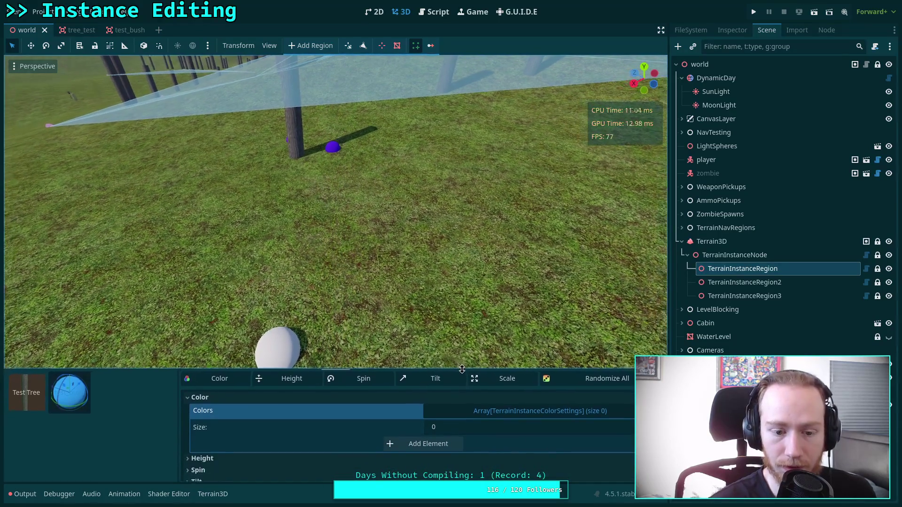
{"action": "left_click", "coordinate": [422, 444]}
{"action": "left_click", "coordinate": [468, 444]}
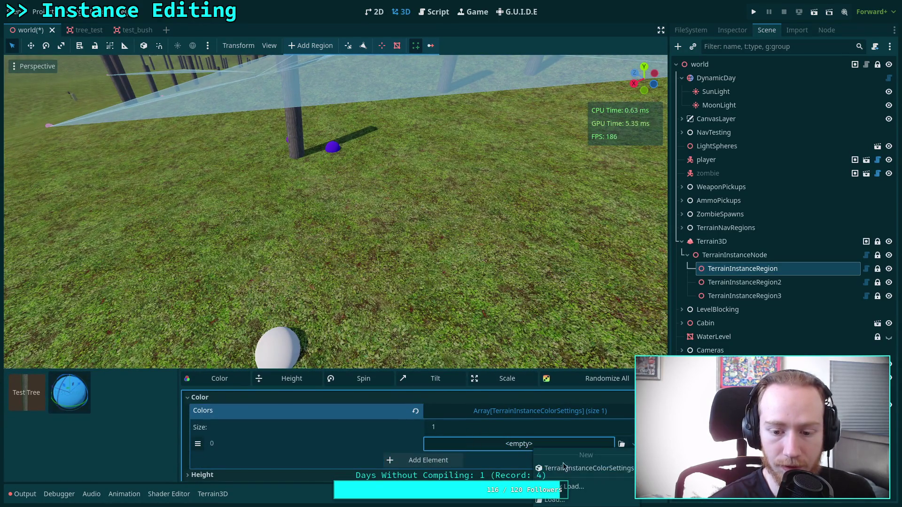
{"action": "left_click", "coordinate": [576, 475]}
Set the colour entry to red with hue variation 0.347, then place a test bush
{"action": "left_click_drag", "start_coordinate": [463, 370], "coordinate": [463, 351]}
{"action": "left_click", "coordinate": [479, 426]}
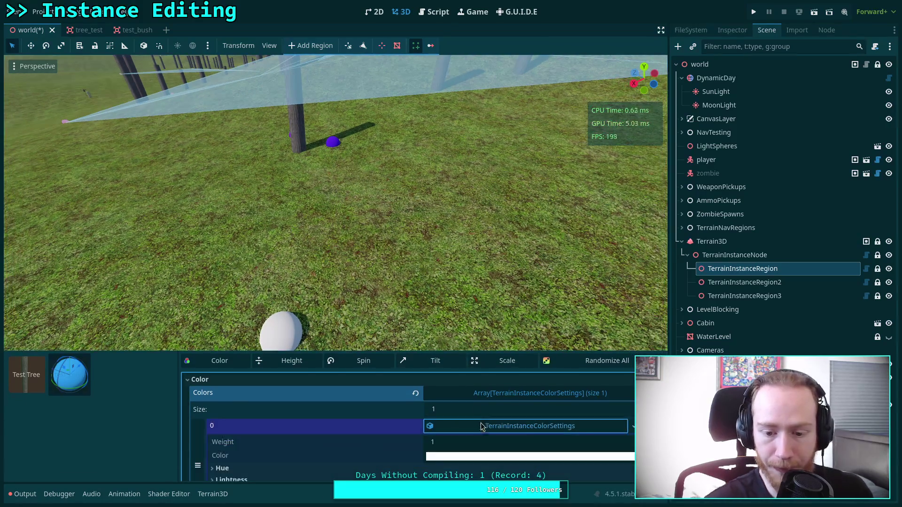
{"action": "scroll", "coordinate": [376, 434], "scroll_direction": "down", "scroll_amount": 2}
{"action": "left_click", "coordinate": [353, 444]}
{"action": "left_click", "coordinate": [480, 429]}
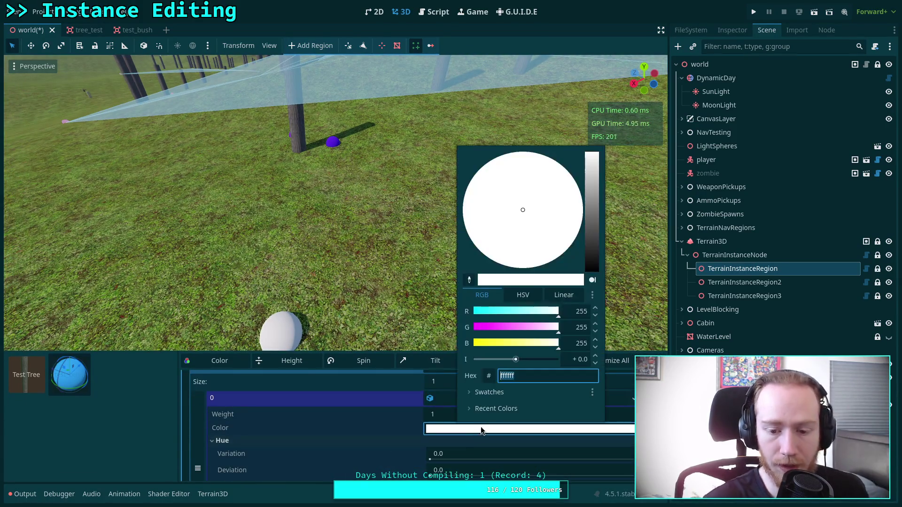
{"action": "left_click_drag", "start_coordinate": [538, 324], "coordinate": [381, 344]}
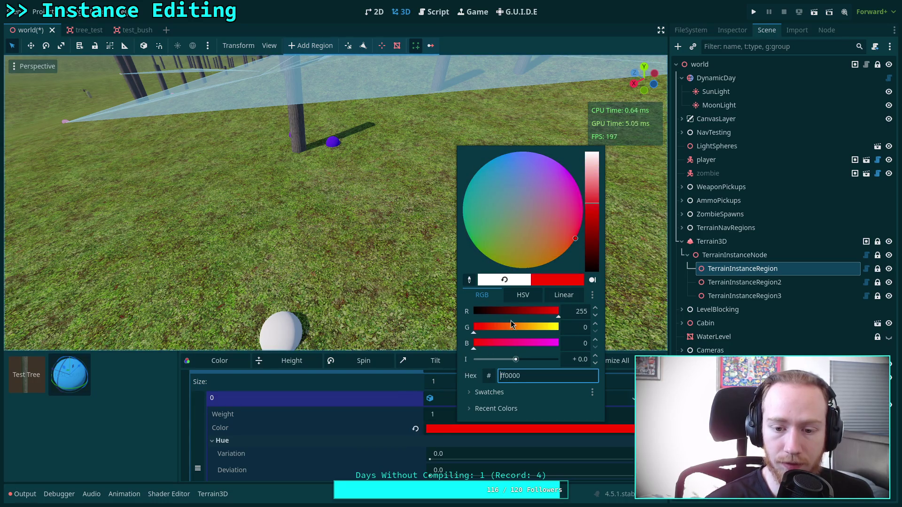
{"action": "left_click", "coordinate": [333, 418]}
{"action": "scroll", "coordinate": [347, 415], "scroll_direction": "down", "scroll_amount": 2}
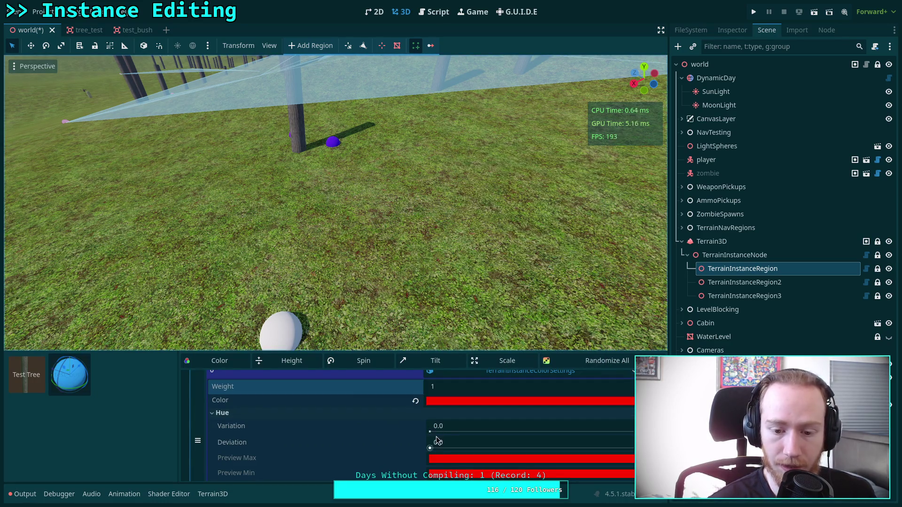
{"action": "left_click_drag", "start_coordinate": [430, 430], "coordinate": [479, 430]}
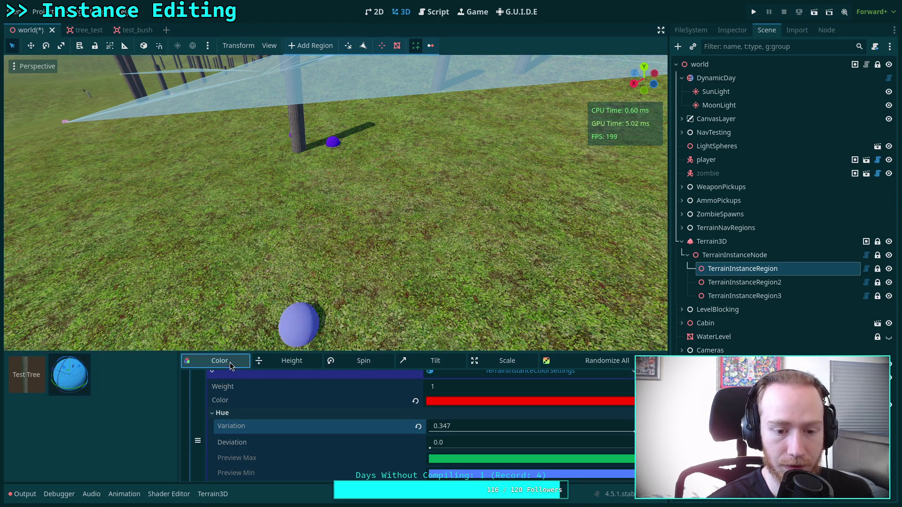
{"action": "left_click", "coordinate": [333, 274]}
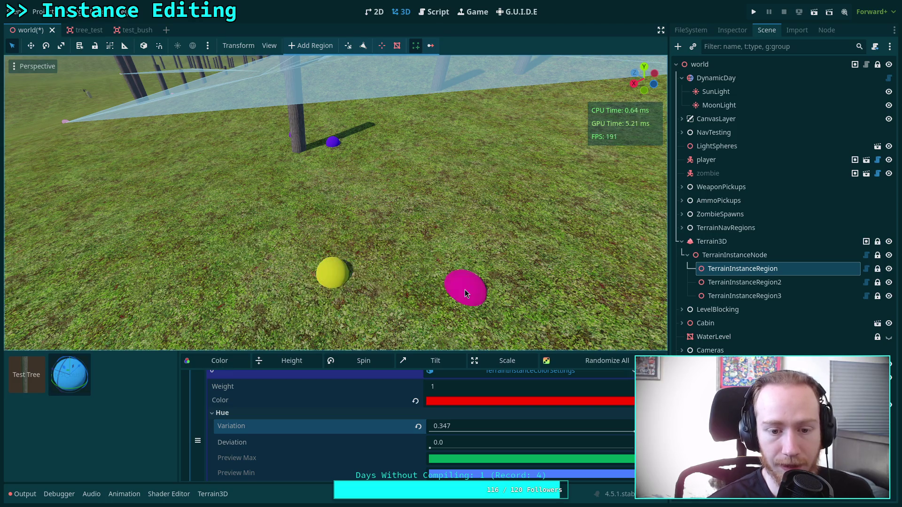
Paint a first batch of hue-varied bushes across the grass
{"action": "left_click", "coordinate": [259, 222]}
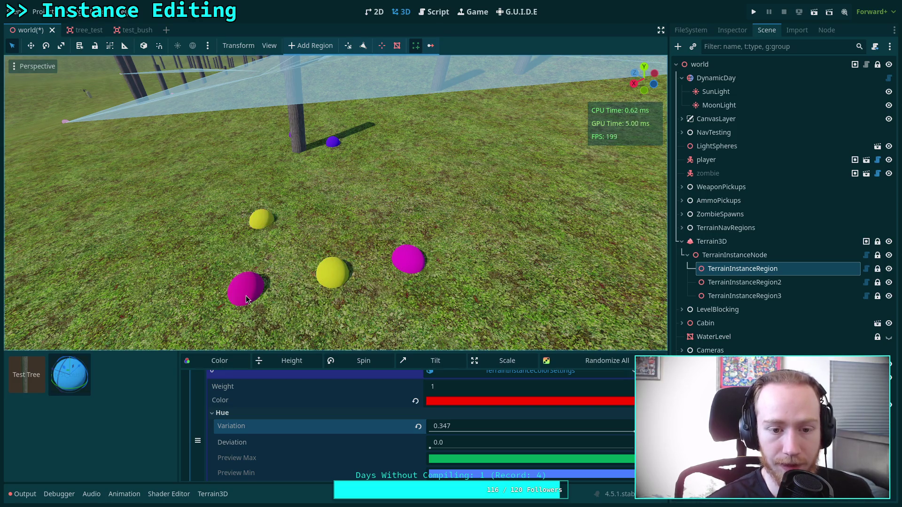
{"action": "left_click", "coordinate": [240, 294]}
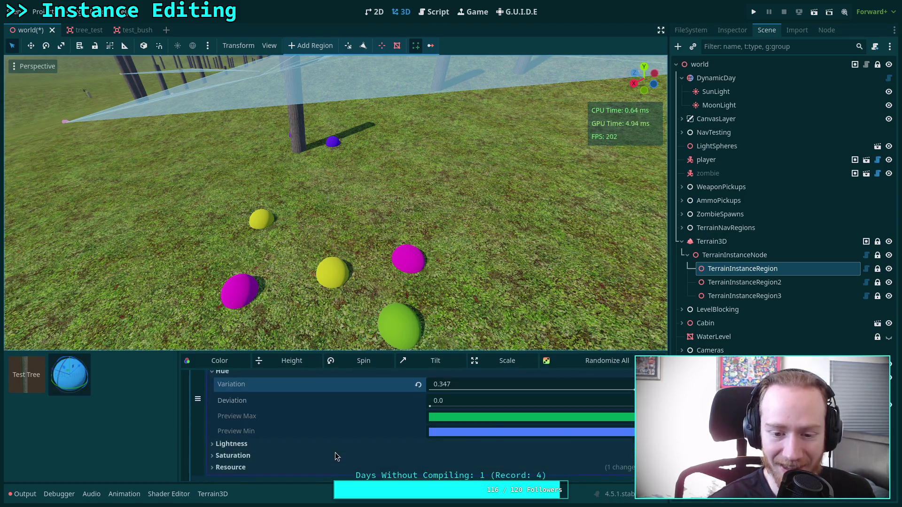
{"action": "key", "text": "w"}
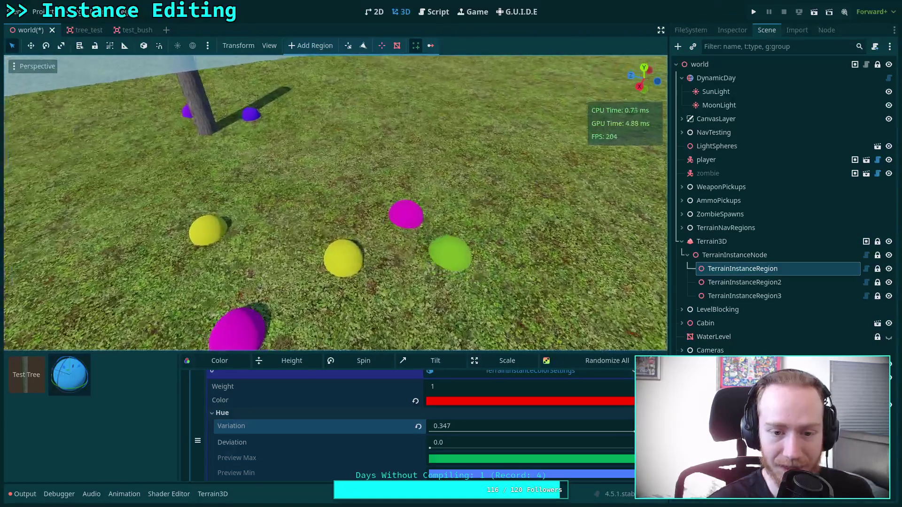
{"action": "key", "text": "s"}
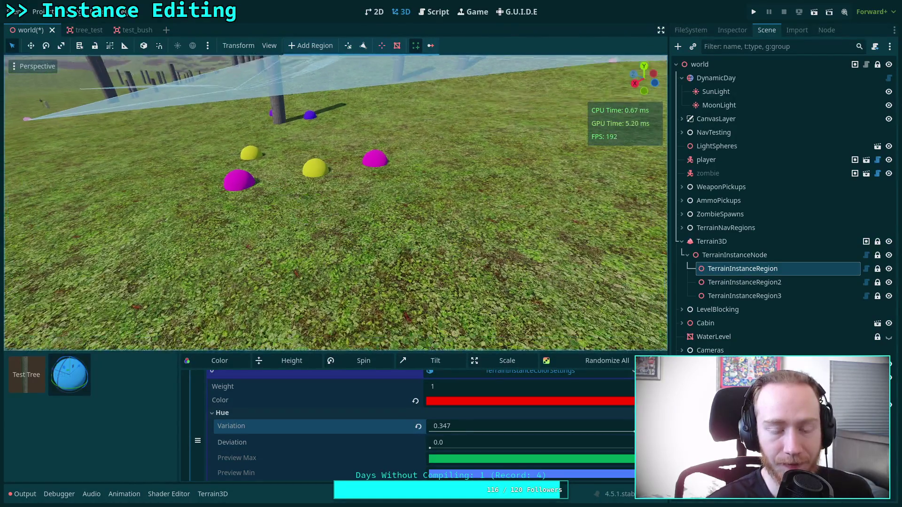
{"action": "key", "text": "s"}
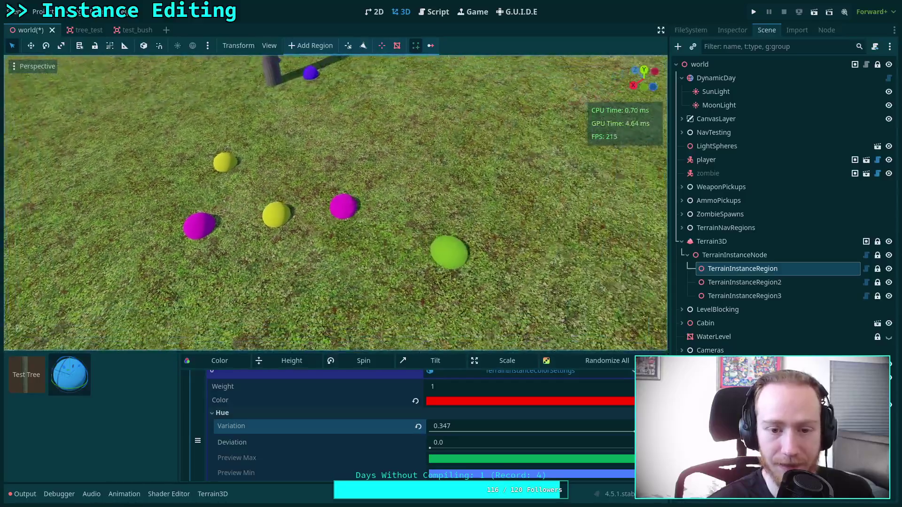
{"action": "left_click", "coordinate": [275, 261]}
{"action": "left_click", "coordinate": [366, 269]}
{"action": "left_click", "coordinate": [316, 305]}
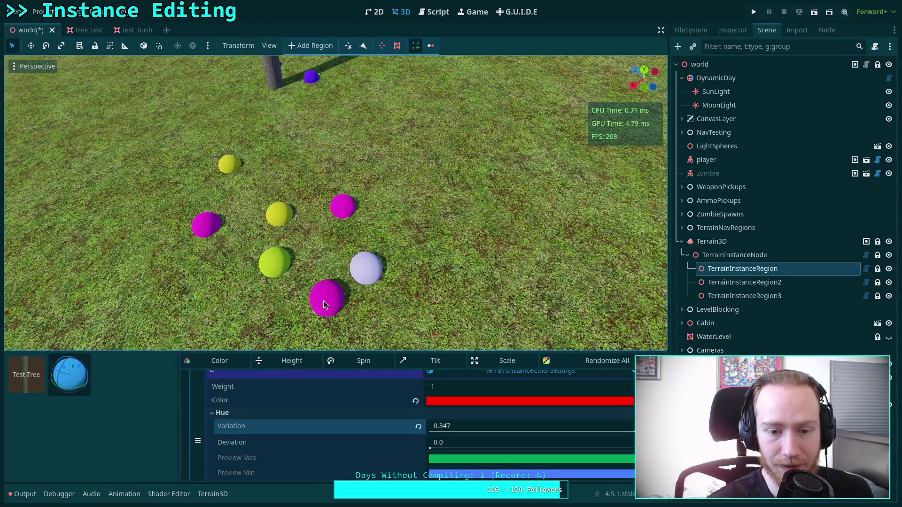
{"action": "left_click_drag", "start_coordinate": [397, 250], "coordinate": [428, 224]}
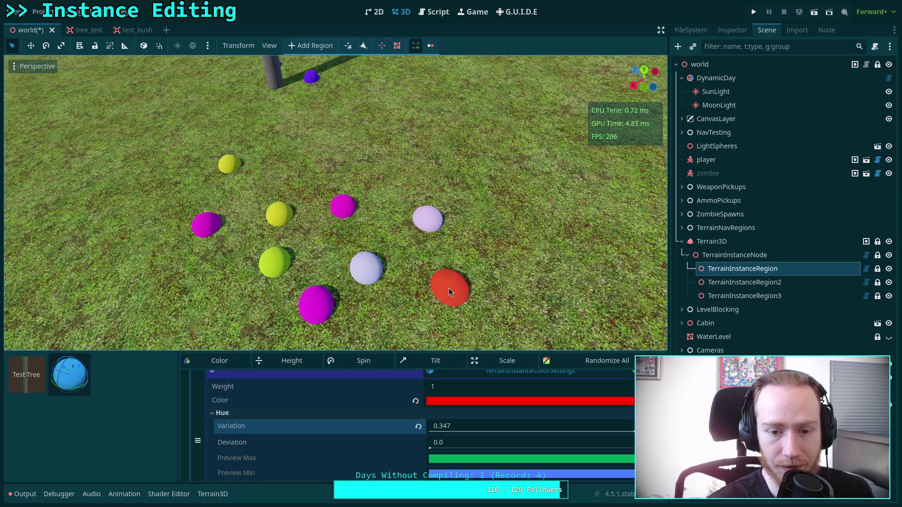
{"action": "mouse_move", "coordinate": [376, 214]}
{"action": "left_mouse_down"}
{"action": "mouse_move", "coordinate": [331, 239]}
{"action": "mouse_move", "coordinate": [303, 186]}
{"action": "mouse_move", "coordinate": [237, 213]}
{"action": "mouse_move", "coordinate": [212, 204]}
{"action": "mouse_move", "coordinate": [183, 212]}
{"action": "mouse_move", "coordinate": [160, 235]}
{"action": "mouse_move", "coordinate": [103, 256]}
{"action": "mouse_move", "coordinate": [349, 245]}
{"action": "left_mouse_up"}
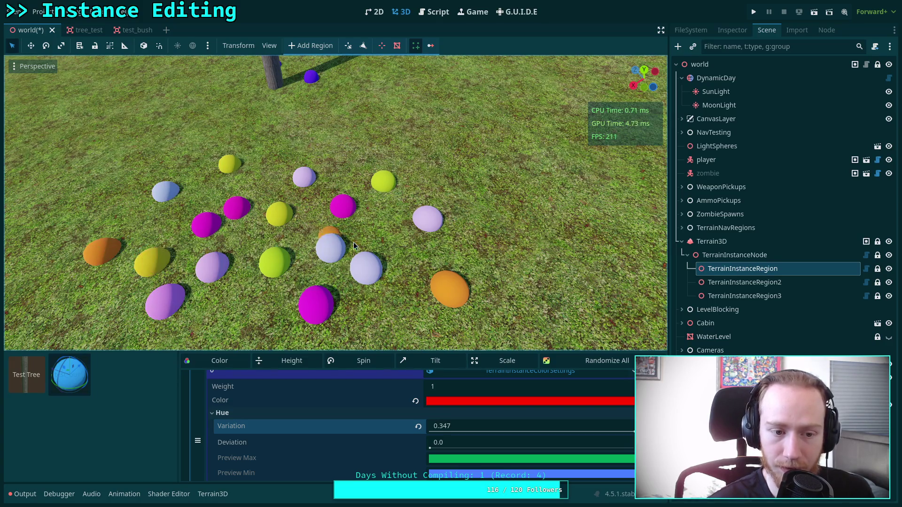
{"action": "mouse_move", "coordinate": [494, 246]}
{"action": "left_mouse_down"}
{"action": "mouse_move", "coordinate": [374, 241]}
{"action": "mouse_move", "coordinate": [343, 155]}
{"action": "mouse_move", "coordinate": [331, 186]}
{"action": "mouse_move", "coordinate": [277, 186]}
{"action": "mouse_move", "coordinate": [268, 160]}
{"action": "mouse_move", "coordinate": [216, 186]}
{"action": "mouse_move", "coordinate": [191, 169]}
{"action": "mouse_move", "coordinate": [154, 227]}
{"action": "left_mouse_up"}
{"action": "left_click_drag", "start_coordinate": [84, 190], "coordinate": [139, 192]}
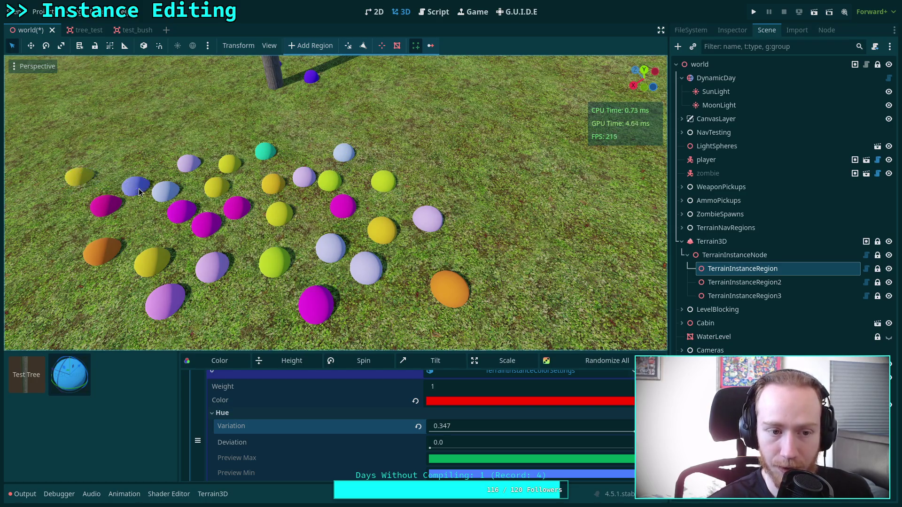
Fly over the coloured bushes and paint more strokes of bushes across the grass
{"action": "key", "text": "w"}
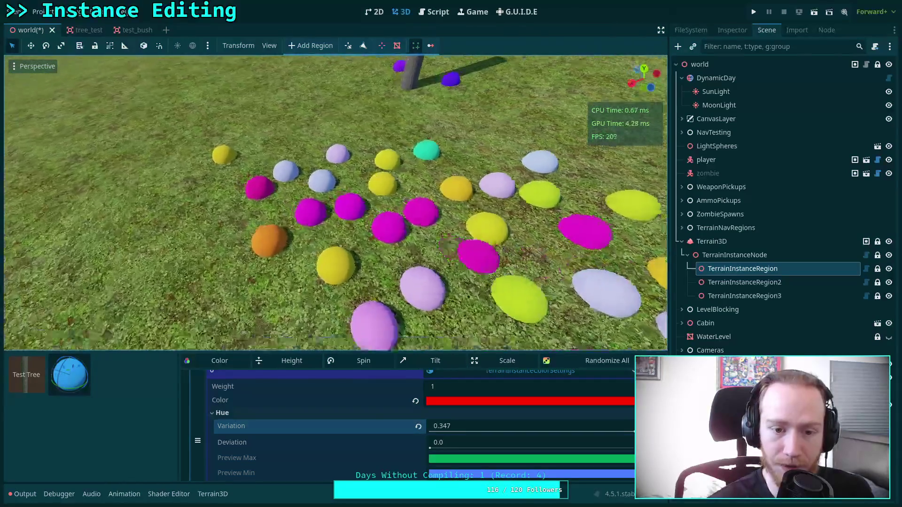
{"action": "key", "text": "w"}
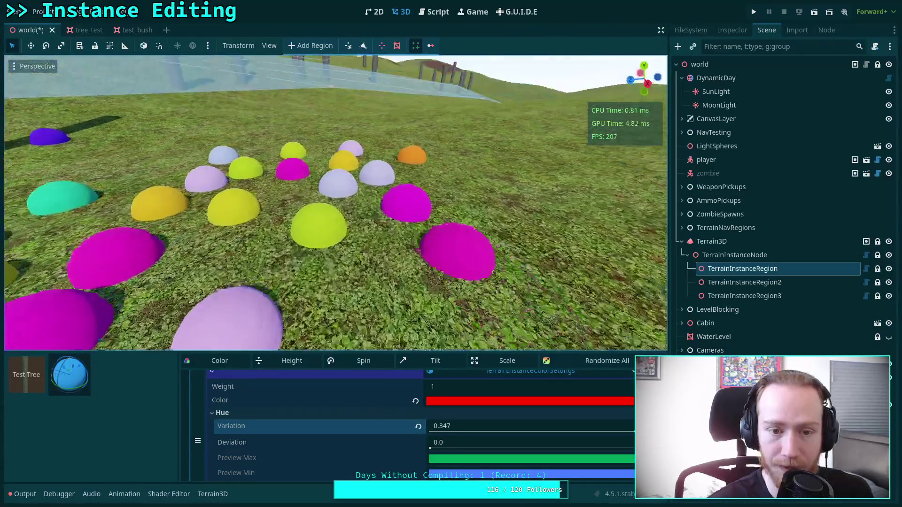
{"action": "key", "text": "w"}
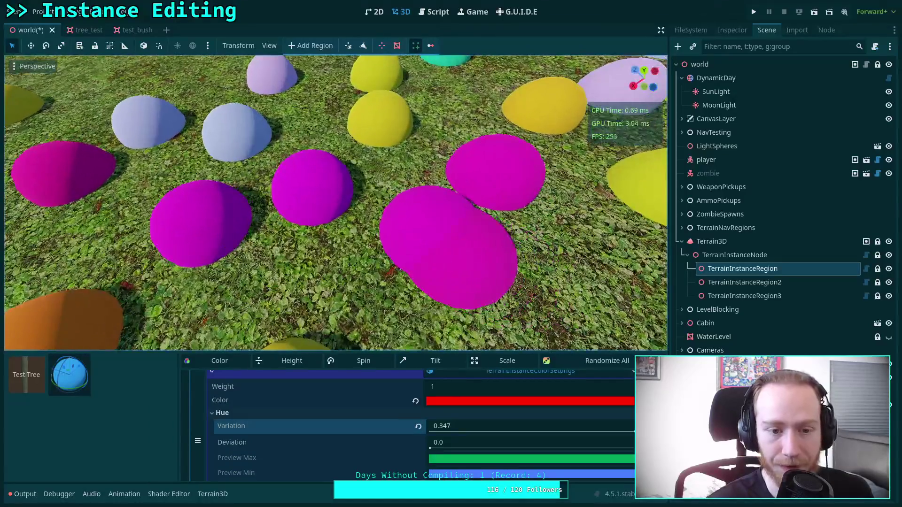
{"action": "key", "text": "a"}
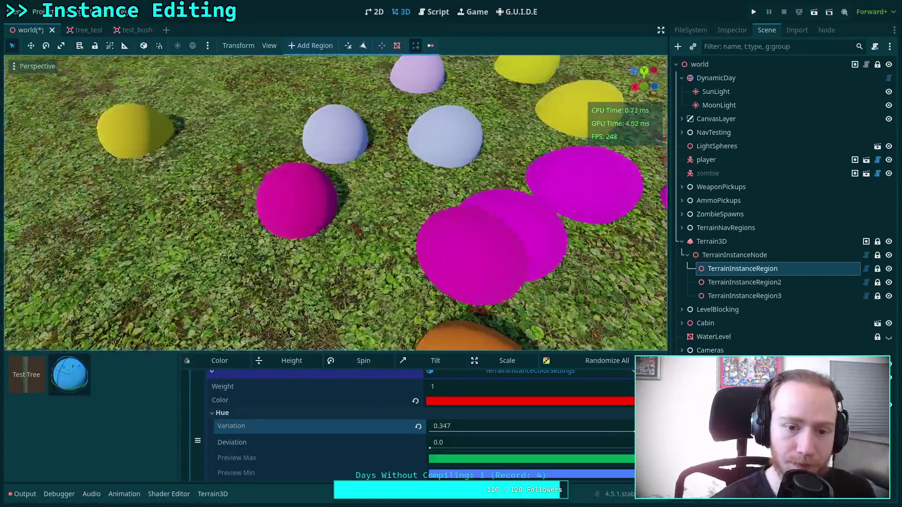
{"action": "key", "text": "a"}
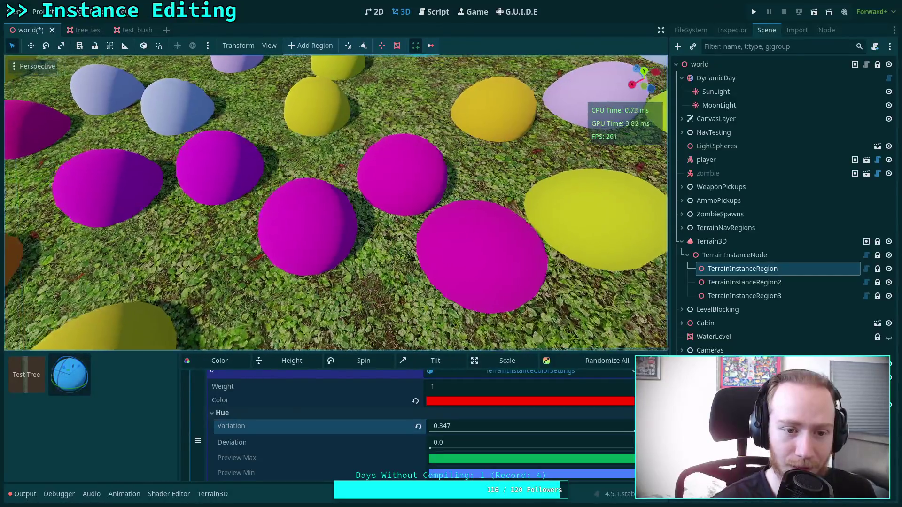
{"action": "key", "text": "a"}
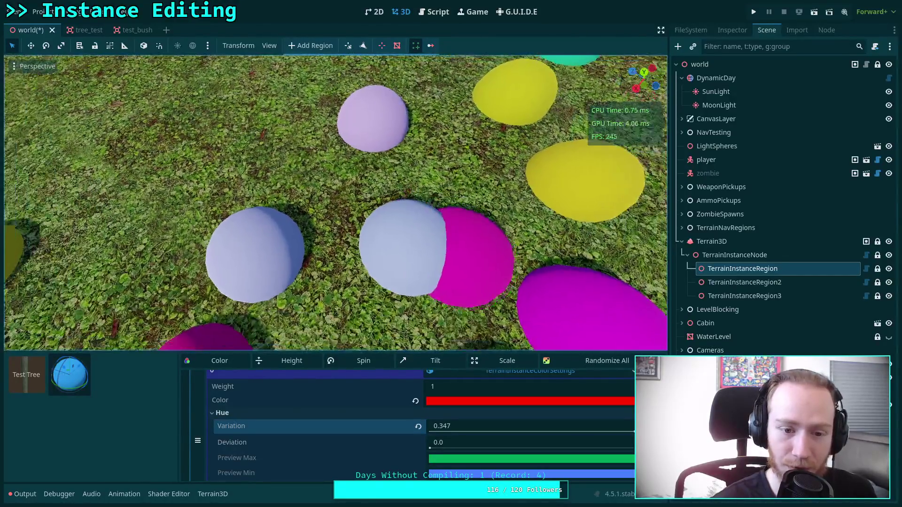
{"action": "key", "text": "s"}
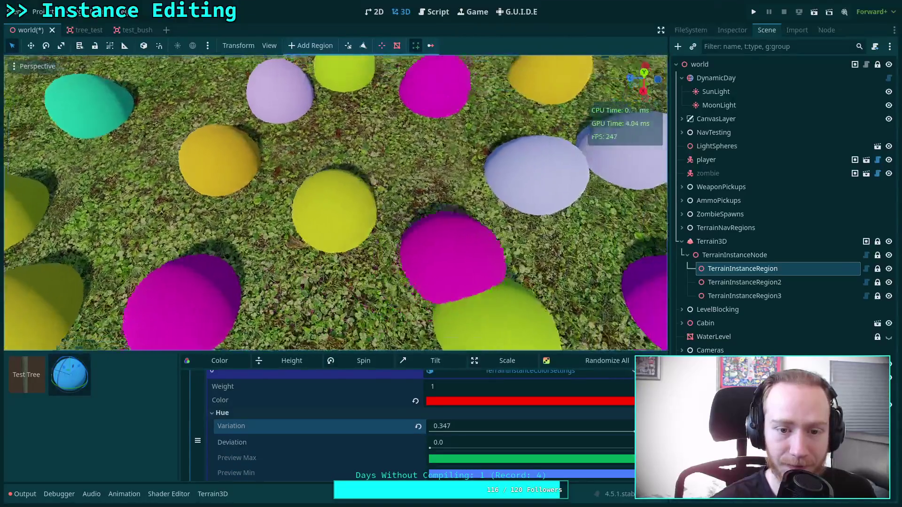
{"action": "key", "text": "s"}
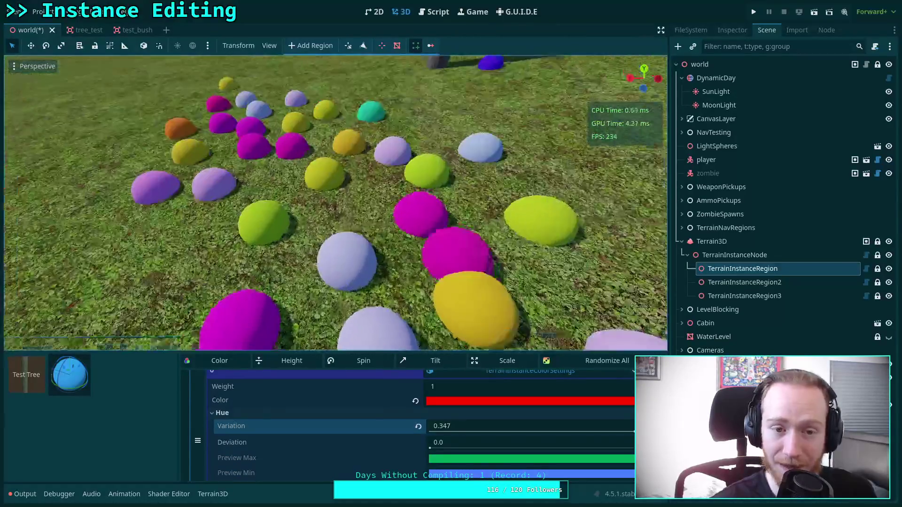
{"action": "key", "text": "s"}
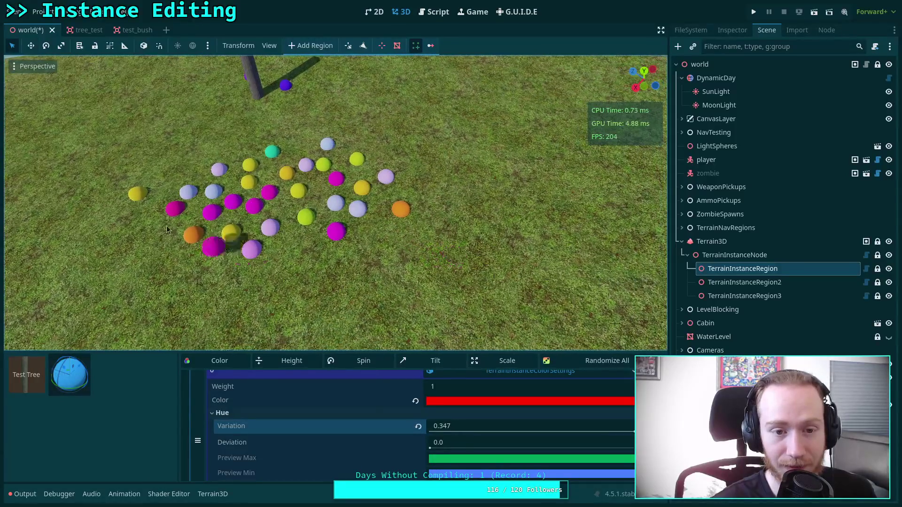
{"action": "mouse_move", "coordinate": [283, 240]}
{"action": "left_mouse_down"}
{"action": "mouse_move", "coordinate": [339, 261]}
{"action": "mouse_move", "coordinate": [315, 303]}
{"action": "left_mouse_up"}
{"action": "mouse_move", "coordinate": [232, 289]}
{"action": "left_mouse_down"}
{"action": "mouse_move", "coordinate": [280, 285]}
{"action": "mouse_move", "coordinate": [211, 235]}
{"action": "mouse_move", "coordinate": [163, 243]}
{"action": "mouse_move", "coordinate": [169, 275]}
{"action": "mouse_move", "coordinate": [221, 306]}
{"action": "mouse_move", "coordinate": [295, 327]}
{"action": "mouse_move", "coordinate": [410, 276]}
{"action": "mouse_move", "coordinate": [399, 287]}
{"action": "mouse_move", "coordinate": [451, 210]}
{"action": "left_mouse_up"}
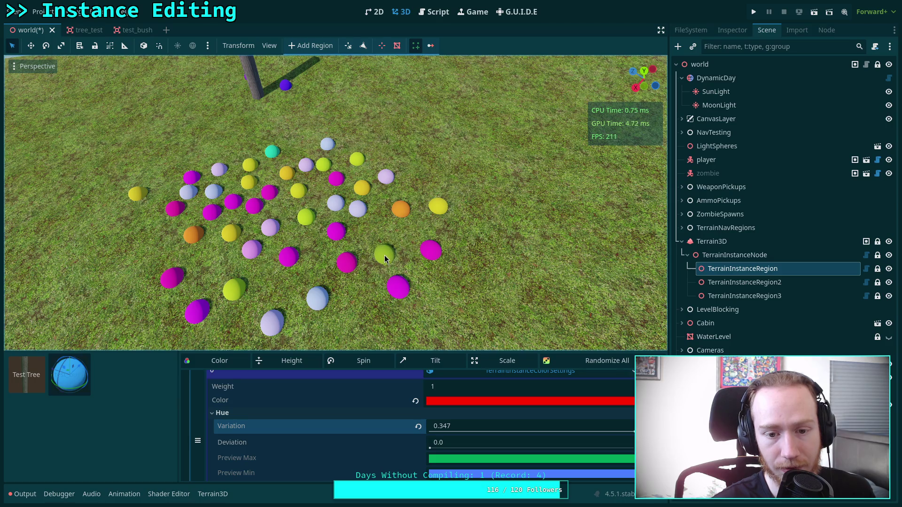
Place individual green, yellow, blue and magenta bushes around the grass
{"action": "left_click_drag", "start_coordinate": [384, 255], "coordinate": [357, 264]}
{"action": "scroll", "coordinate": [335, 202], "scroll_direction": "up", "scroll_amount": 5}
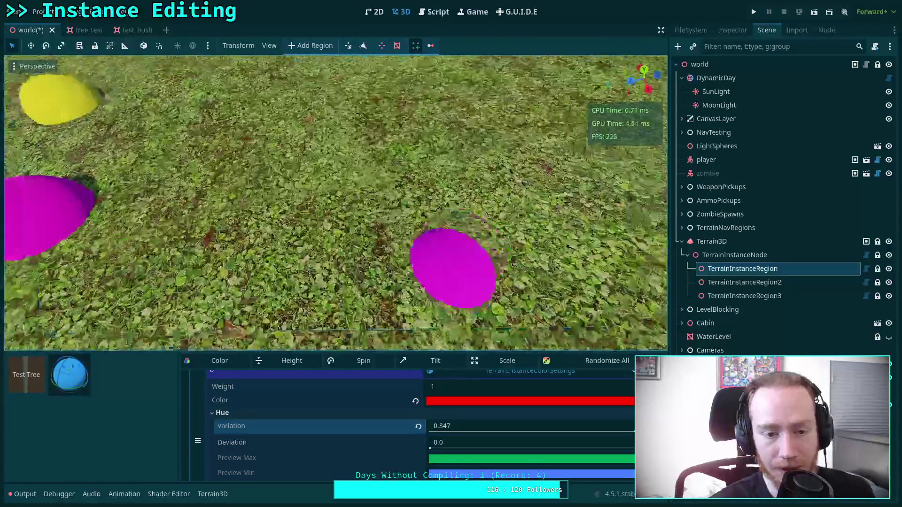
{"action": "left_click", "coordinate": [451, 210]}
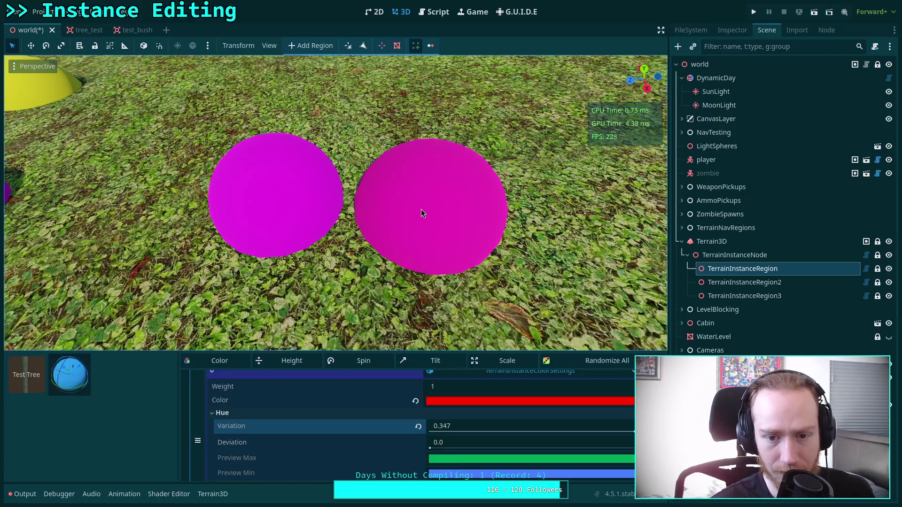
{"action": "left_click", "coordinate": [596, 258]}
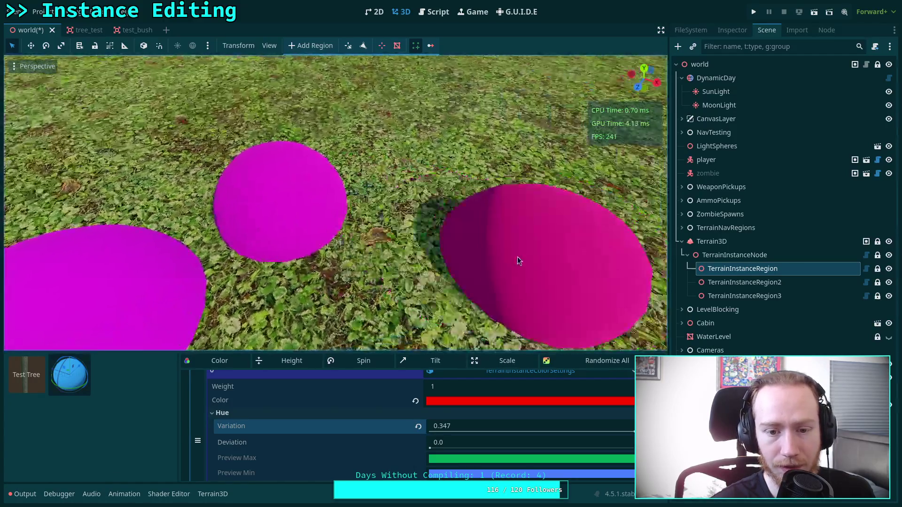
{"action": "left_click", "coordinate": [458, 224]}
{"action": "left_click_drag", "start_coordinate": [508, 252], "coordinate": [470, 253]}
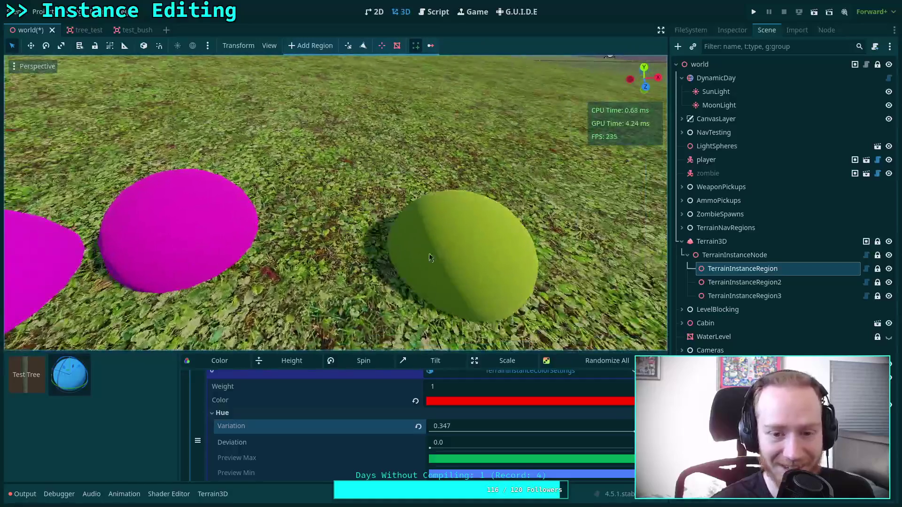
{"action": "left_click", "coordinate": [360, 237]}
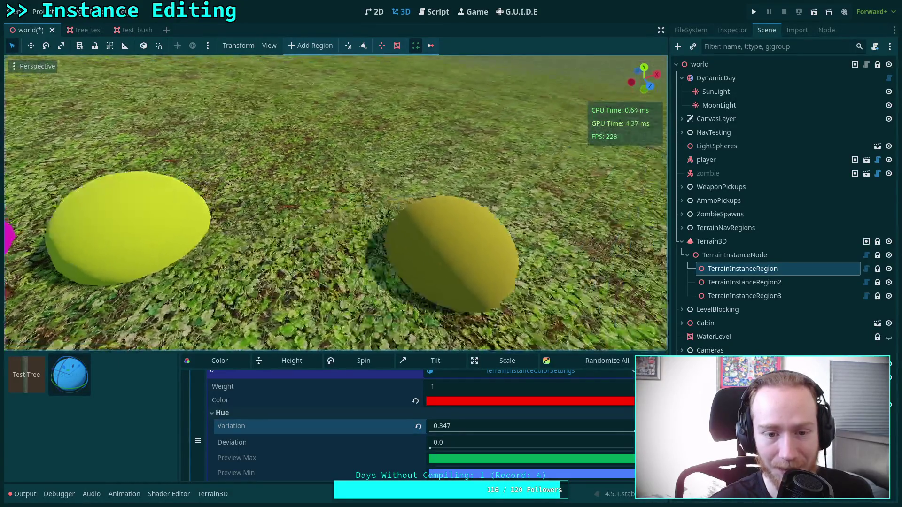
{"action": "left_click_drag", "start_coordinate": [357, 233], "coordinate": [509, 251]}
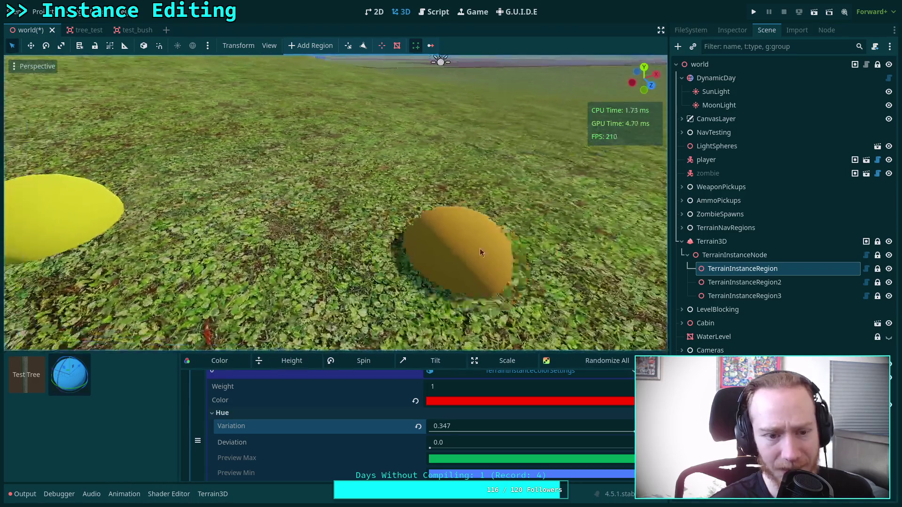
{"action": "left_click", "coordinate": [274, 238]}
{"action": "left_click", "coordinate": [480, 275]}
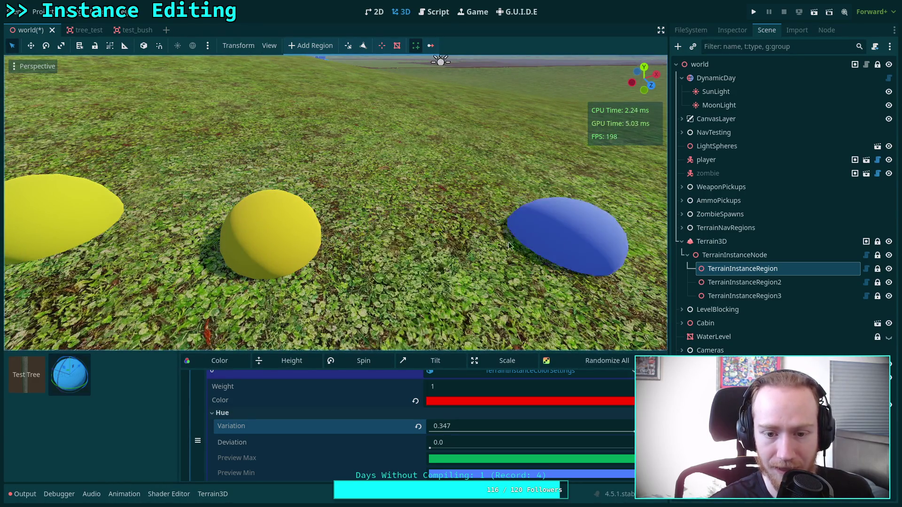
{"action": "left_click", "coordinate": [399, 217]}
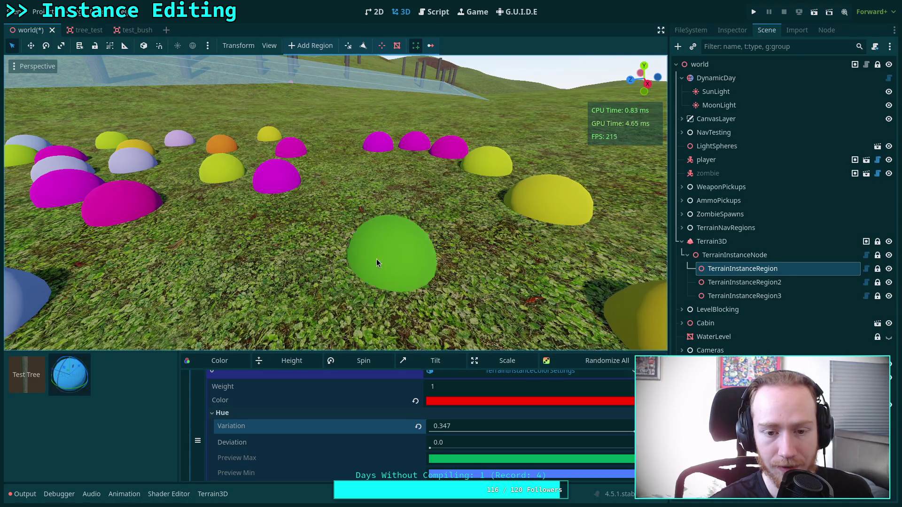
{"action": "left_click", "coordinate": [383, 259]}
{"action": "left_click", "coordinate": [192, 263]}
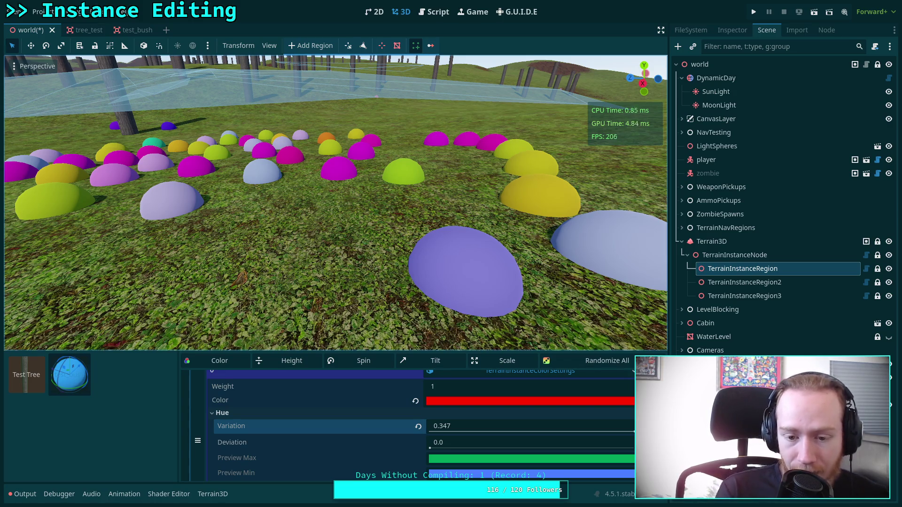
Fly forward over the bush field, then open the tree_test and test_bush scenes
{"action": "mouse_move", "coordinate": [420, 266]}
{"action": "left_mouse_down"}
{"action": "mouse_move", "coordinate": [420, 300]}
{"action": "mouse_move", "coordinate": [420, 273]}
{"action": "left_mouse_up"}
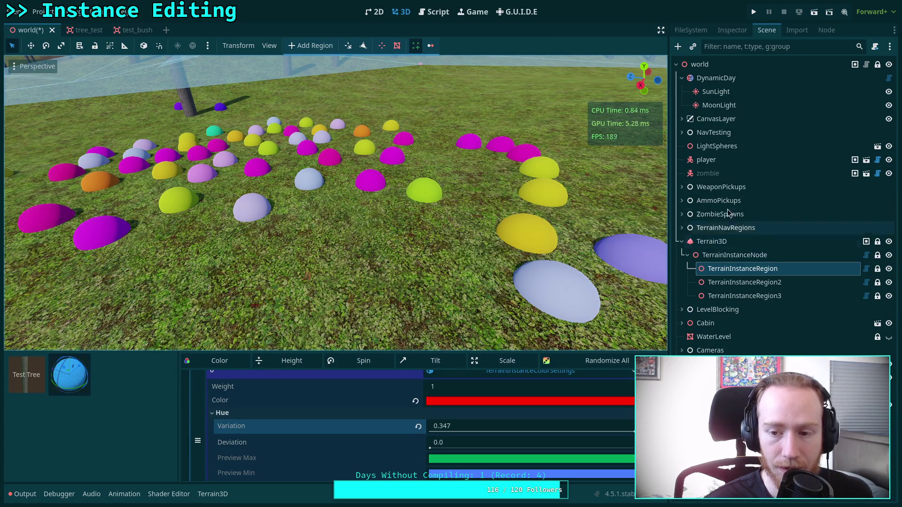
{"action": "left_click", "coordinate": [75, 30]}
{"action": "left_click", "coordinate": [119, 29]}
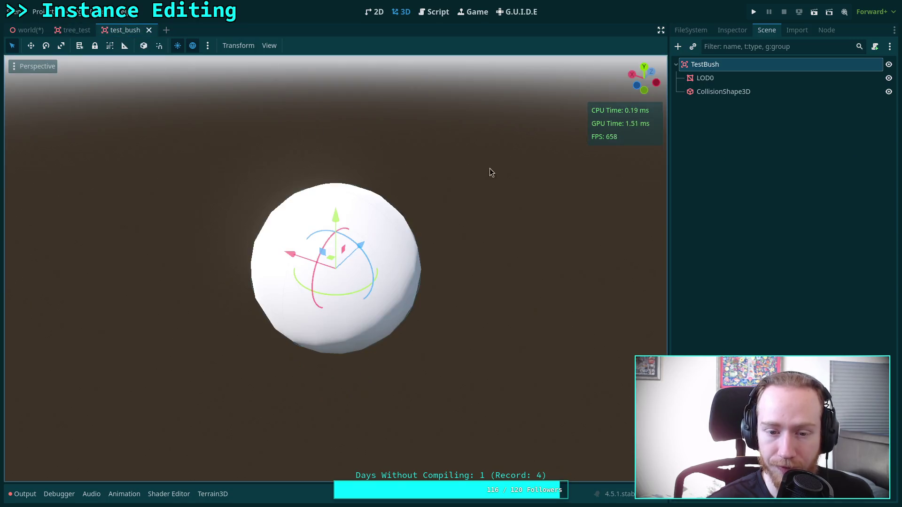
Verify LOD0's material has Vertex Color 'Use as Albedo' enabled, then switch back to world
{"action": "left_click", "coordinate": [715, 29]}
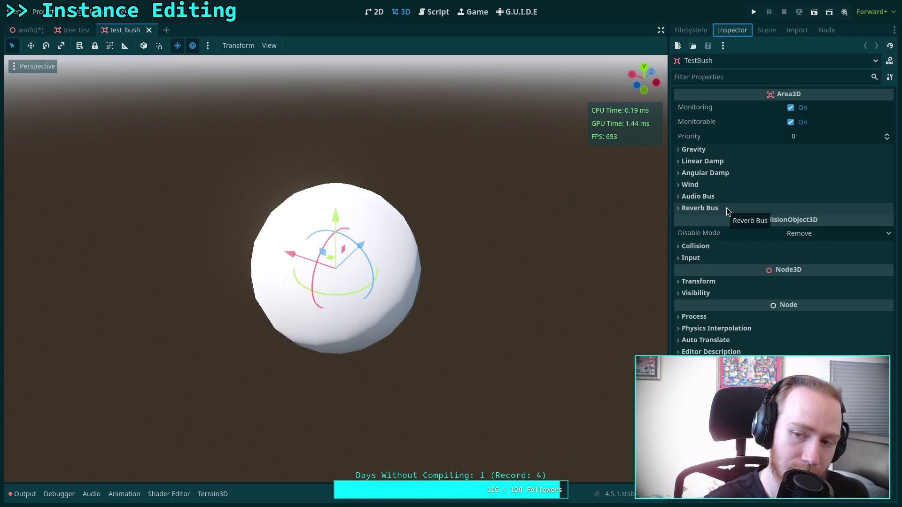
{"action": "left_click", "coordinate": [767, 29]}
{"action": "left_click", "coordinate": [705, 78]}
{"action": "left_click", "coordinate": [732, 30]}
{"action": "scroll", "coordinate": [733, 235], "scroll_direction": "down", "scroll_amount": 10}
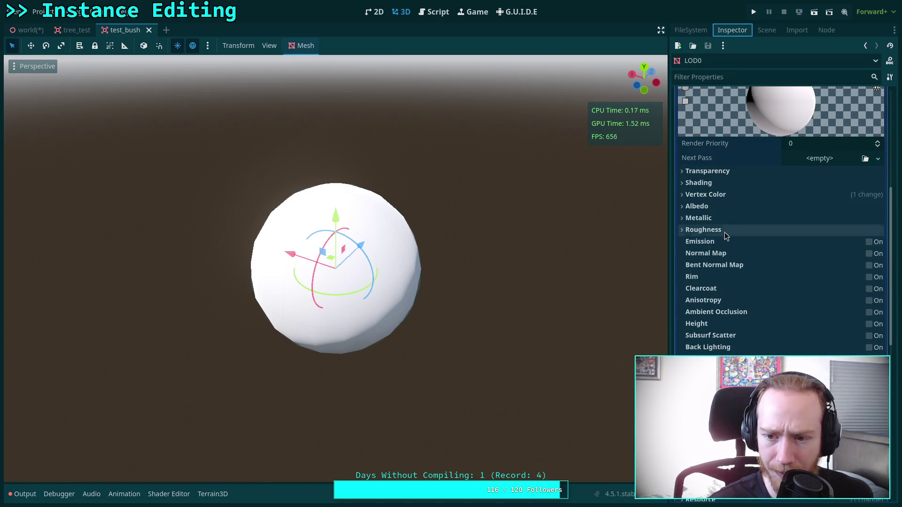
{"action": "left_click", "coordinate": [735, 206]}
{"action": "left_click", "coordinate": [729, 197]}
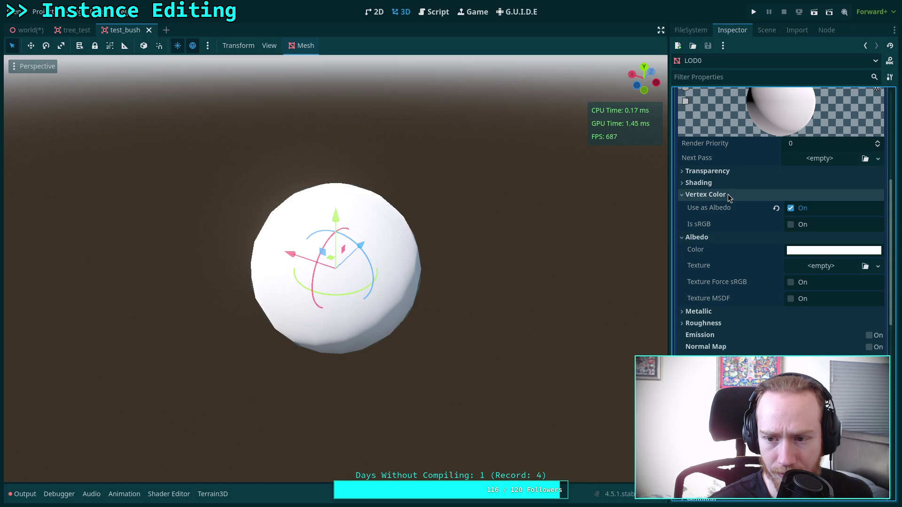
{"action": "mouse_move", "coordinate": [689, 229]}
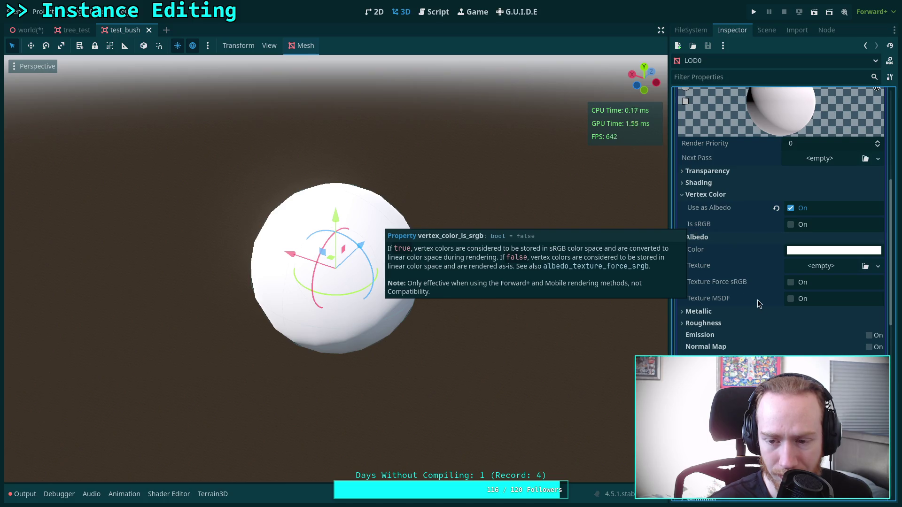
{"action": "mouse_move", "coordinate": [735, 285]}
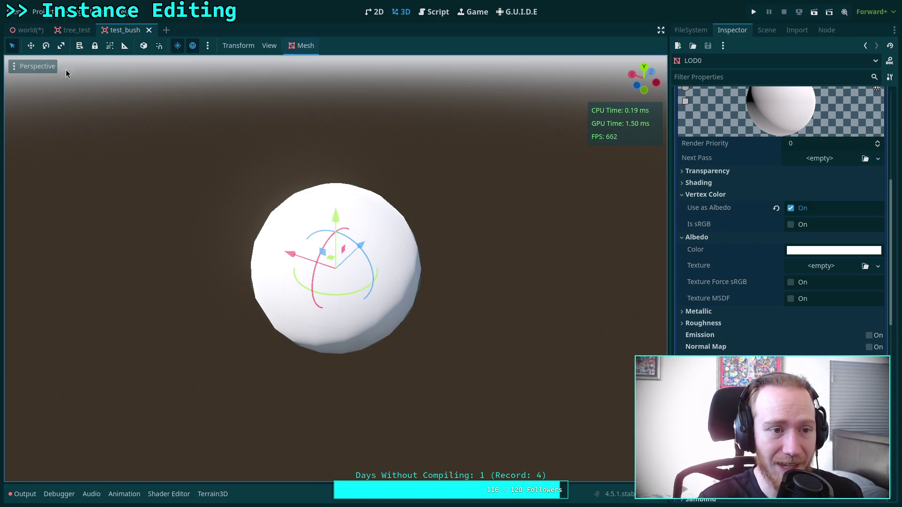
{"action": "mouse_move", "coordinate": [30, 36]}
{"action": "key", "text": "ctrl+Tab"}
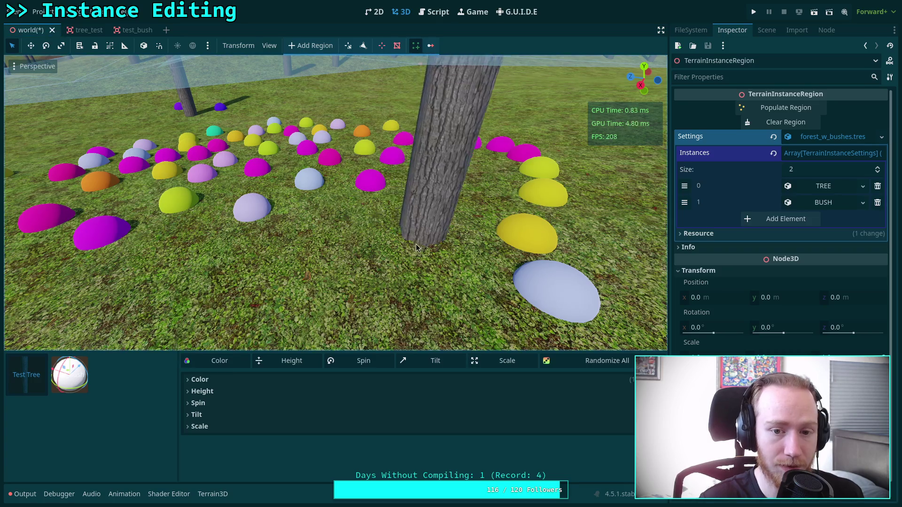
Select the bush, clear the brush's colour list, and expand BUSH > Variation > Color > Colors
{"action": "left_click", "coordinate": [69, 375]}
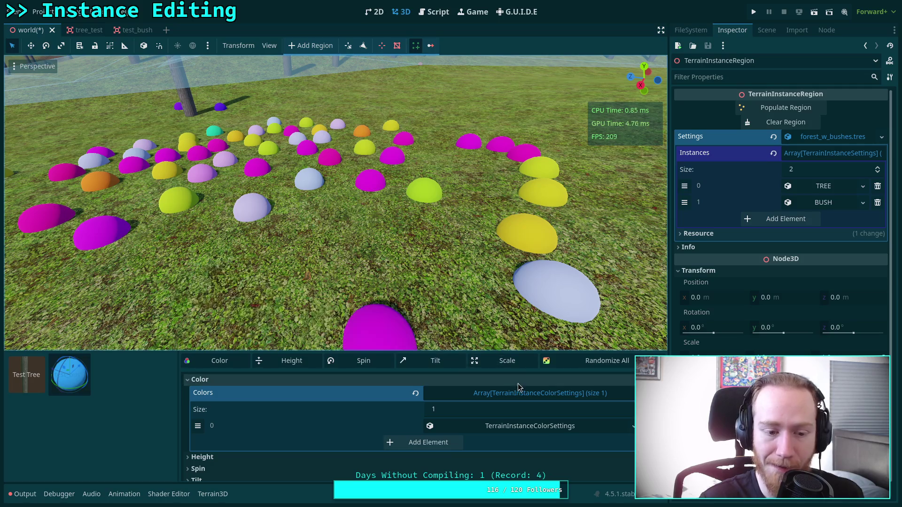
{"action": "left_click", "coordinate": [555, 428]}
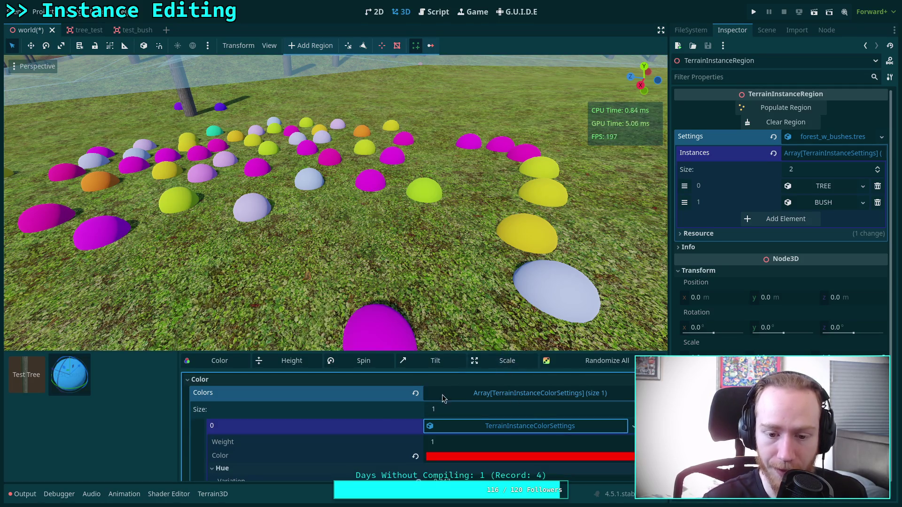
{"action": "left_click", "coordinate": [415, 392]}
{"action": "left_click", "coordinate": [824, 202]}
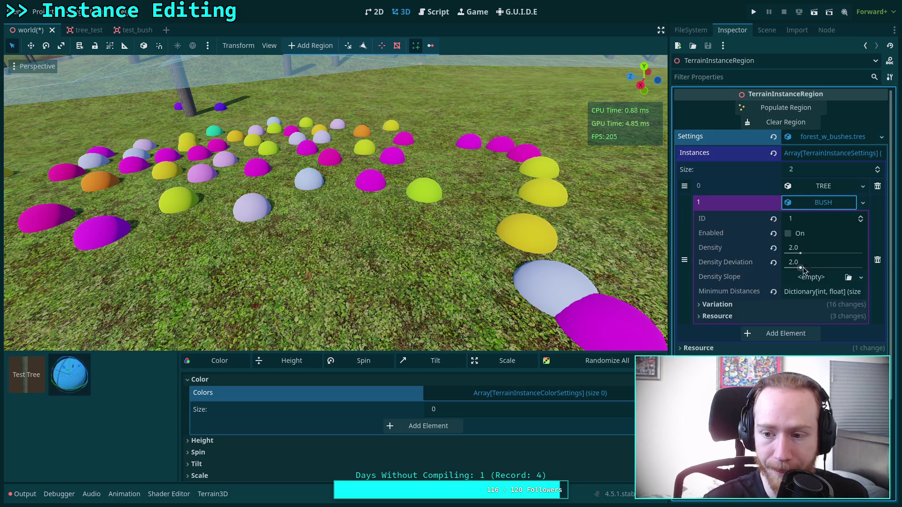
{"action": "left_click", "coordinate": [764, 303]}
{"action": "left_click", "coordinate": [761, 317]}
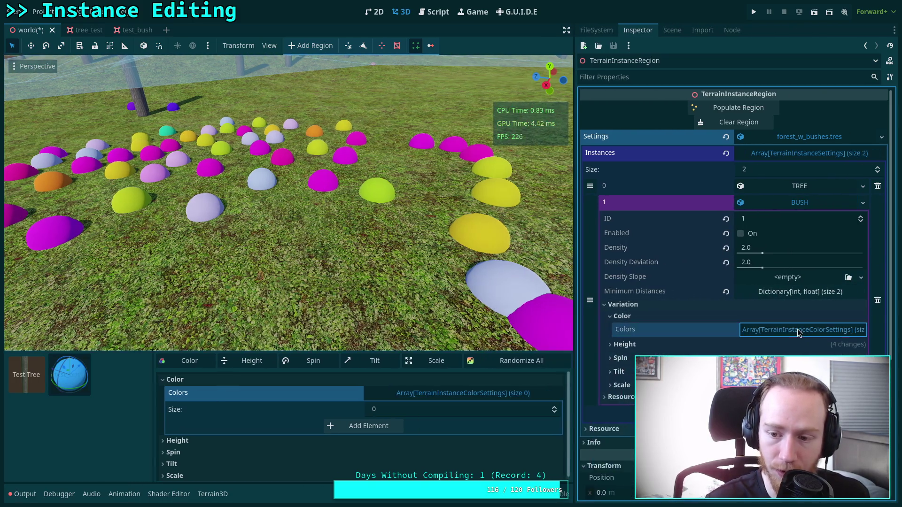
{"action": "left_click", "coordinate": [799, 330]}
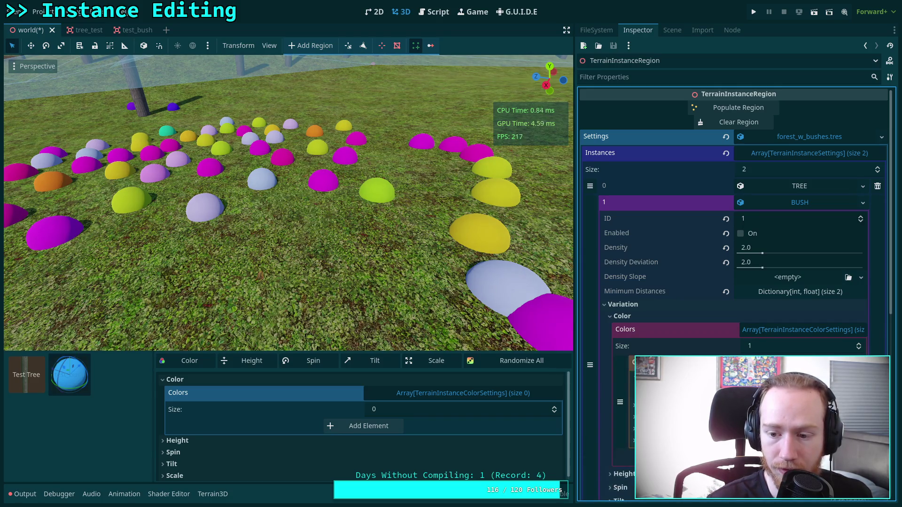
Tune the BUSH colour entry in the colour picker to a soft green
{"action": "left_click", "coordinate": [799, 371]}
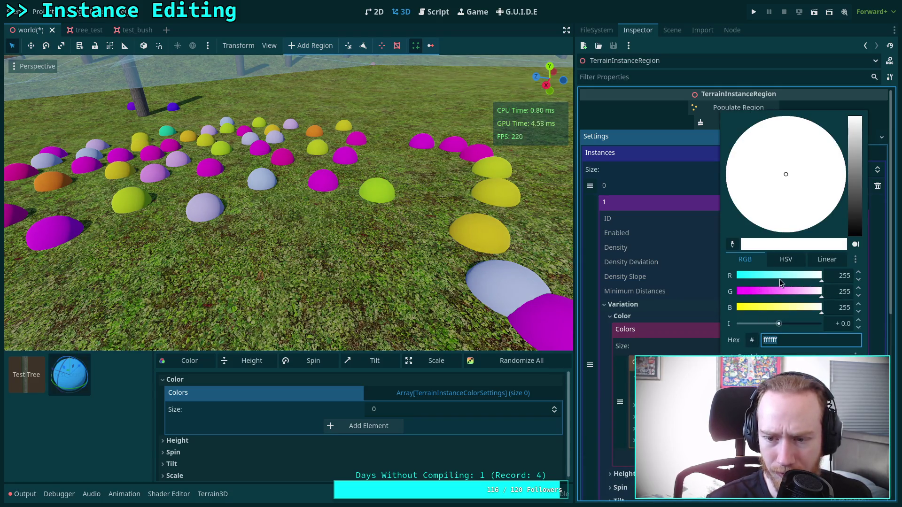
{"action": "mouse_move", "coordinate": [790, 282]}
{"action": "left_mouse_down"}
{"action": "mouse_move", "coordinate": [772, 290]}
{"action": "mouse_move", "coordinate": [778, 297]}
{"action": "left_mouse_up"}
{"action": "left_click_drag", "start_coordinate": [856, 141], "coordinate": [857, 158]}
{"action": "left_click", "coordinate": [749, 278]}
{"action": "mouse_move", "coordinate": [800, 291]}
{"action": "left_mouse_down"}
{"action": "mouse_move", "coordinate": [748, 311]}
{"action": "mouse_move", "coordinate": [762, 275]}
{"action": "left_mouse_up"}
{"action": "left_click", "coordinate": [796, 294]}
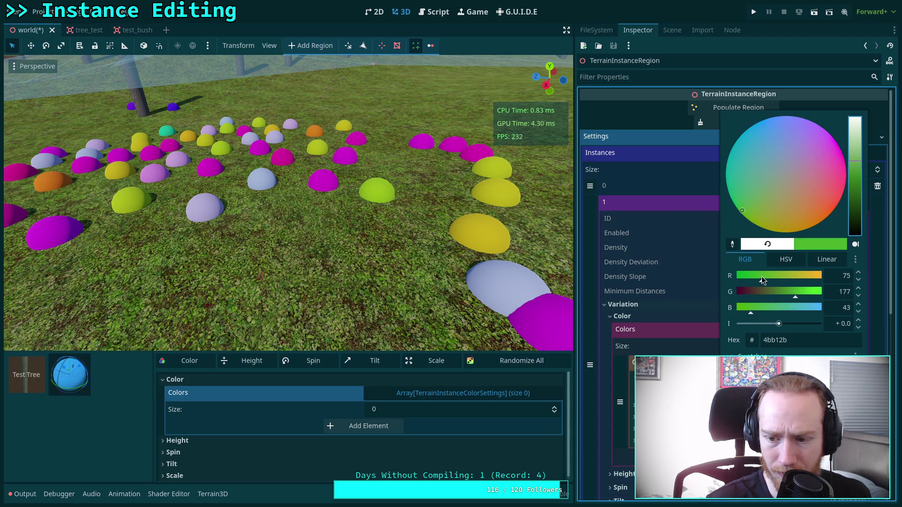
{"action": "left_click", "coordinate": [751, 309]}
{"action": "left_click", "coordinate": [767, 281]}
{"action": "left_click", "coordinate": [760, 310]}
{"action": "left_click_drag", "start_coordinate": [760, 310], "coordinate": [752, 311]}
{"action": "left_click", "coordinate": [764, 277]}
{"action": "left_click", "coordinate": [804, 295]}
{"action": "left_click", "coordinate": [808, 294]}
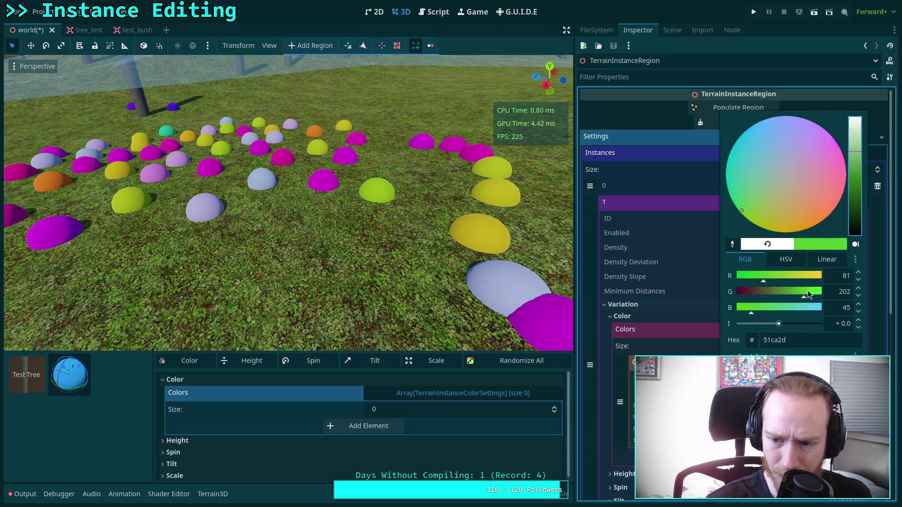
{"action": "left_click_drag", "start_coordinate": [757, 278], "coordinate": [774, 279]}
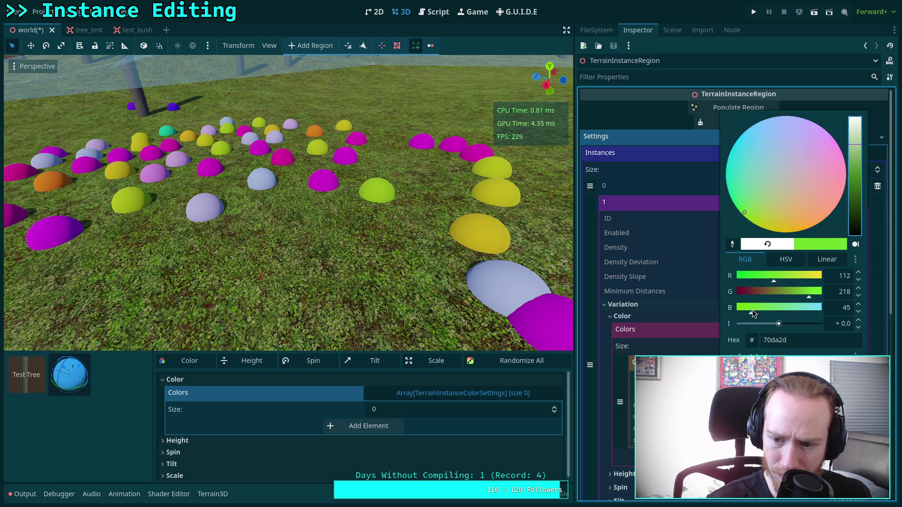
{"action": "left_click_drag", "start_coordinate": [751, 311], "coordinate": [753, 311]}
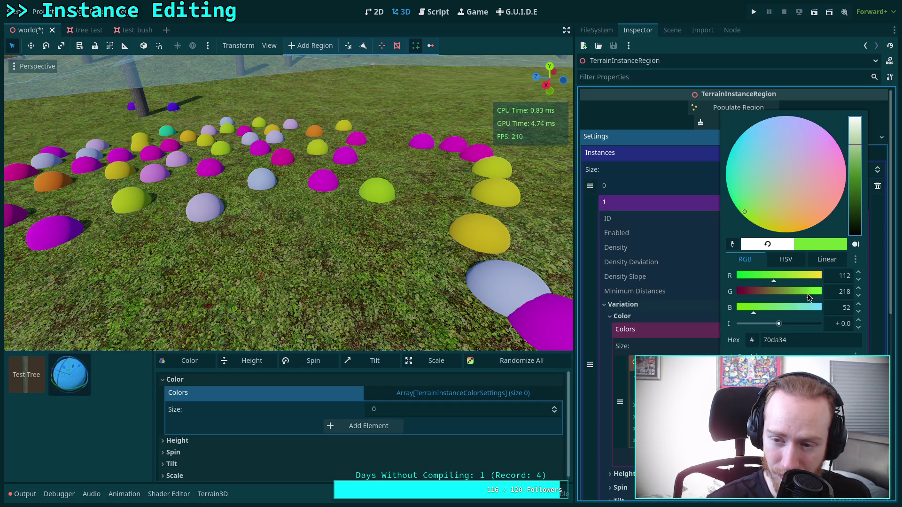
{"action": "left_click_drag", "start_coordinate": [808, 293], "coordinate": [769, 282]}
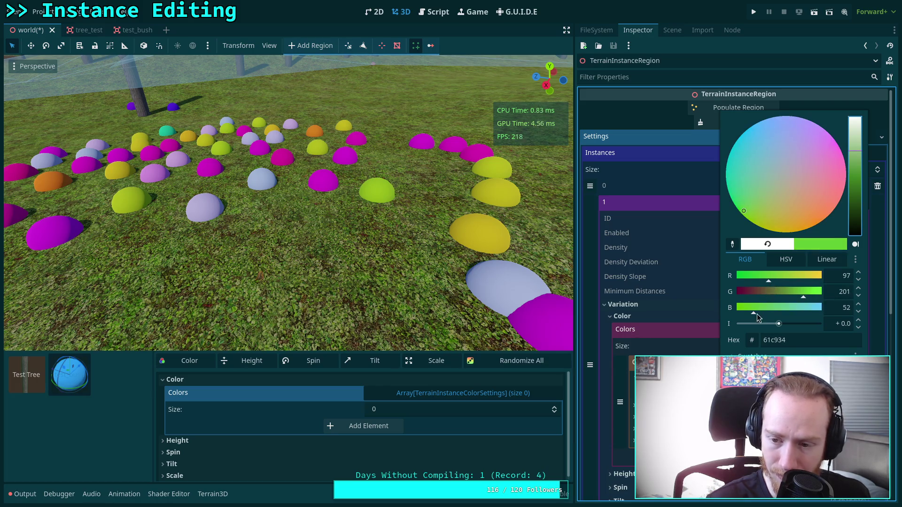
{"action": "mouse_move", "coordinate": [755, 313]}
{"action": "left_mouse_down"}
{"action": "mouse_move", "coordinate": [747, 314]}
{"action": "mouse_move", "coordinate": [762, 315]}
{"action": "mouse_move", "coordinate": [781, 343]}
{"action": "left_mouse_up"}
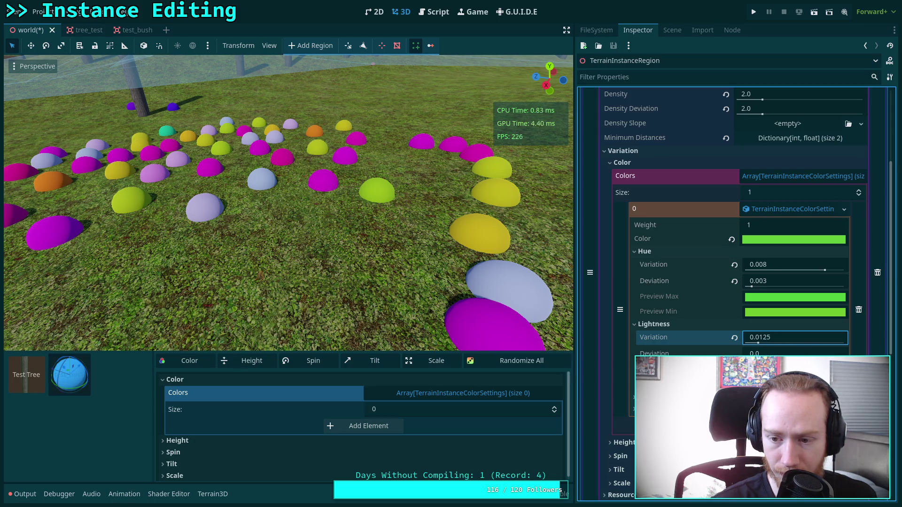
Confirm a lightness variation of 0.0125 and collapse the Saturation, Lightness and Hue settings
{"action": "key", "text": "Return"}
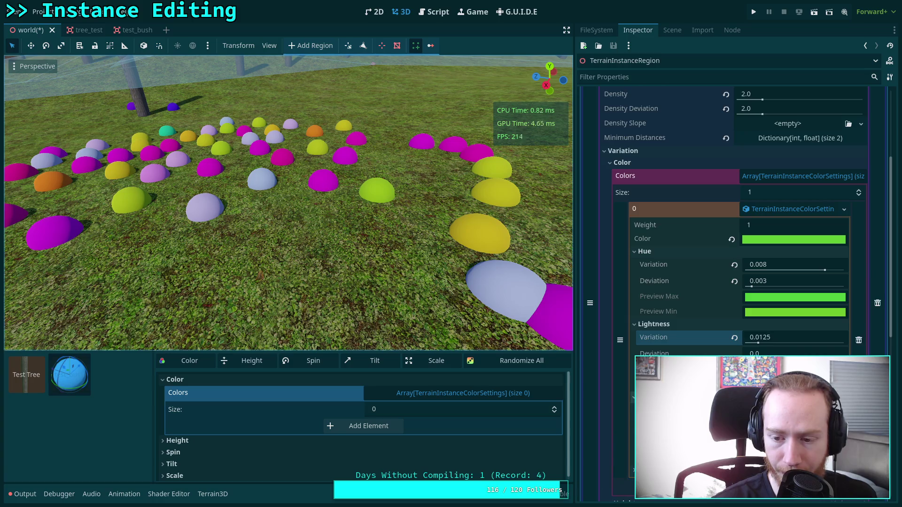
{"action": "scroll", "coordinate": [733, 235], "scroll_direction": "down", "scroll_amount": 2}
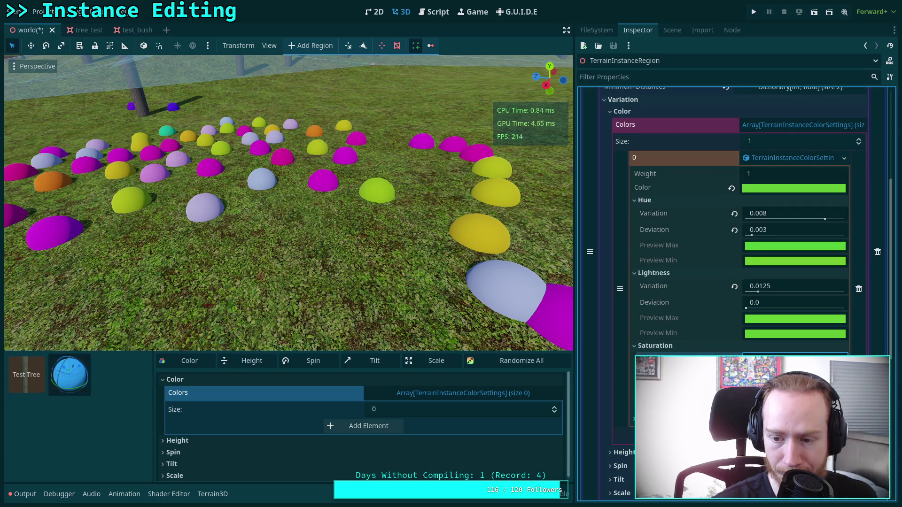
{"action": "left_click", "coordinate": [680, 346]}
{"action": "left_click", "coordinate": [655, 272]}
{"action": "left_click", "coordinate": [658, 201]}
{"action": "scroll", "coordinate": [658, 201], "scroll_direction": "up", "scroll_amount": 3}
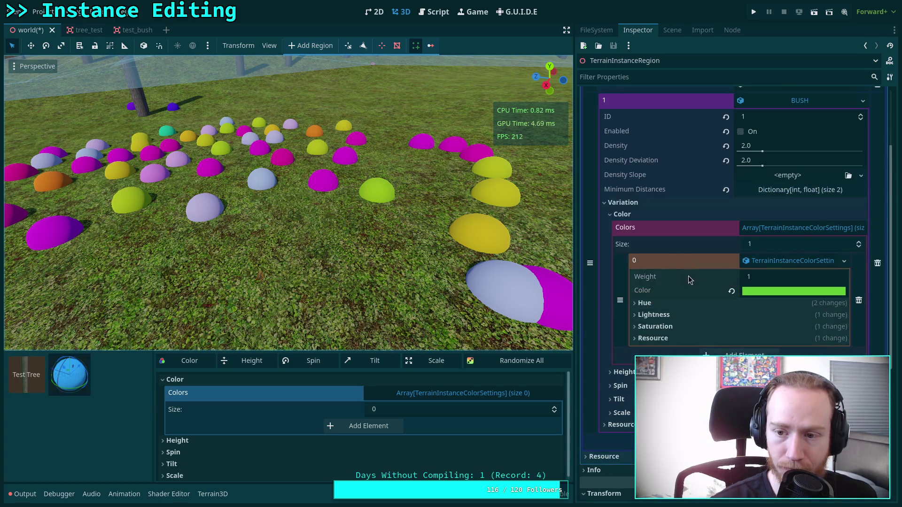
Add a Colors entry with a new TerrainInstanceColorSettings resource to the bush brush
{"action": "left_click", "coordinate": [404, 395]}
{"action": "left_click", "coordinate": [404, 397]}
{"action": "left_click", "coordinate": [367, 425]}
{"action": "left_click", "coordinate": [449, 426]}
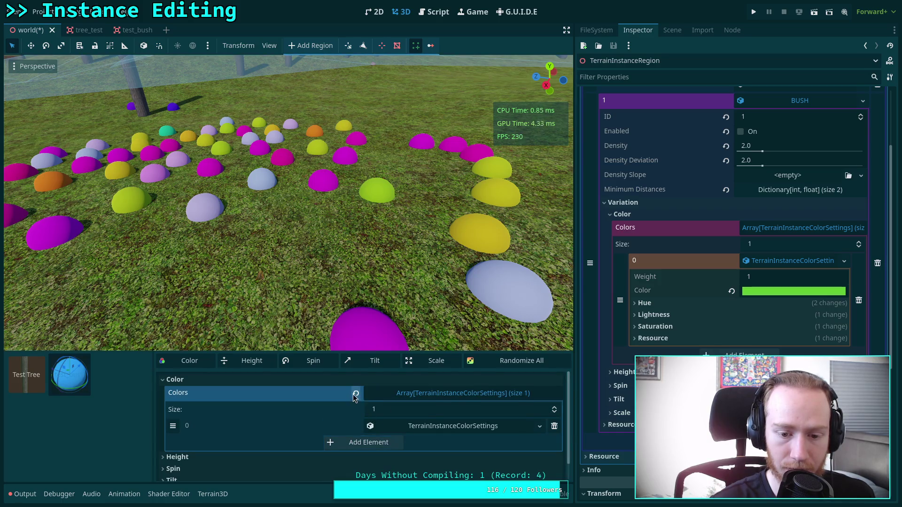
{"action": "left_click", "coordinate": [445, 393]}
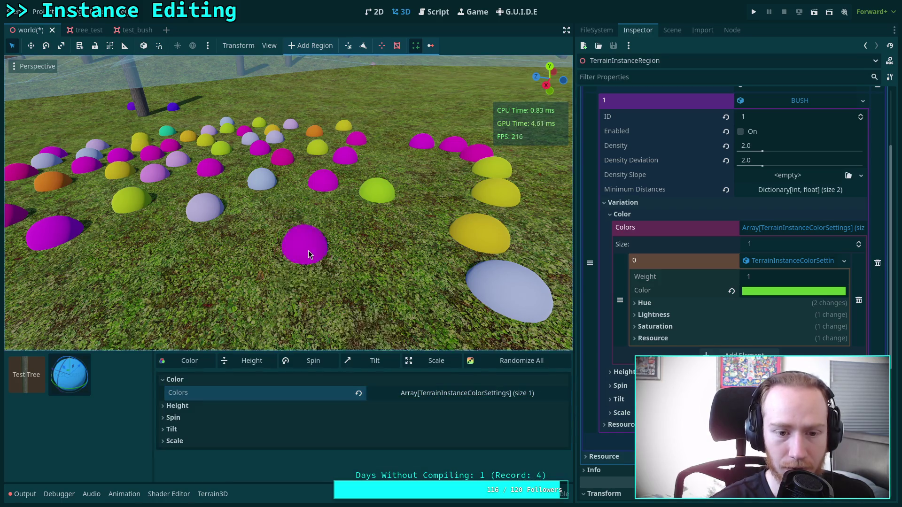
Paint two clusters of pale green bushes onto the terrain, then go to test_bush
{"action": "mouse_move", "coordinate": [404, 287]}
{"action": "left_mouse_down"}
{"action": "mouse_move", "coordinate": [248, 302]}
{"action": "mouse_move", "coordinate": [192, 275]}
{"action": "mouse_move", "coordinate": [230, 238]}
{"action": "left_mouse_up"}
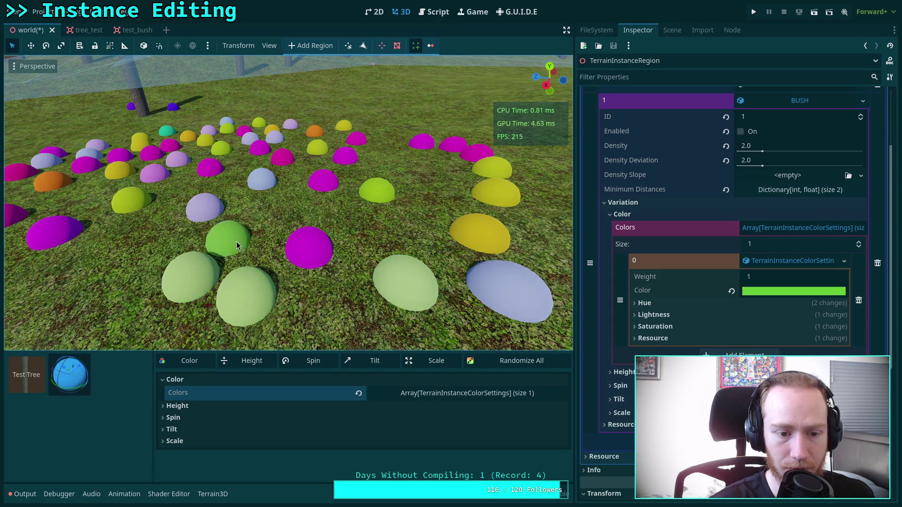
{"action": "mouse_move", "coordinate": [304, 217]}
{"action": "left_mouse_down"}
{"action": "mouse_move", "coordinate": [379, 233]}
{"action": "mouse_move", "coordinate": [336, 307]}
{"action": "mouse_move", "coordinate": [387, 276]}
{"action": "left_mouse_up"}
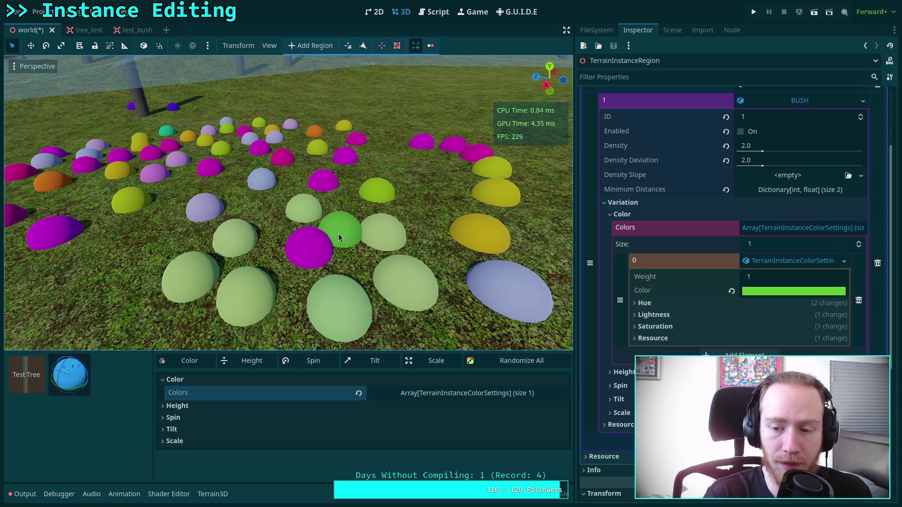
{"action": "left_click", "coordinate": [125, 30]}
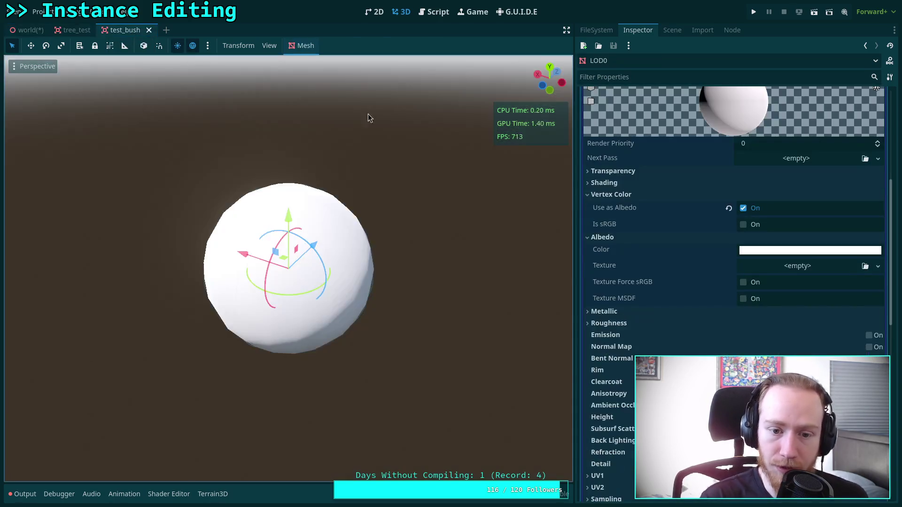
Give the sphere's LOD0 material a new ShaderMaterial and start a new Shader
{"action": "scroll", "coordinate": [717, 240], "scroll_direction": "up", "scroll_amount": 5}
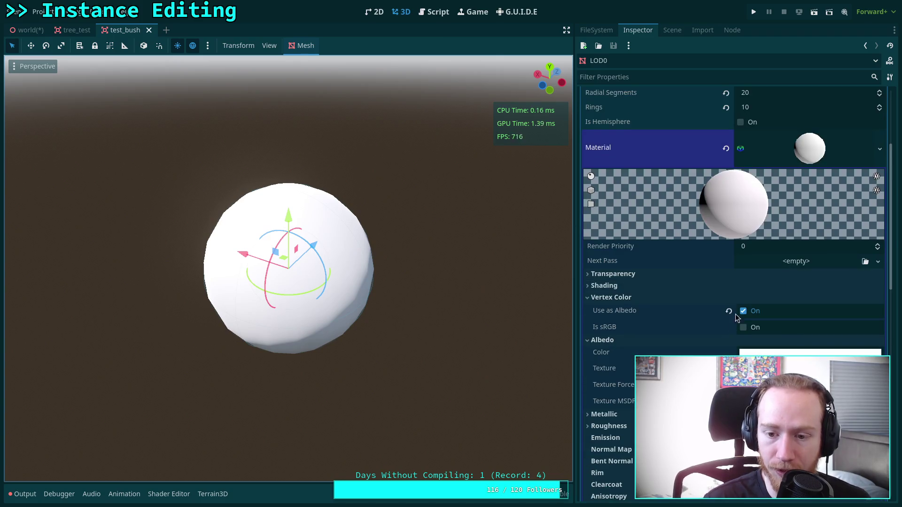
{"action": "left_click", "coordinate": [880, 250]}
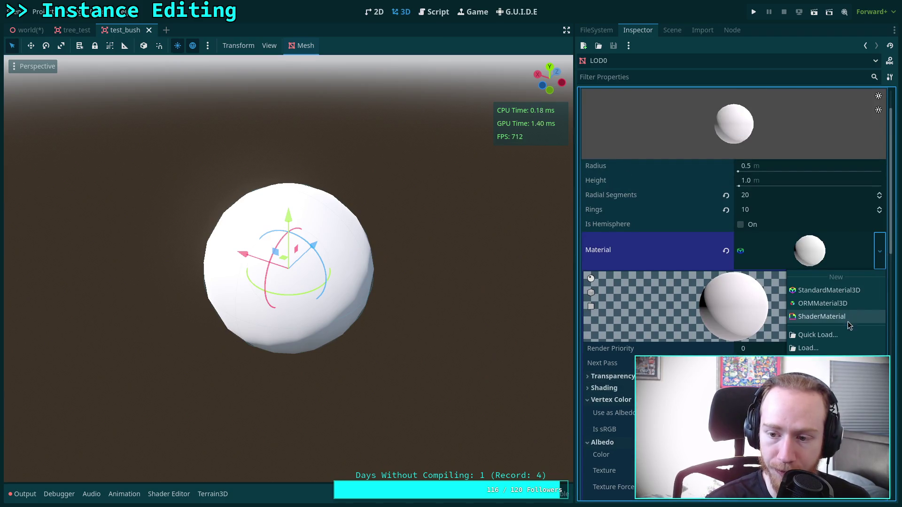
{"action": "left_click", "coordinate": [832, 317]}
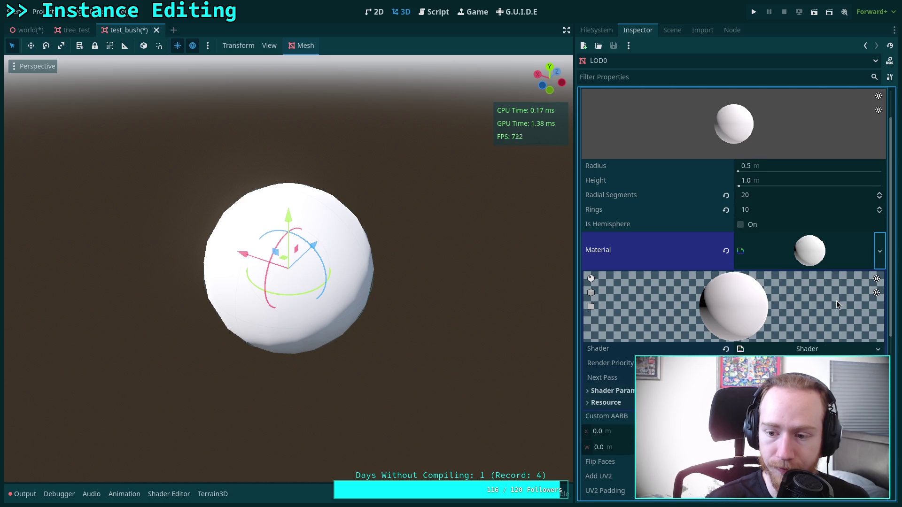
{"action": "left_click", "coordinate": [870, 353]}
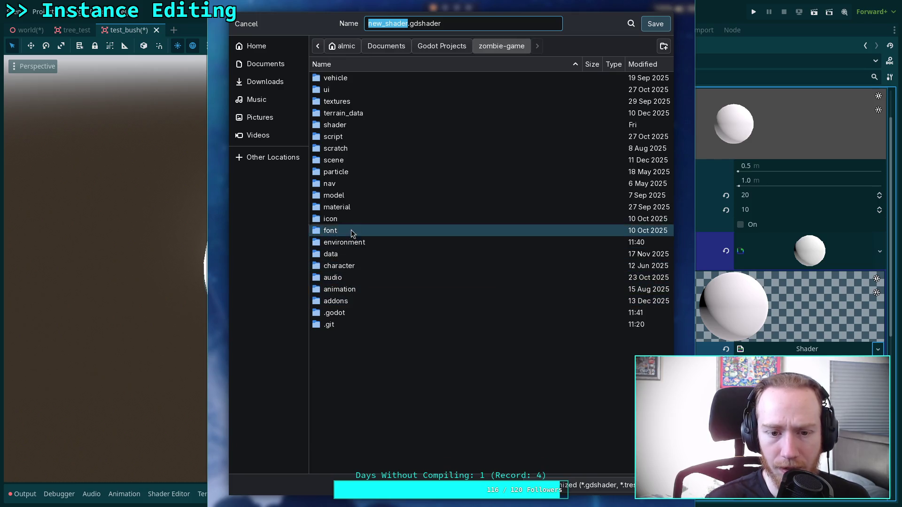
Browse the shader, simple shaders and terrain materials folders in the save dialog
{"action": "double_click", "coordinate": [356, 125]}
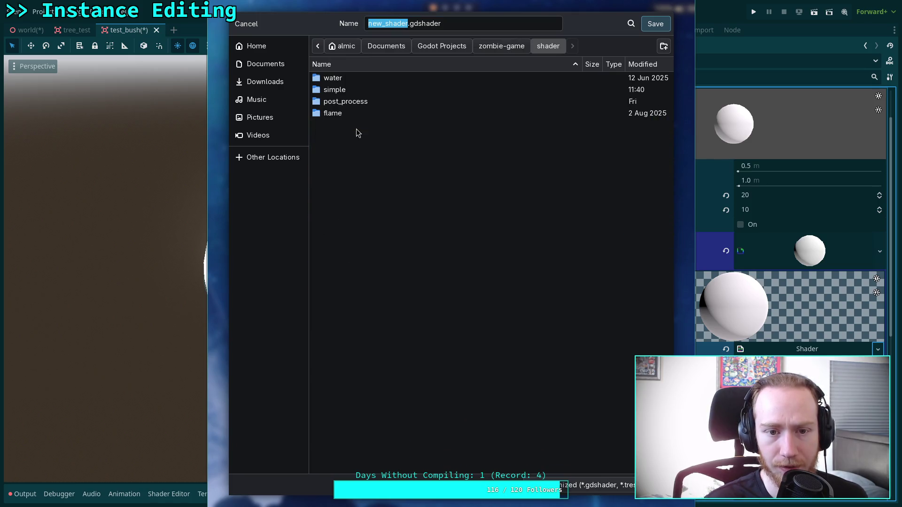
{"action": "double_click", "coordinate": [350, 90]}
{"action": "left_click", "coordinate": [504, 47]}
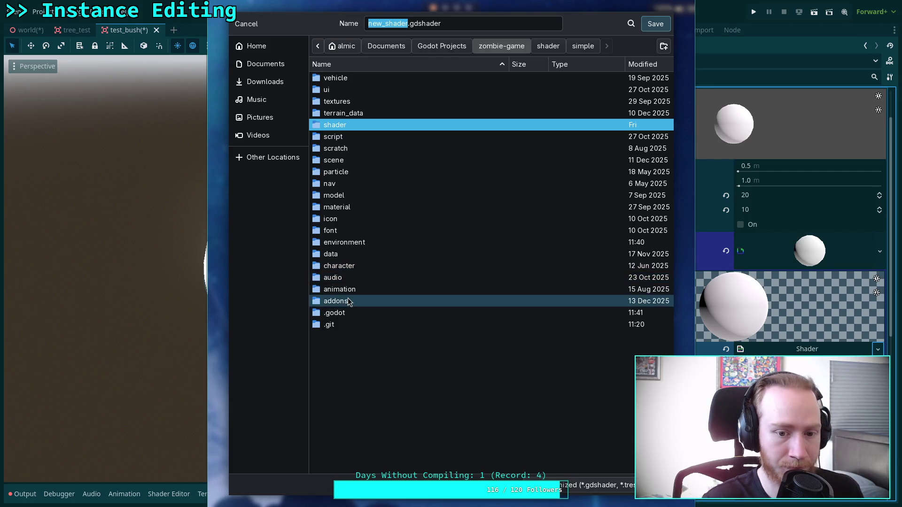
{"action": "double_click", "coordinate": [354, 206]}
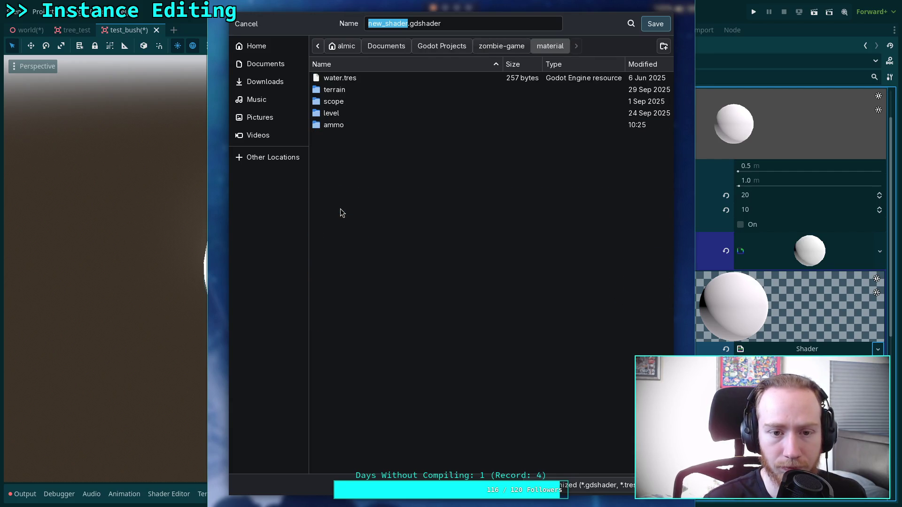
{"action": "double_click", "coordinate": [362, 90]}
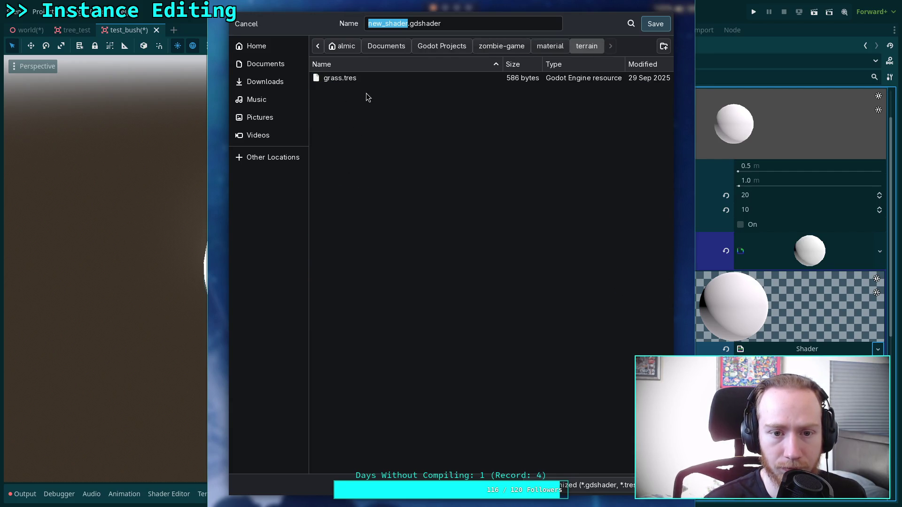
{"action": "key", "text": "alt+Up"}
{"action": "left_click", "coordinate": [521, 47]}
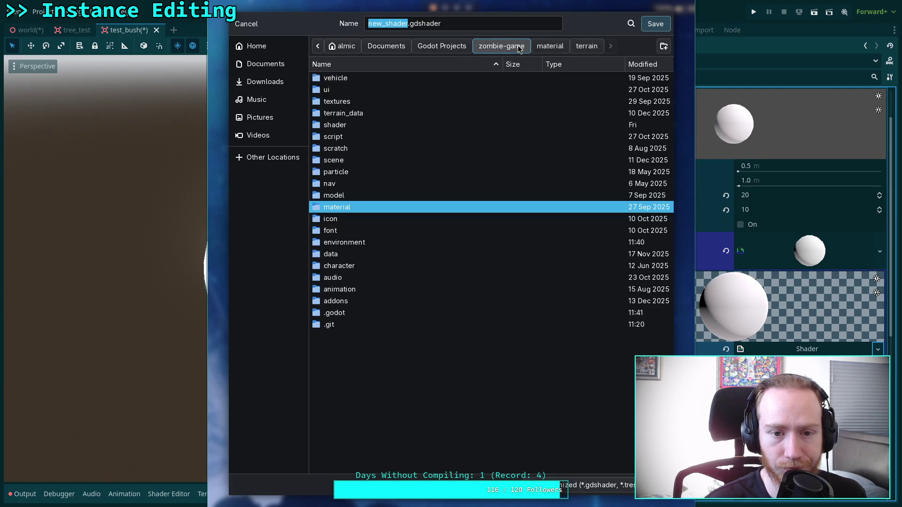
Check the level materials and plant_kit folders, cancel the shader save, and switch to tree_test
{"action": "double_click", "coordinate": [350, 208]}
{"action": "double_click", "coordinate": [350, 113]}
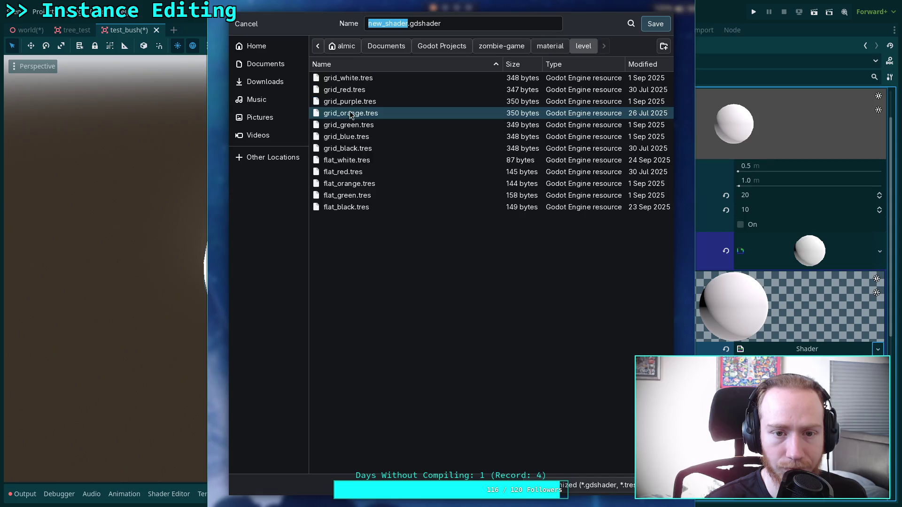
{"action": "left_click", "coordinate": [537, 47]}
{"action": "left_click", "coordinate": [501, 46]}
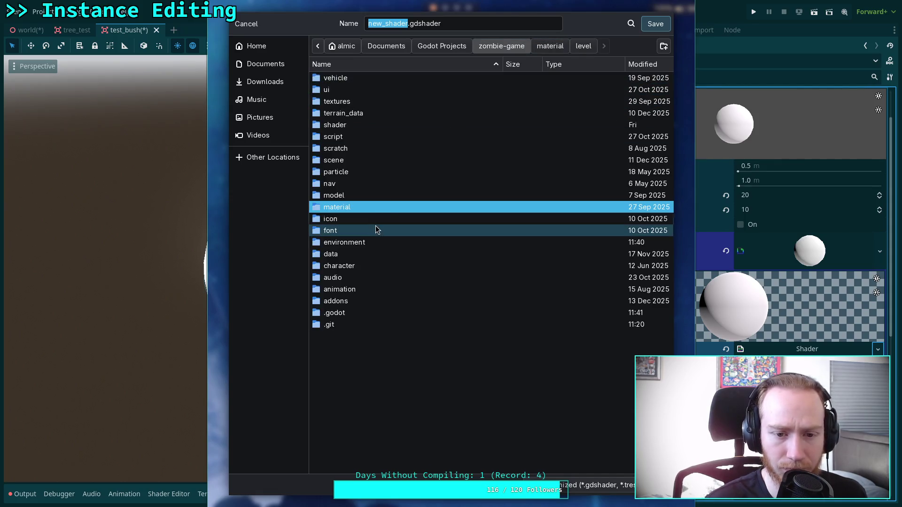
{"action": "double_click", "coordinate": [346, 193]}
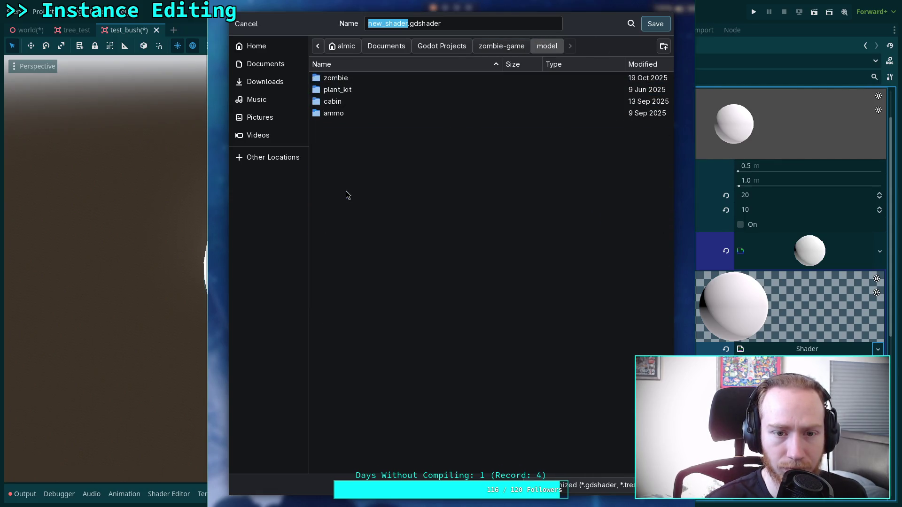
{"action": "double_click", "coordinate": [383, 94]}
{"action": "left_click", "coordinate": [536, 47]}
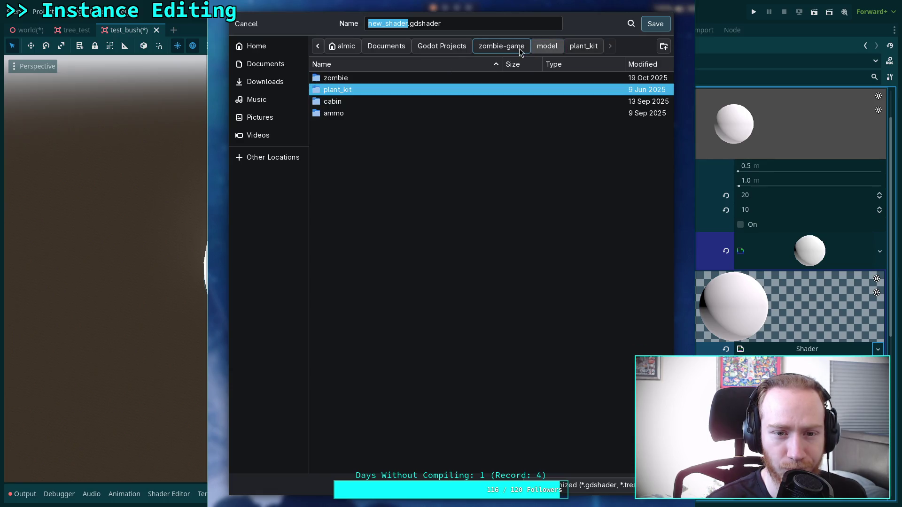
{"action": "left_click", "coordinate": [509, 50]}
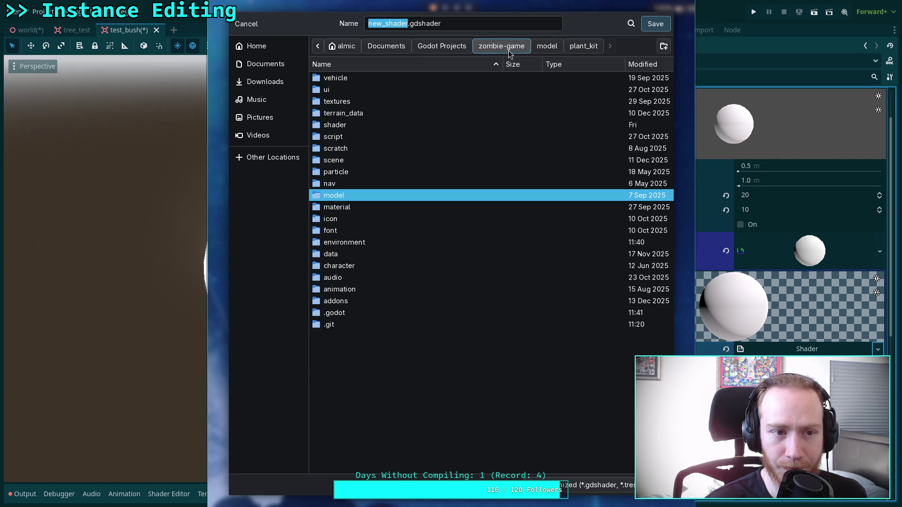
{"action": "left_click", "coordinate": [246, 23]}
{"action": "left_click", "coordinate": [76, 29]}
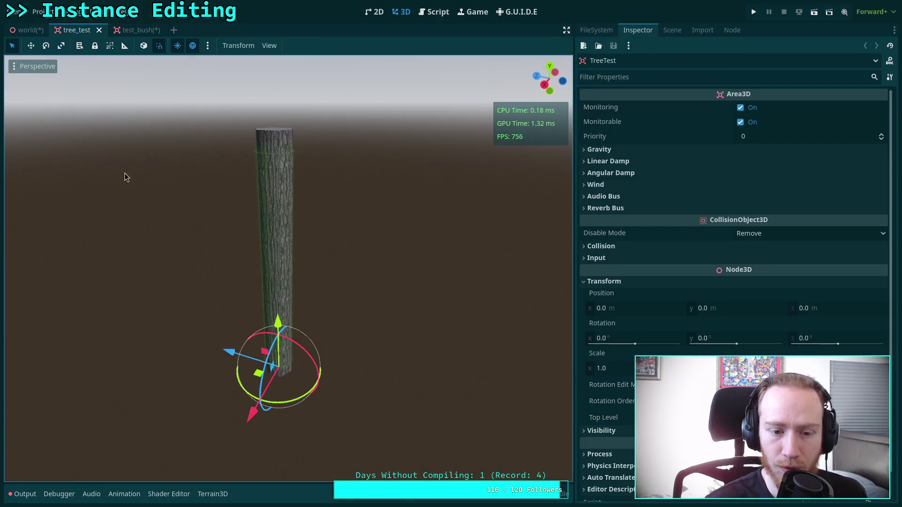
Select the trunk's LOD0 node and expand its Mesh settings in the Inspector
{"action": "left_click", "coordinate": [676, 30]}
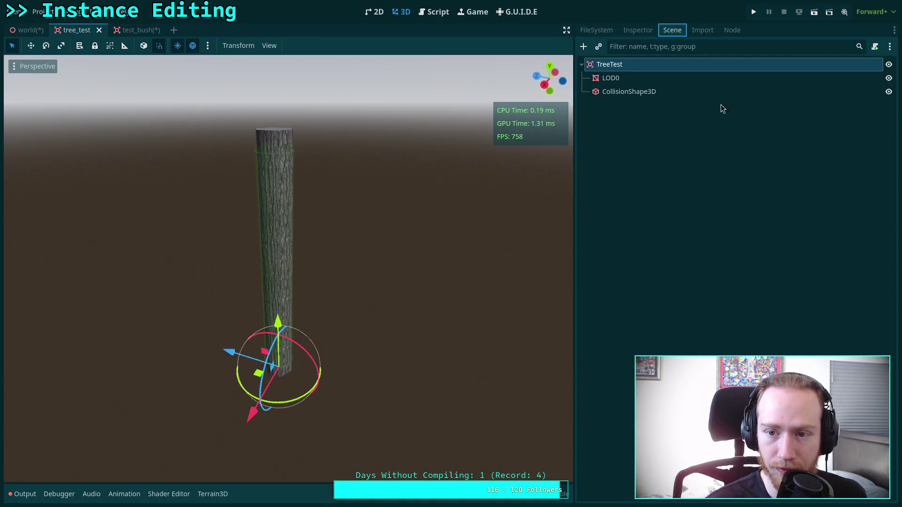
{"action": "left_click", "coordinate": [730, 78]}
{"action": "left_click", "coordinate": [639, 30]}
{"action": "left_click", "coordinate": [817, 117]}
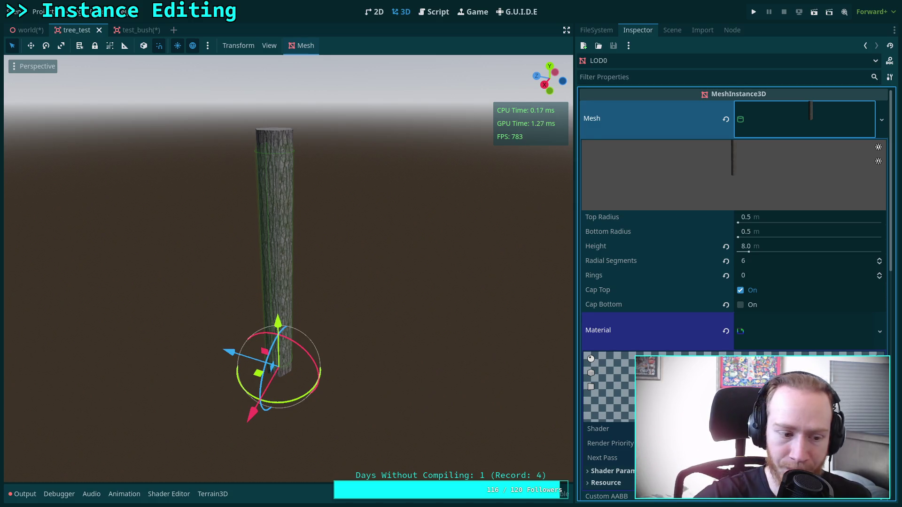
Read through the simple_vertex_offset shader code, then hide the Shader Editor to widen the 3D view
{"action": "left_click", "coordinate": [606, 429]}
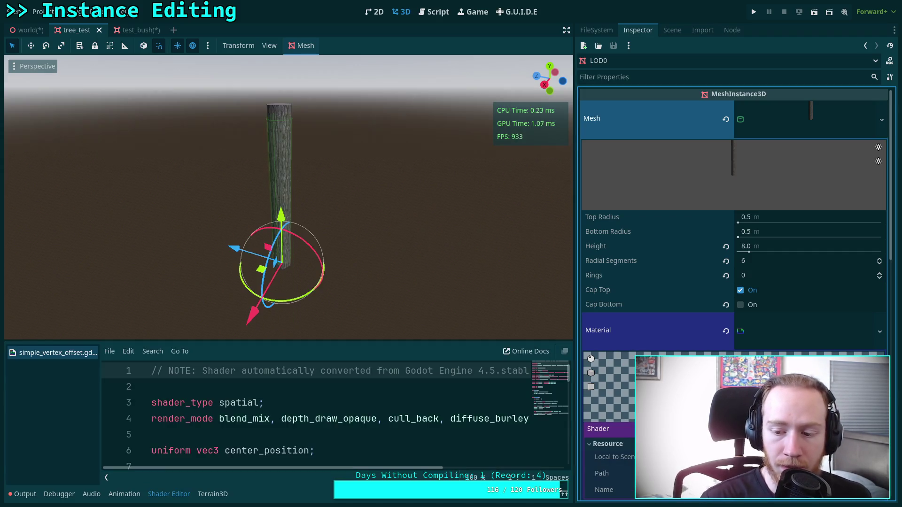
{"action": "left_click_drag", "start_coordinate": [370, 343], "coordinate": [369, 133]}
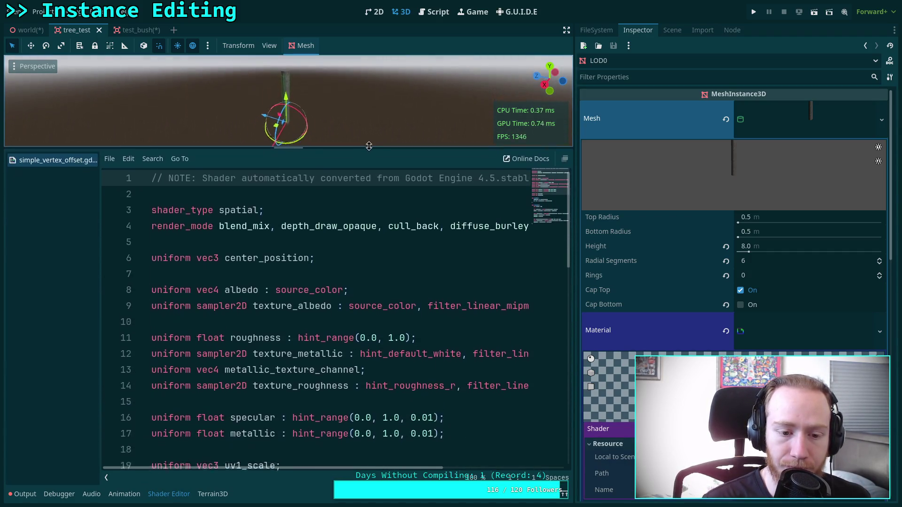
{"action": "scroll", "coordinate": [394, 302], "scroll_direction": "down", "scroll_amount": 9}
{"action": "scroll", "coordinate": [300, 400], "scroll_direction": "up", "scroll_amount": 5}
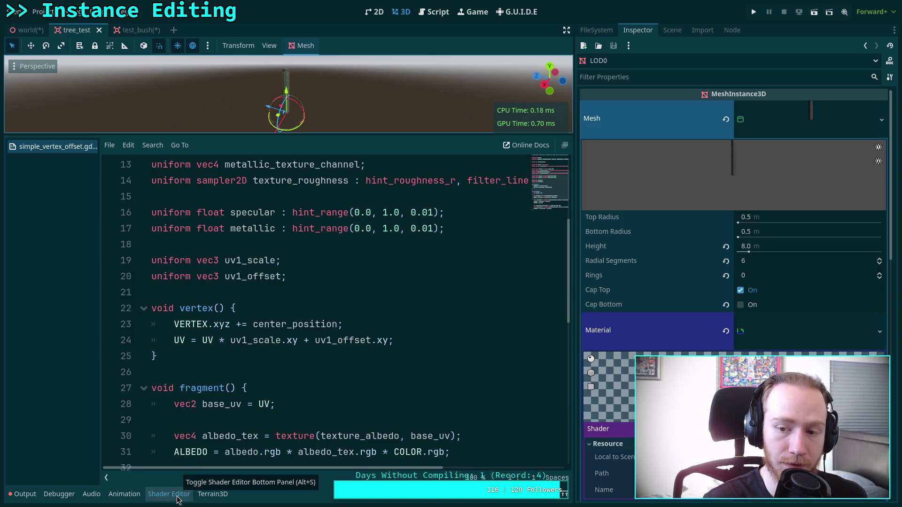
{"action": "scroll", "coordinate": [260, 410], "scroll_direction": "up", "scroll_amount": 3}
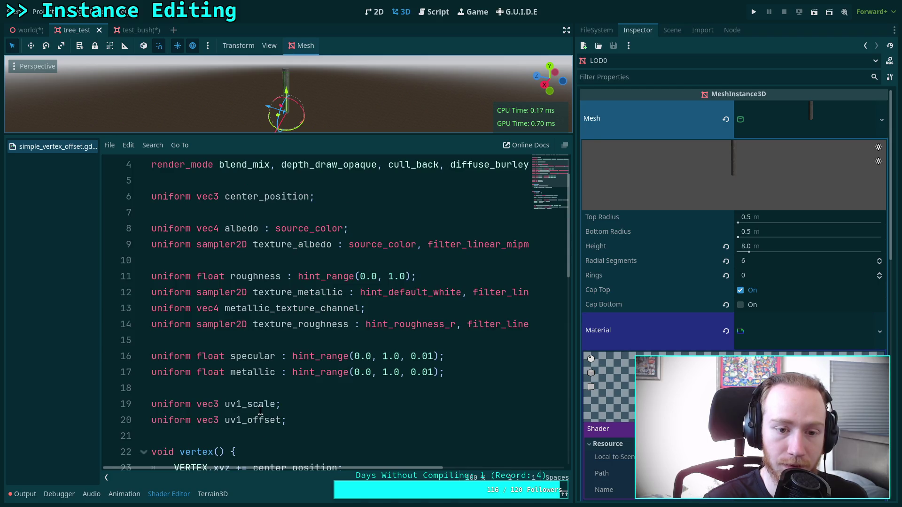
{"action": "scroll", "coordinate": [261, 410], "scroll_direction": "down", "scroll_amount": 6}
{"action": "left_click", "coordinate": [179, 494]}
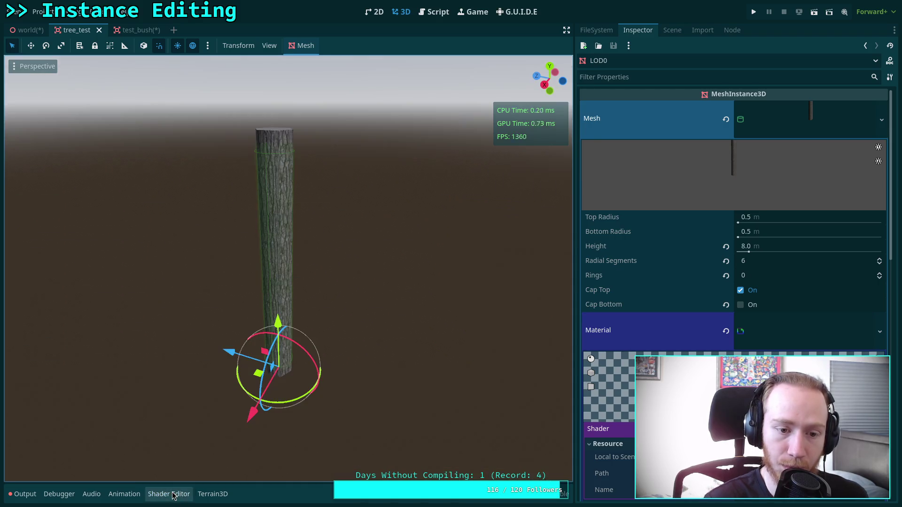
{"action": "left_click_drag", "start_coordinate": [574, 316], "coordinate": [596, 297]}
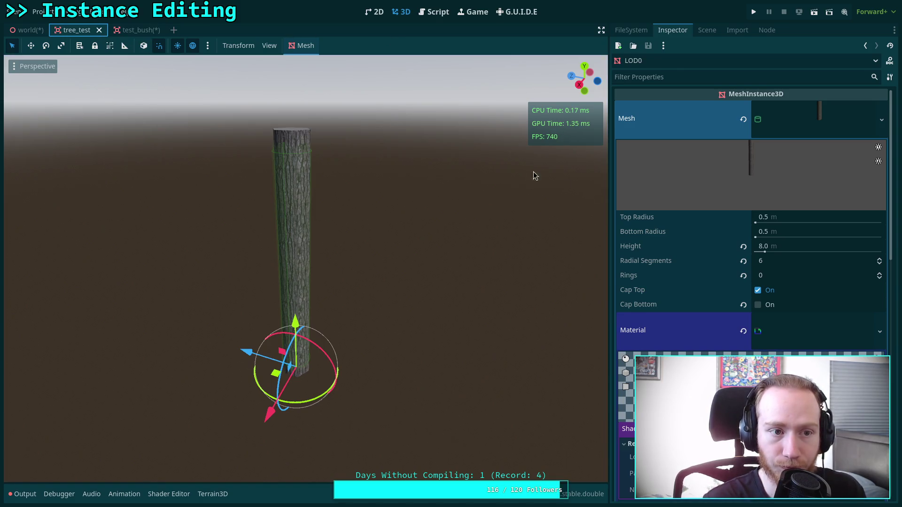
Close tree_test and load simple_vertex_offset into the test bush material's Shader slot
{"action": "key", "text": "ctrl+shift+w"}
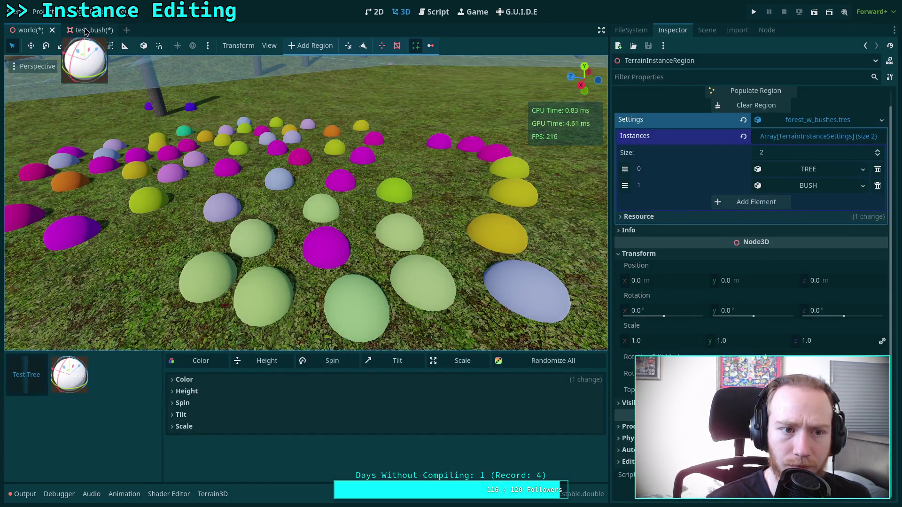
{"action": "left_click", "coordinate": [85, 31]}
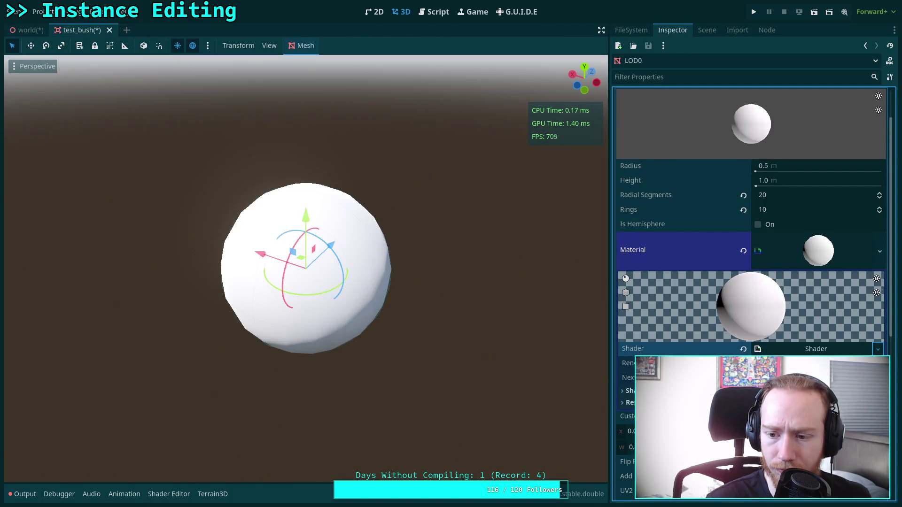
{"action": "left_click", "coordinate": [878, 350]}
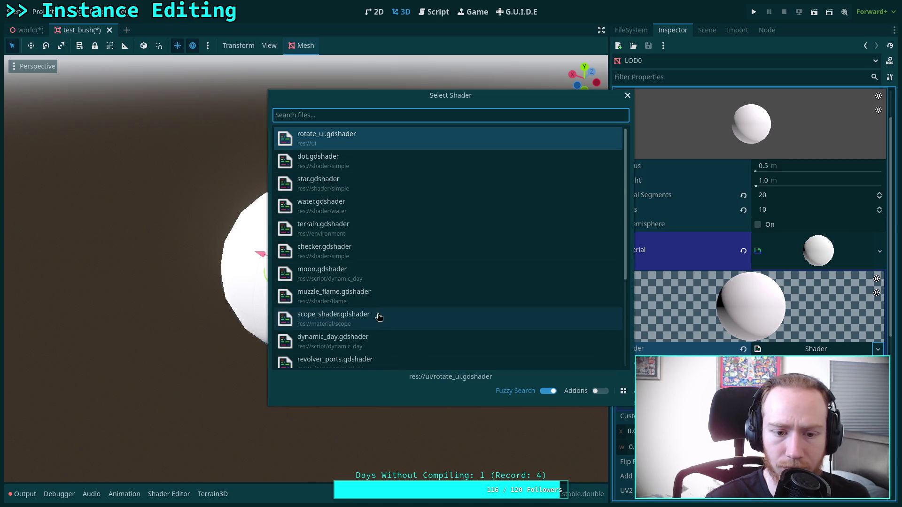
{"action": "scroll", "coordinate": [380, 316], "scroll_direction": "down", "scroll_amount": 3}
{"action": "left_click", "coordinate": [388, 301]}
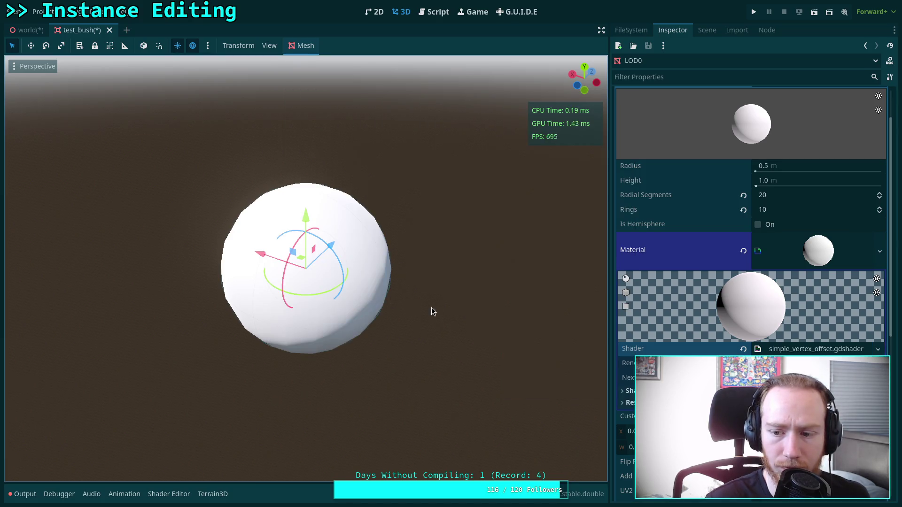
Set the material's Albedo shader parameter to white
{"action": "left_click", "coordinate": [627, 391]}
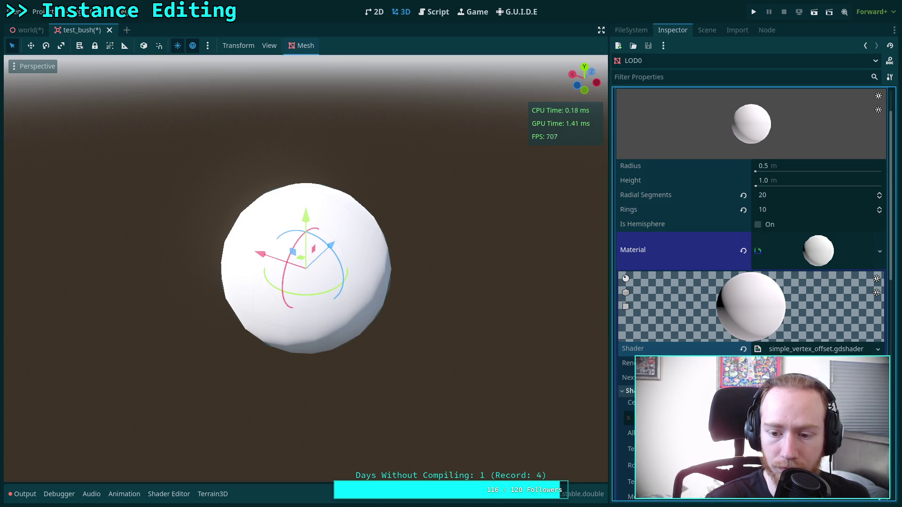
{"action": "scroll", "coordinate": [749, 229], "scroll_direction": "down", "scroll_amount": 5}
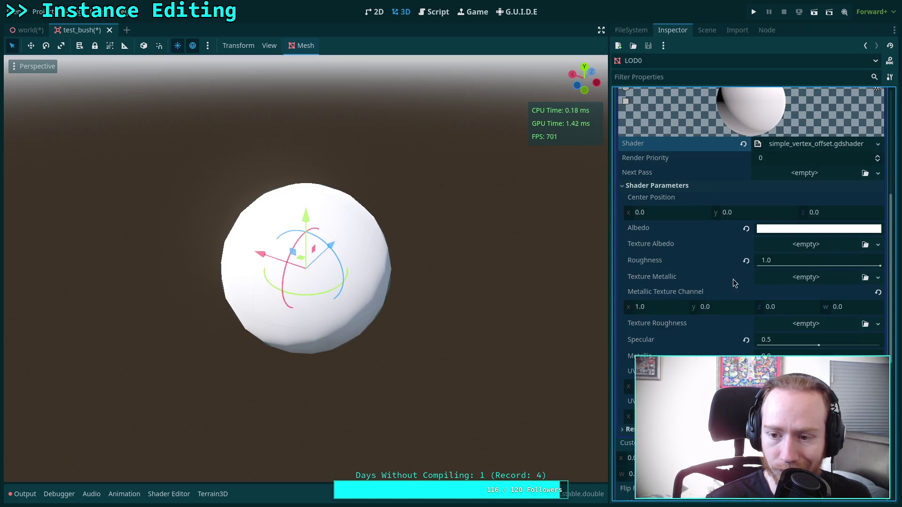
{"action": "left_click", "coordinate": [782, 231]}
{"action": "left_click_drag", "start_coordinate": [887, 321], "coordinate": [853, 162]}
{"action": "left_click", "coordinate": [679, 247]}
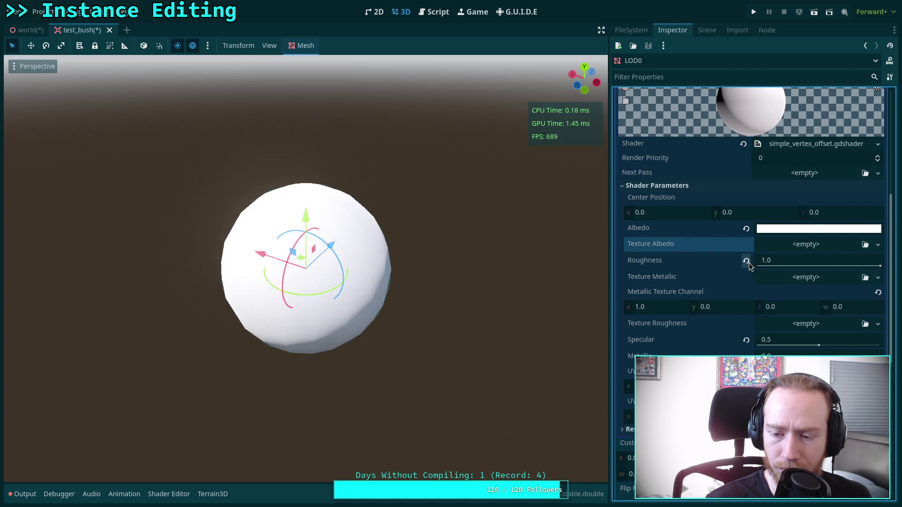
Set Specular to 0.5, save the test_bush scene, and return to world
{"action": "left_click", "coordinate": [746, 341]}
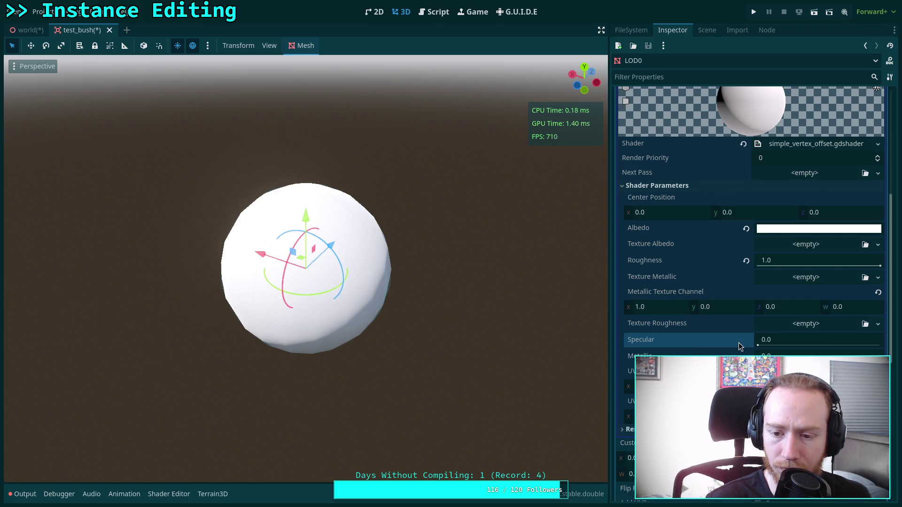
{"action": "left_click", "coordinate": [799, 339]}
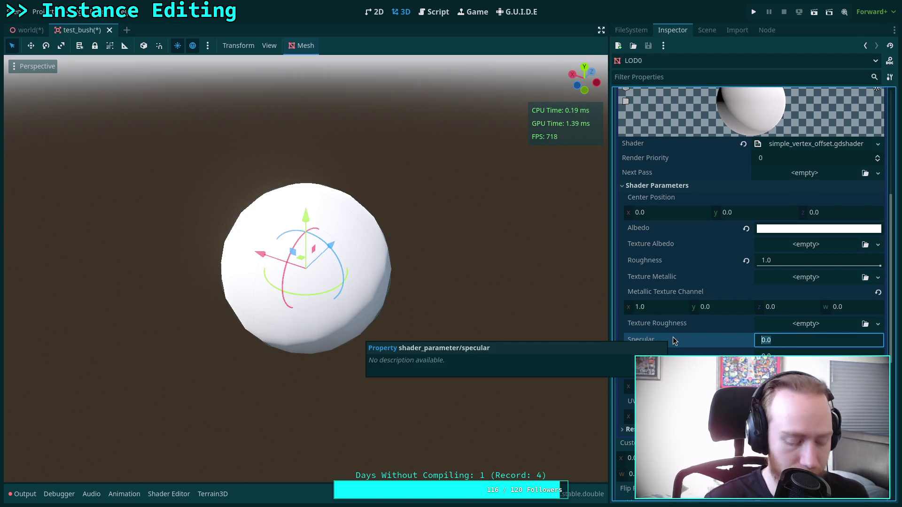
{"action": "type", "text": ".5"}
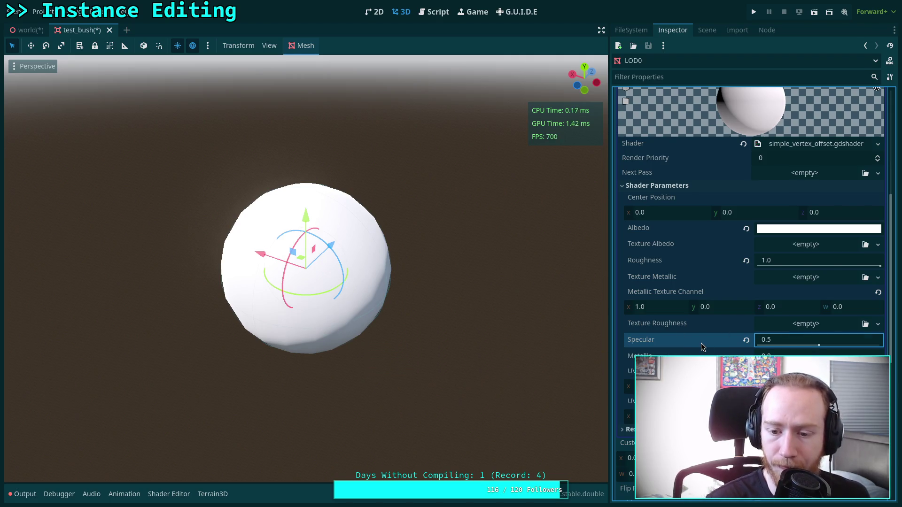
{"action": "key", "text": "Return"}
{"action": "key", "text": "ctrl+s"}
{"action": "left_click", "coordinate": [28, 29]}
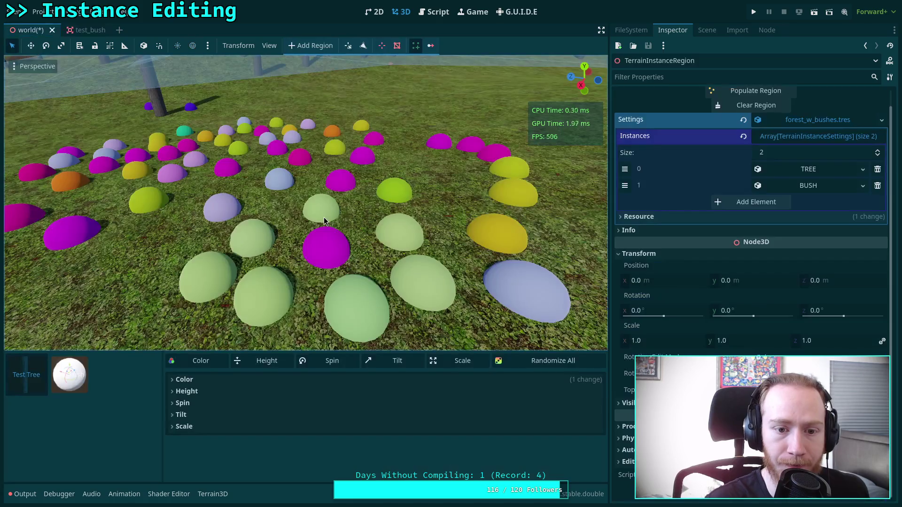
Place two green bushes on the terrain with the bush brush
{"action": "left_click", "coordinate": [69, 374]}
{"action": "left_click", "coordinate": [288, 263]}
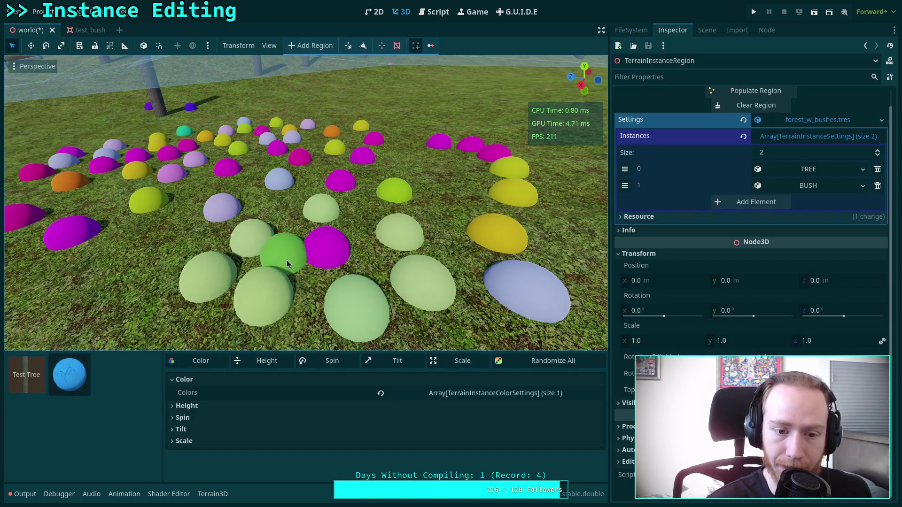
{"action": "scroll", "coordinate": [287, 263], "scroll_direction": "down", "scroll_amount": 3}
{"action": "left_click", "coordinate": [247, 256]}
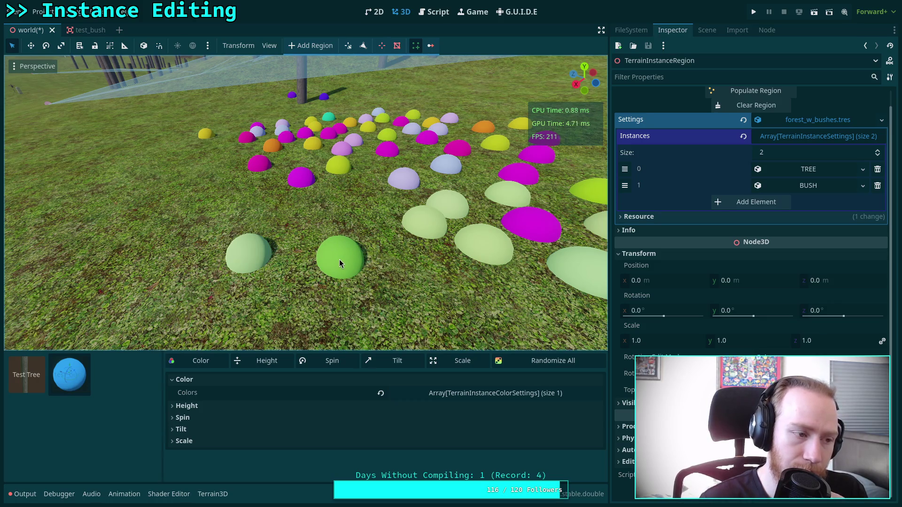
Show the shader code panel beneath the 3D view, sized so the scene stays visible
{"action": "left_click", "coordinate": [434, 12]}
{"action": "left_click", "coordinate": [401, 12]}
{"action": "left_click", "coordinate": [169, 494]}
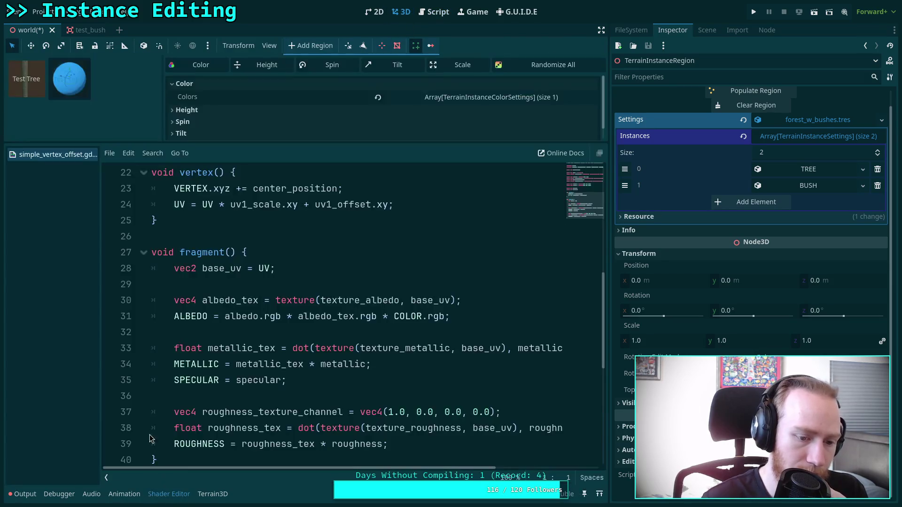
{"action": "left_click_drag", "start_coordinate": [296, 144], "coordinate": [287, 342]}
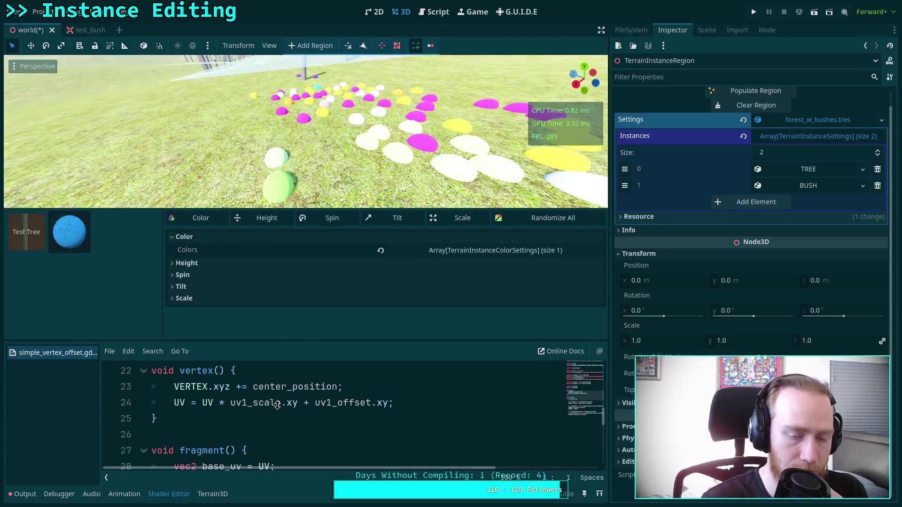
{"action": "left_click_drag", "start_coordinate": [251, 210], "coordinate": [253, 257]}
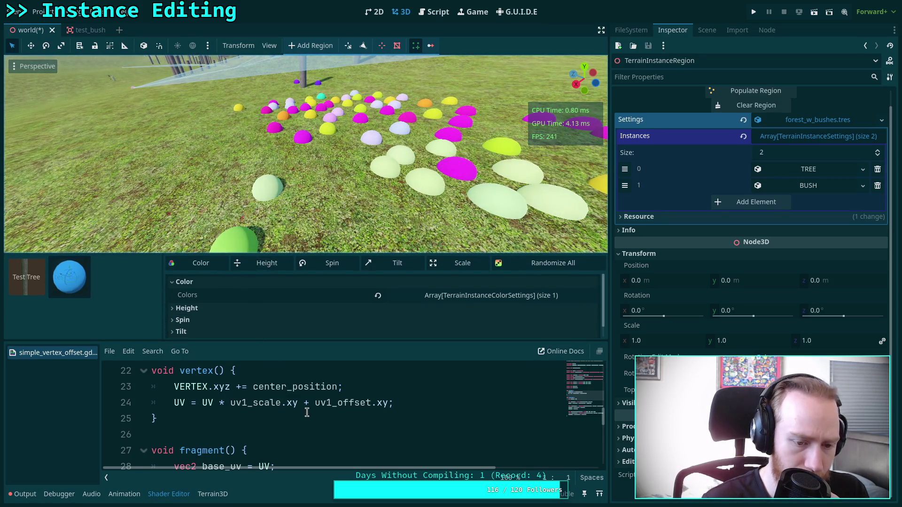
{"action": "scroll", "coordinate": [307, 412], "scroll_direction": "down", "scroll_amount": 3}
{"action": "scroll", "coordinate": [307, 412], "scroll_direction": "up", "scroll_amount": 1}
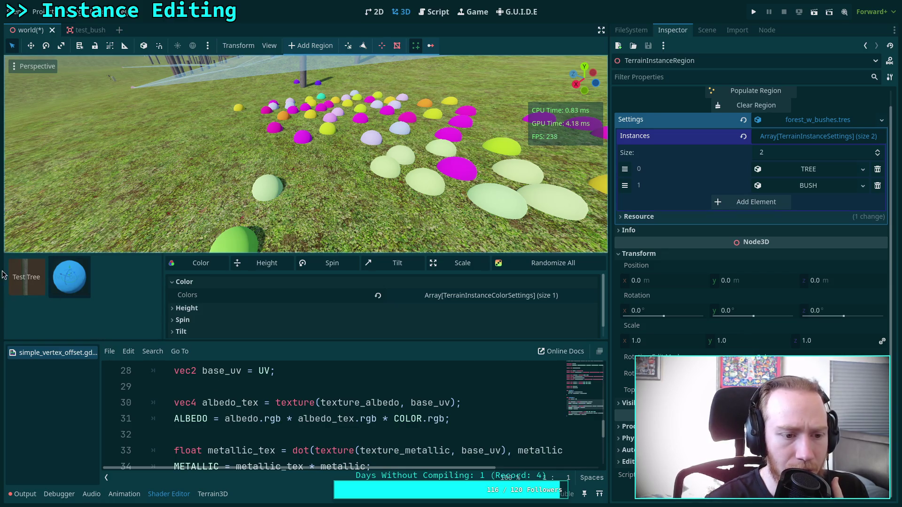
Place several Test Tree trunks across the terrain near the bushes
{"action": "left_click", "coordinate": [26, 277]}
{"action": "left_click", "coordinate": [199, 225]}
{"action": "left_click", "coordinate": [238, 228]}
{"action": "left_click", "coordinate": [308, 153]}
{"action": "key", "text": "s"}
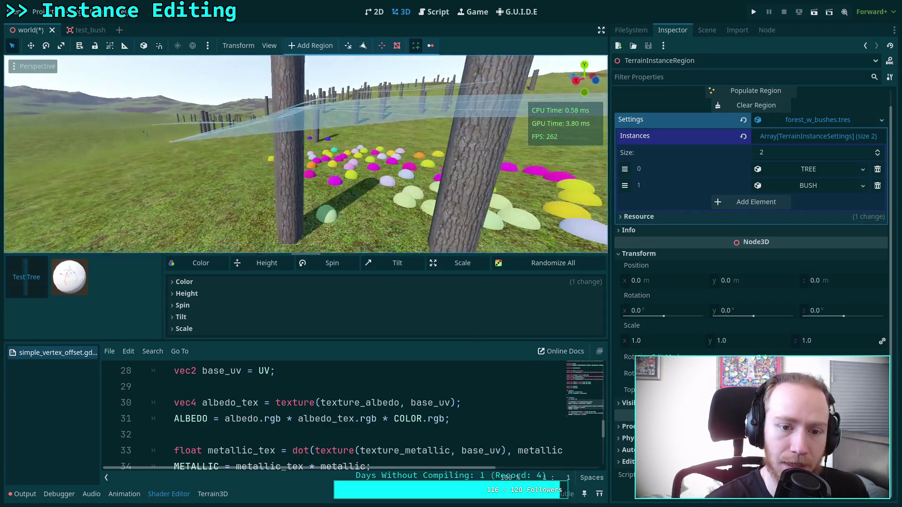
{"action": "left_click", "coordinate": [235, 244]}
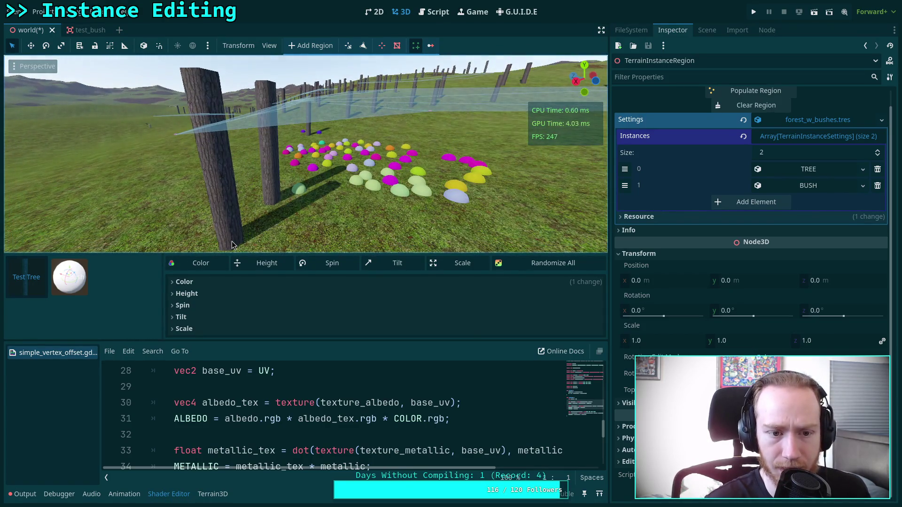
{"action": "left_click", "coordinate": [295, 247]}
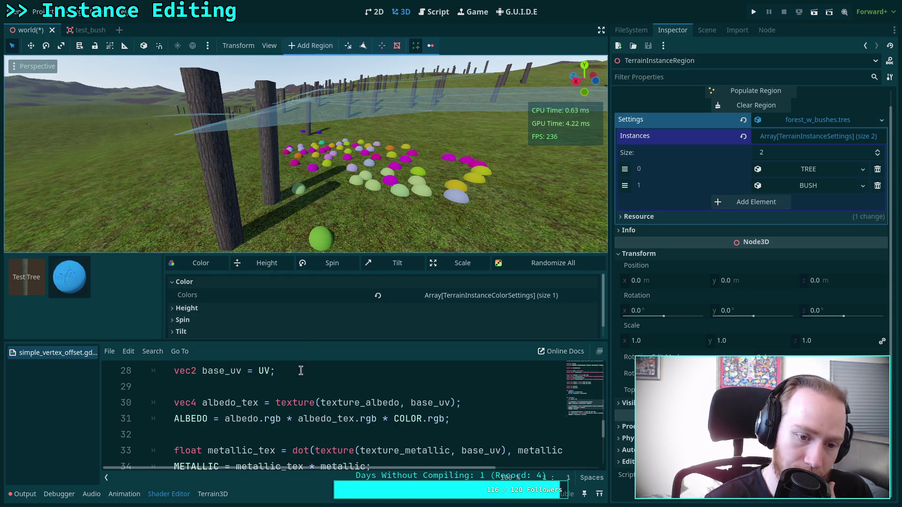
{"action": "scroll", "coordinate": [306, 412], "scroll_direction": "down", "scroll_amount": 2}
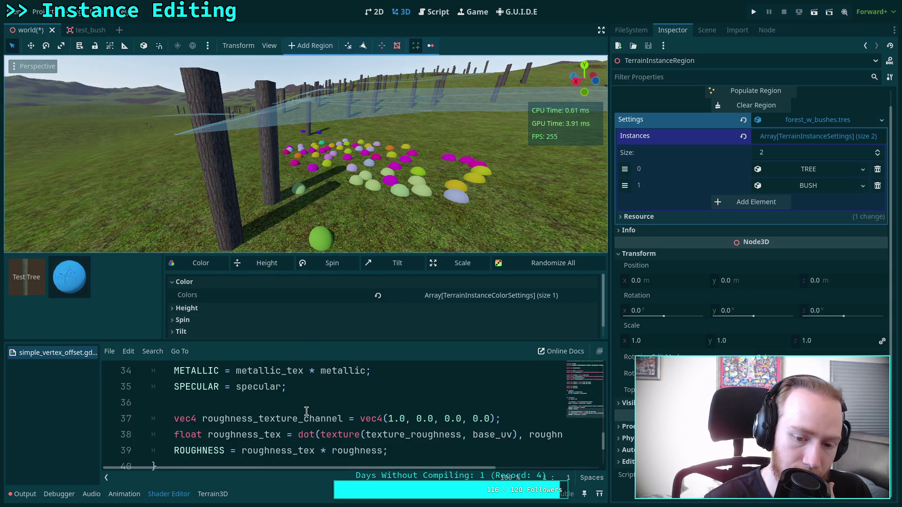
{"action": "scroll", "coordinate": [306, 412], "scroll_direction": "down", "scroll_amount": 1}
{"action": "scroll", "coordinate": [306, 412], "scroll_direction": "up", "scroll_amount": 3}
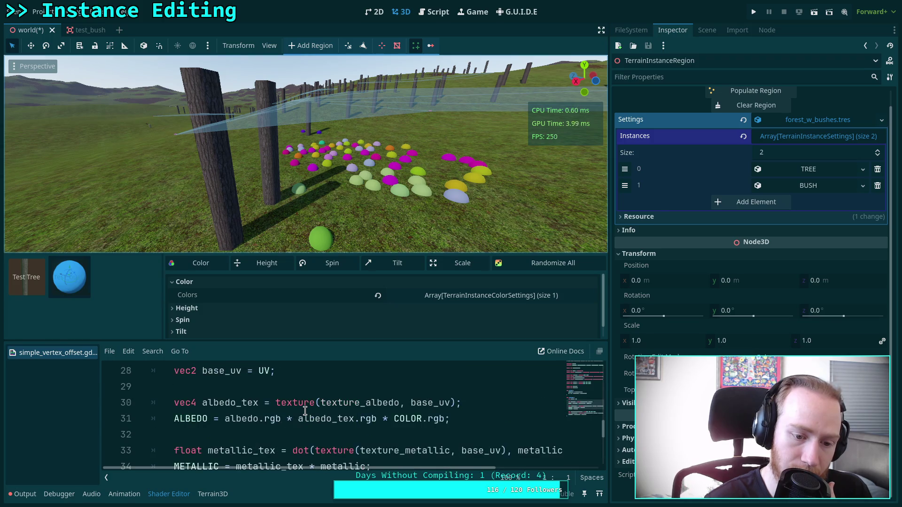
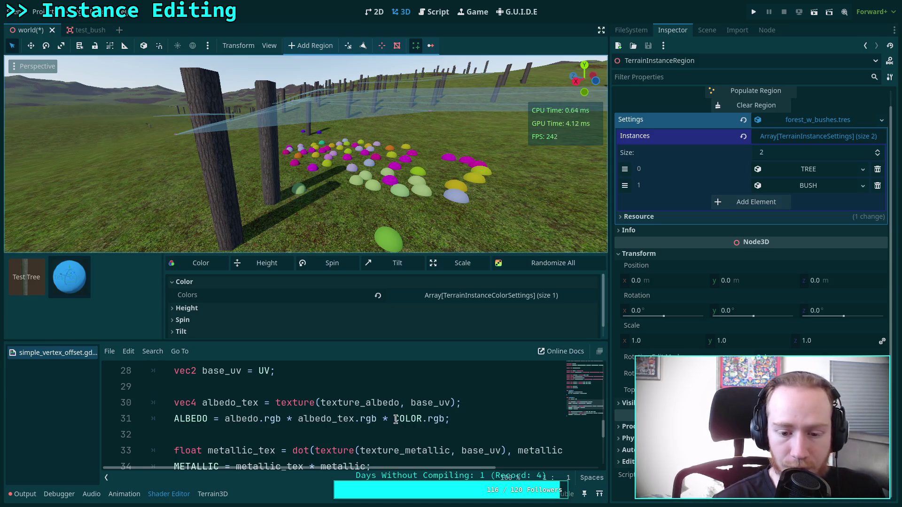
Highlight albedo.rgb and COLOR.rgb on shader line 31 to show that albedo is multiplied by COLOR
{"action": "left_click_drag", "start_coordinate": [226, 420], "coordinate": [281, 420]}
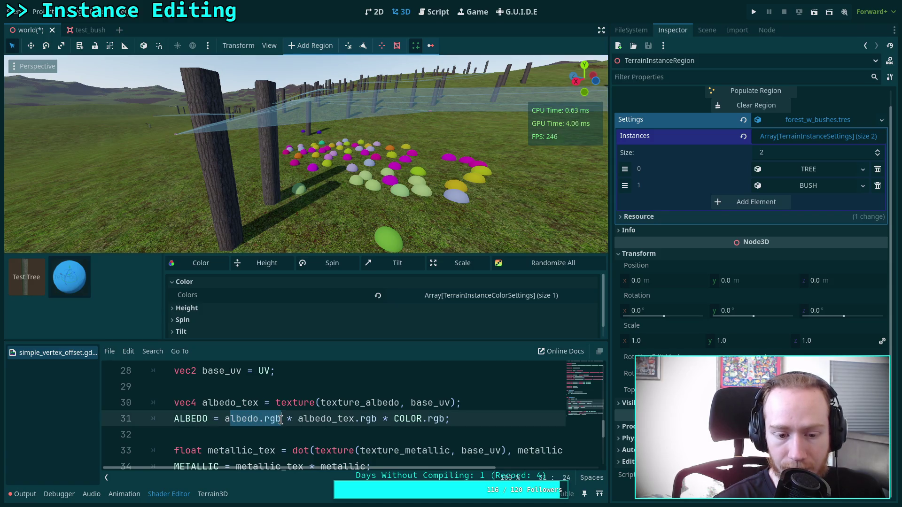
{"action": "left_click_drag", "start_coordinate": [225, 420], "coordinate": [276, 419]}
{"action": "left_click_drag", "start_coordinate": [394, 420], "coordinate": [445, 420]}
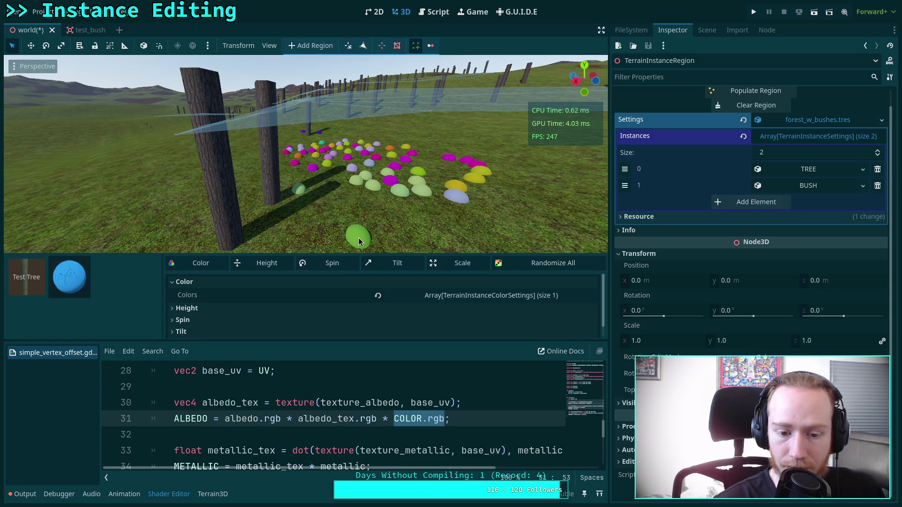
{"action": "left_click_drag", "start_coordinate": [224, 420], "coordinate": [285, 419]}
{"action": "left_click_drag", "start_coordinate": [394, 420], "coordinate": [444, 419]}
{"action": "left_click_drag", "start_coordinate": [225, 420], "coordinate": [259, 420]}
{"action": "left_click_drag", "start_coordinate": [394, 420], "coordinate": [431, 420]}
{"action": "left_click_drag", "start_coordinate": [224, 419], "coordinate": [285, 420]}
{"action": "left_click_drag", "start_coordinate": [394, 419], "coordinate": [449, 420]}
{"action": "left_click", "coordinate": [437, 413]}
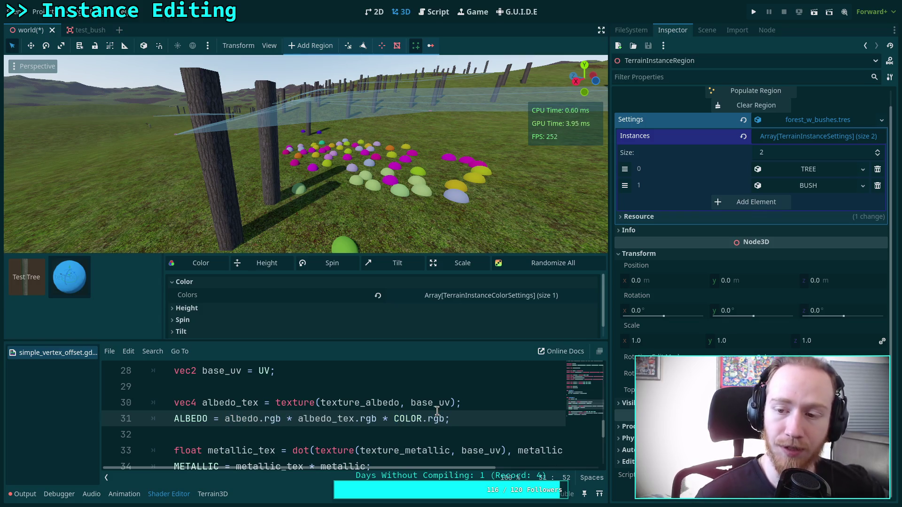
Orbit the 3D view around the bushes, then bring up plugin.gd in the Script workspace
{"action": "left_click_drag", "start_coordinate": [494, 245], "coordinate": [587, 235]}
{"action": "mouse_move", "coordinate": [420, 226]}
{"action": "left_mouse_down"}
{"action": "mouse_move", "coordinate": [409, 226]}
{"action": "mouse_move", "coordinate": [420, 226]}
{"action": "left_mouse_up"}
{"action": "mouse_move", "coordinate": [362, 211]}
{"action": "left_mouse_down"}
{"action": "mouse_move", "coordinate": [418, 235]}
{"action": "mouse_move", "coordinate": [401, 235]}
{"action": "left_mouse_up"}
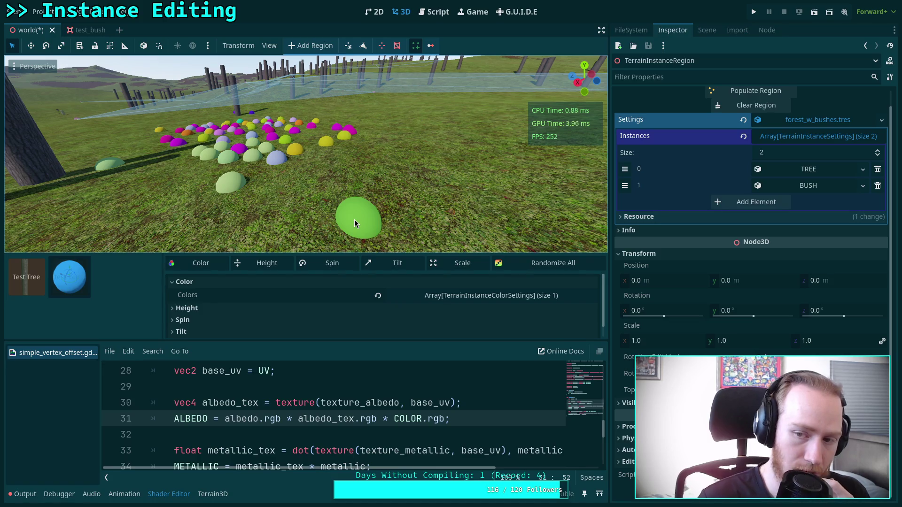
{"action": "left_click", "coordinate": [434, 11]}
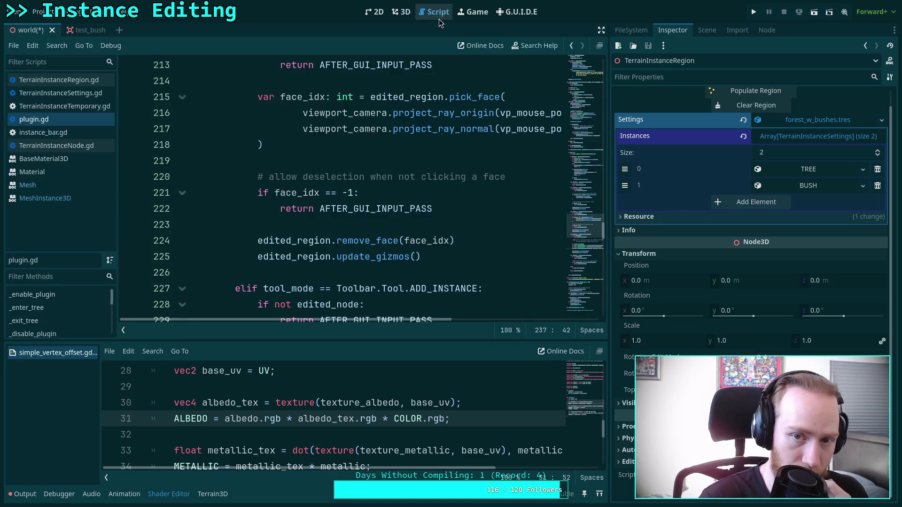
Glance at the Material docs, then read the colour code in TerrainInstanceTemporary.gd
{"action": "scroll", "coordinate": [177, 214], "scroll_direction": "down", "scroll_amount": 1}
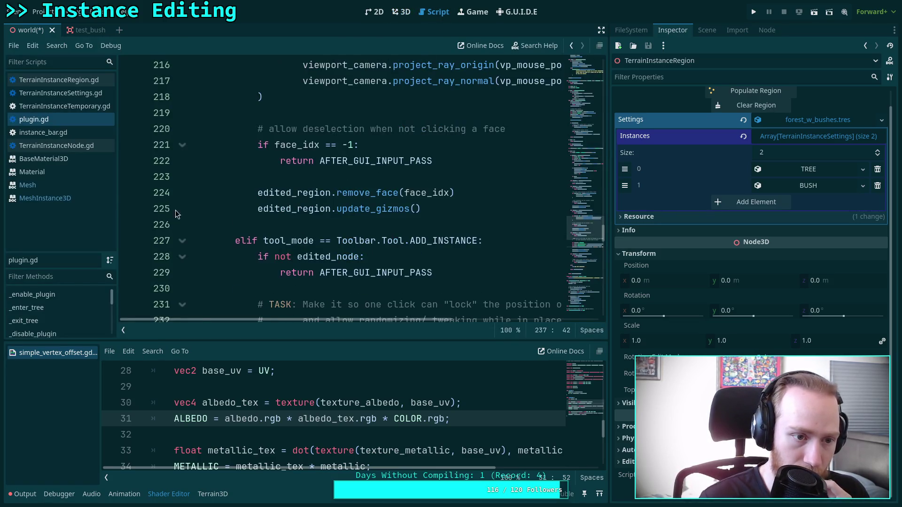
{"action": "left_click", "coordinate": [71, 172]}
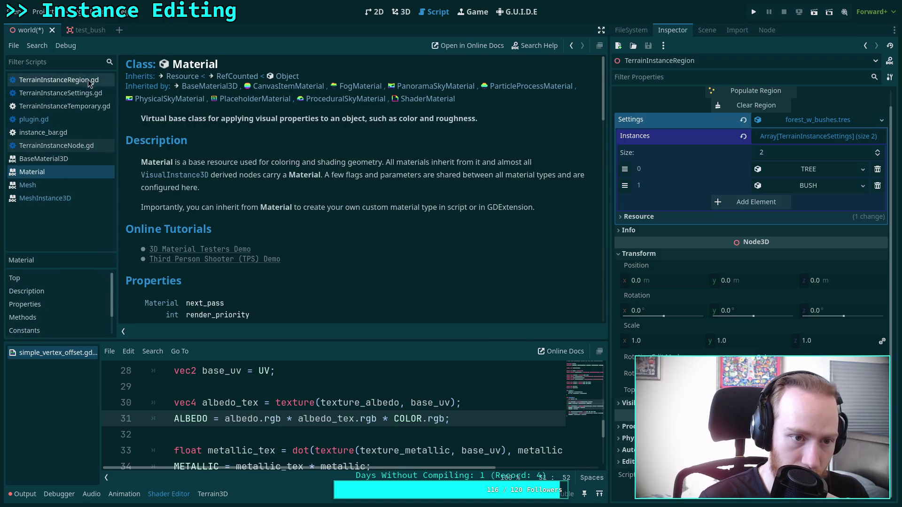
{"action": "left_click", "coordinate": [64, 106]}
{"action": "scroll", "coordinate": [321, 259], "scroll_direction": "down", "scroll_amount": 2}
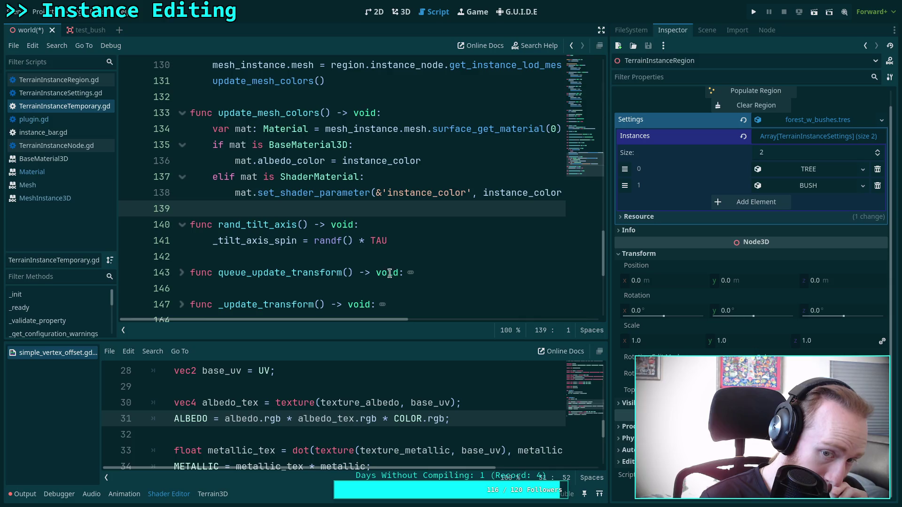
{"action": "scroll", "coordinate": [370, 276], "scroll_direction": "up", "scroll_amount": 1}
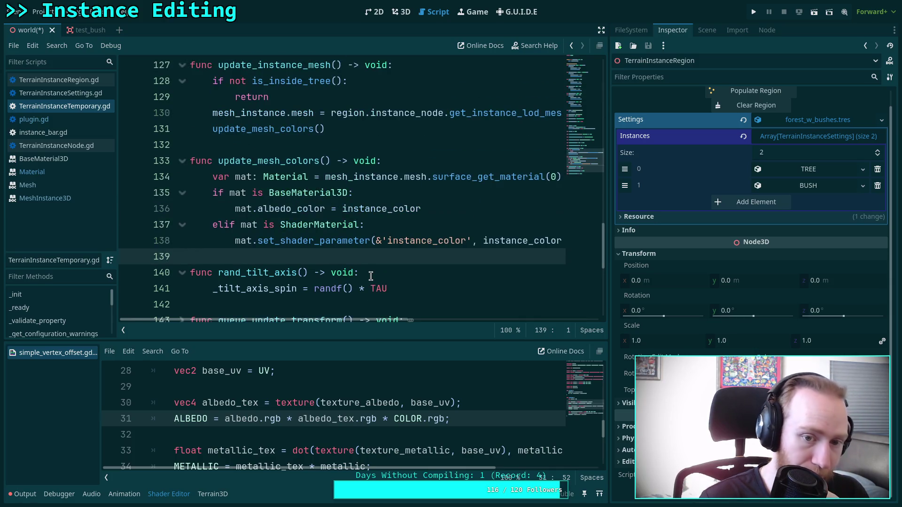
{"action": "mouse_move", "coordinate": [367, 321]}
{"action": "left_mouse_down"}
{"action": "mouse_move", "coordinate": [376, 321]}
{"action": "mouse_move", "coordinate": [365, 323]}
{"action": "left_mouse_up"}
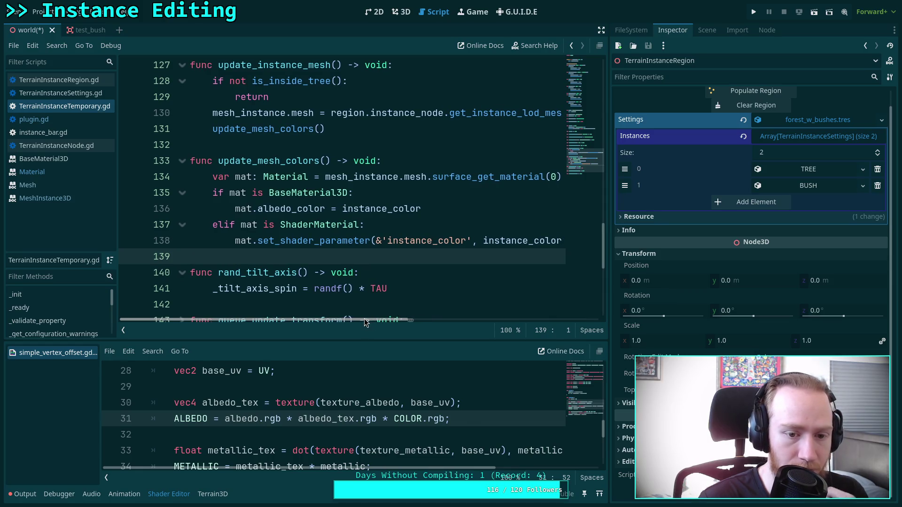
{"action": "scroll", "coordinate": [400, 404], "scroll_direction": "up", "scroll_amount": 3}
{"action": "scroll", "coordinate": [400, 404], "scroll_direction": "up", "scroll_amount": 5}
{"action": "scroll", "coordinate": [401, 403], "scroll_direction": "down", "scroll_amount": 7}
In the 3D scene, pick the bush asset and look over its colour settings
{"action": "left_click", "coordinate": [401, 12]}
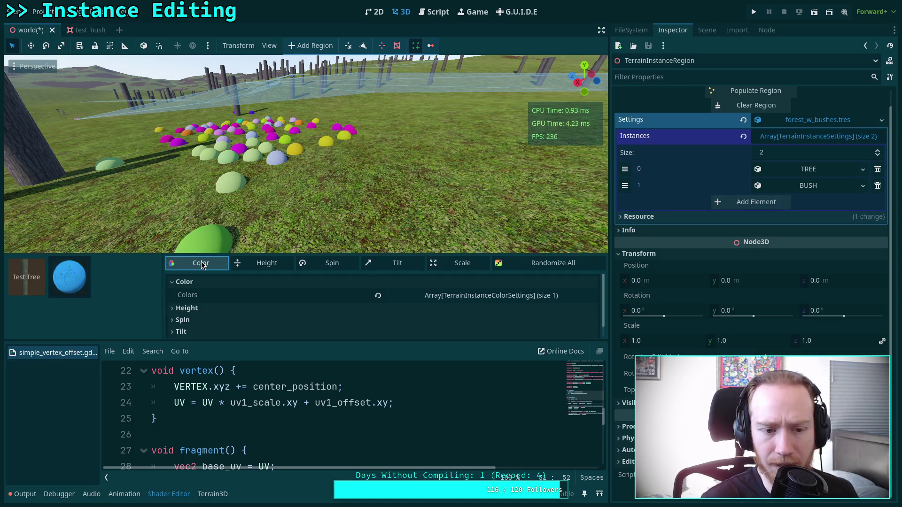
{"action": "left_click", "coordinate": [74, 285]}
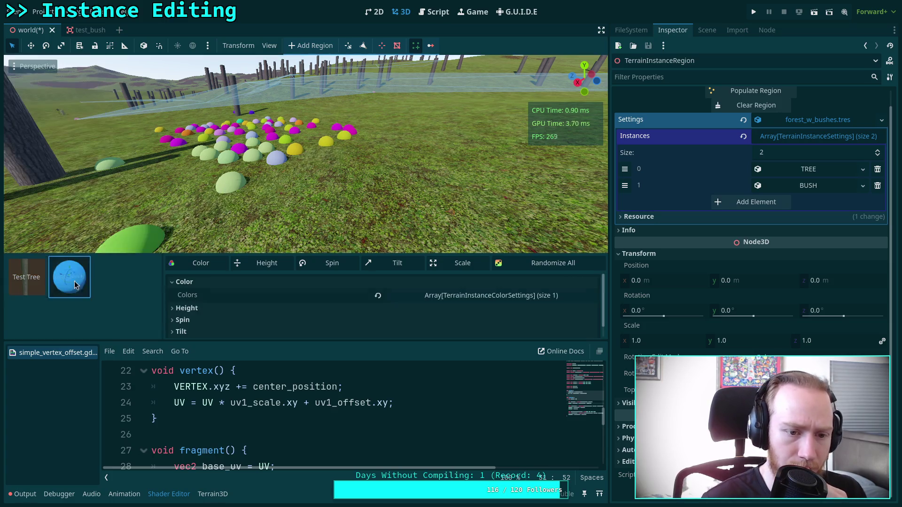
{"action": "left_click", "coordinate": [210, 269]}
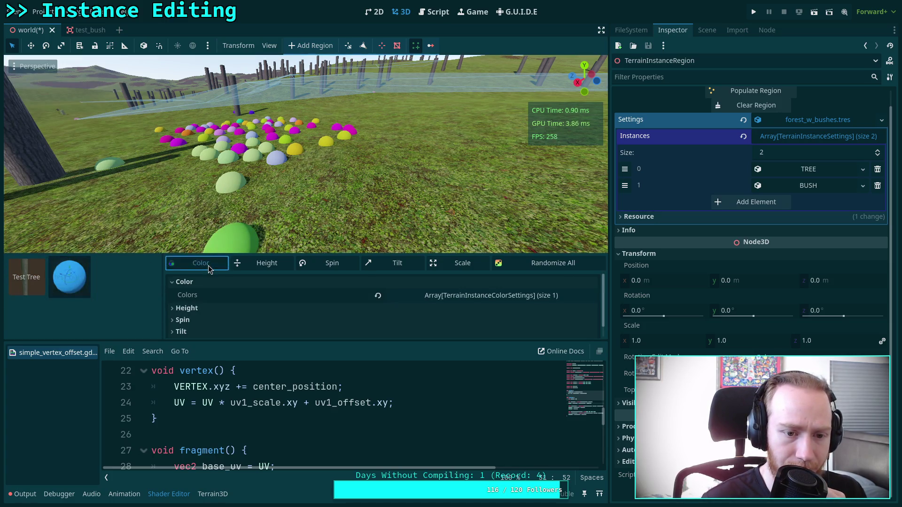
{"action": "scroll", "coordinate": [322, 411], "scroll_direction": "down", "scroll_amount": 3}
{"action": "scroll", "coordinate": [323, 411], "scroll_direction": "up", "scroll_amount": 2}
Back in the script, point out the instance_color parameter and the BaseMaterial3D check
{"action": "left_click", "coordinate": [436, 15]}
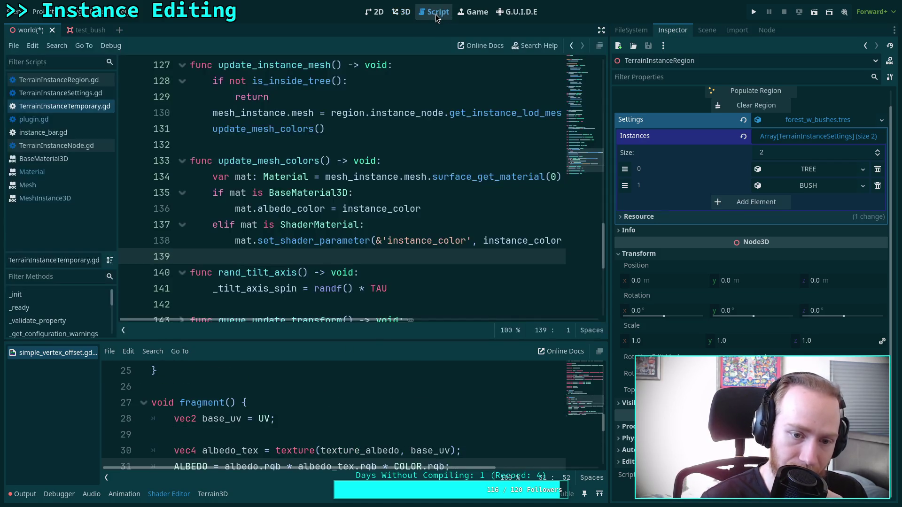
{"action": "left_click_drag", "start_coordinate": [376, 240], "coordinate": [483, 241]}
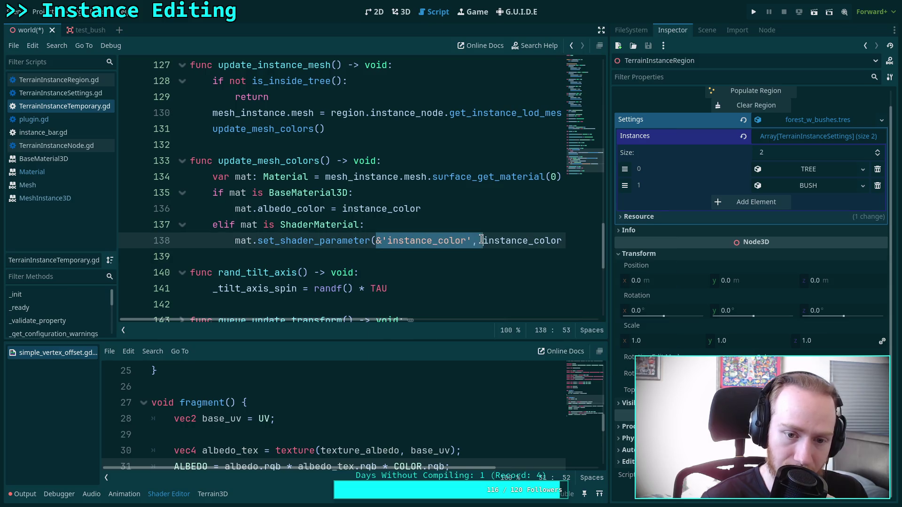
{"action": "left_click", "coordinate": [408, 243]}
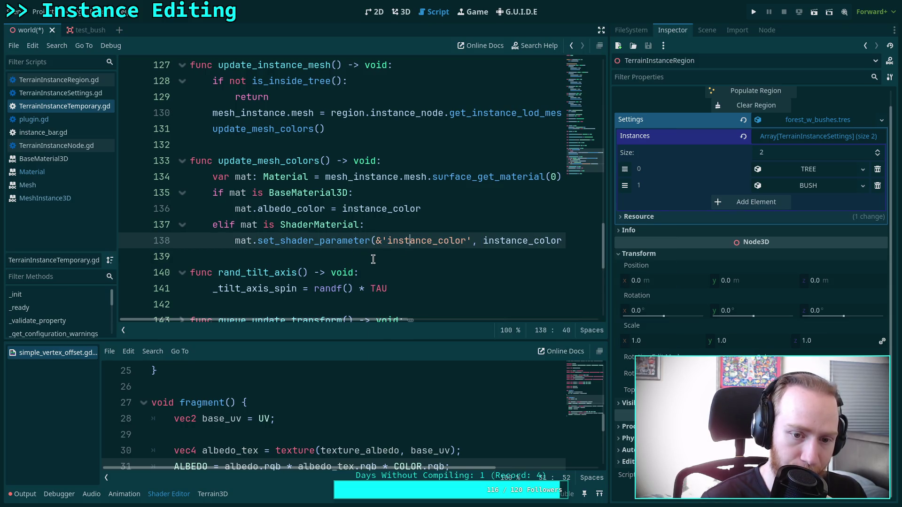
{"action": "mouse_move", "coordinate": [310, 226]}
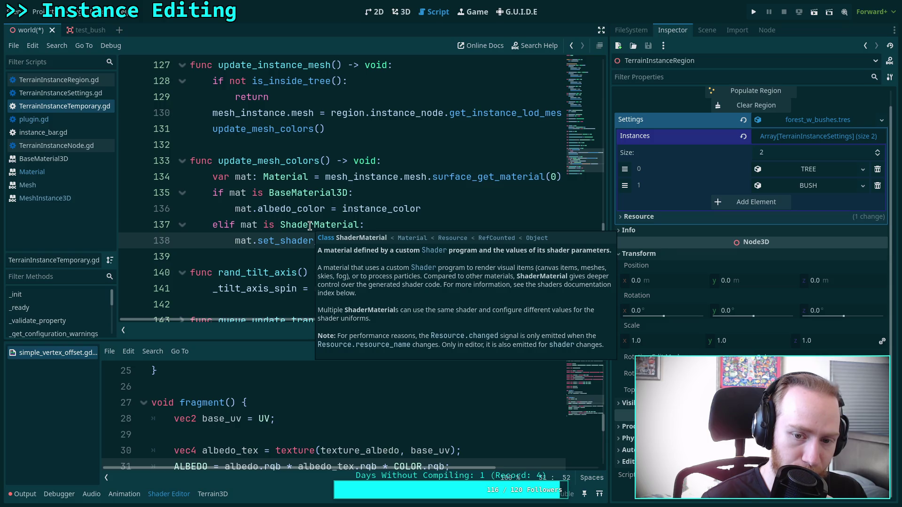
{"action": "left_click", "coordinate": [308, 194]}
{"action": "mouse_move", "coordinate": [315, 212]}
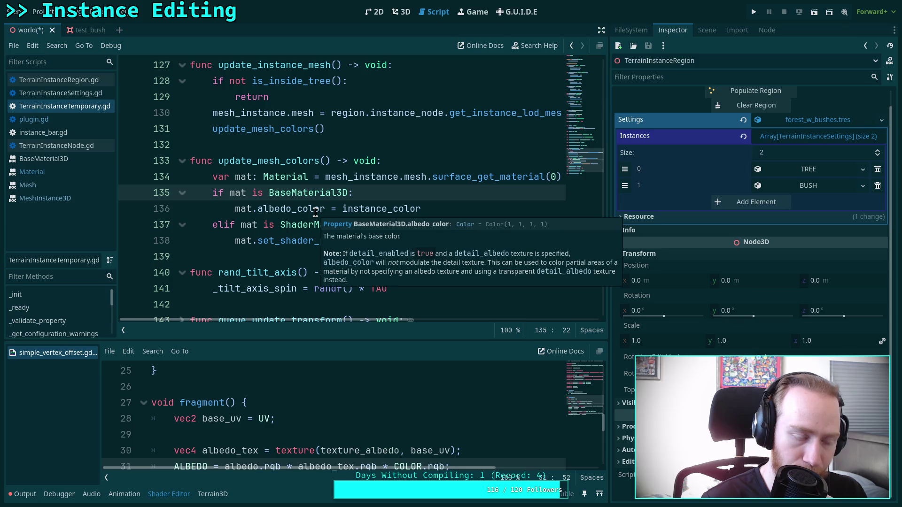
{"action": "scroll", "coordinate": [298, 219], "scroll_direction": "up", "scroll_amount": 1}
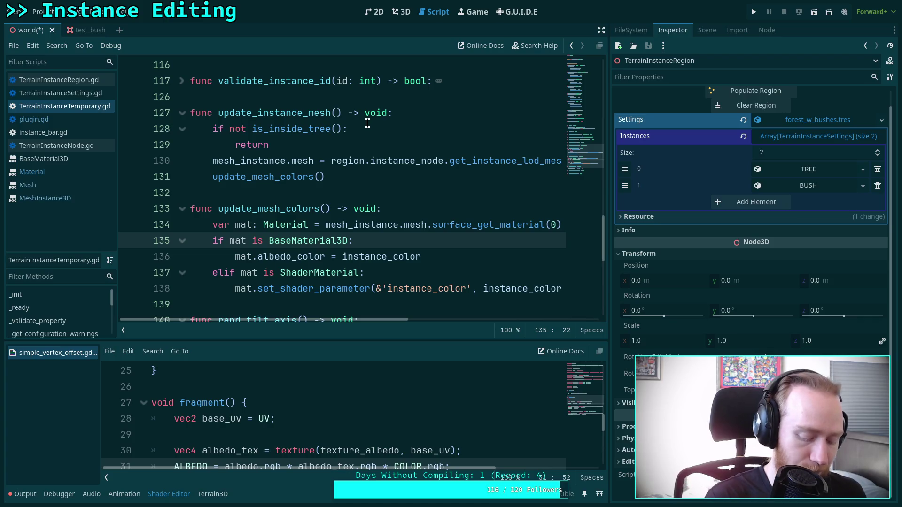
Save the scene and reload the current project
{"action": "key", "text": "ctrl+s"}
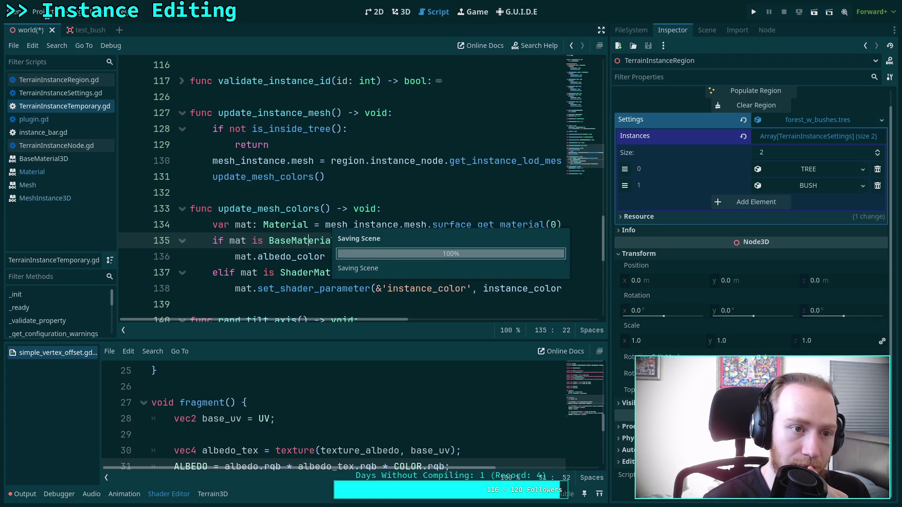
{"action": "left_click", "coordinate": [47, 14]}
{"action": "left_click", "coordinate": [71, 155]}
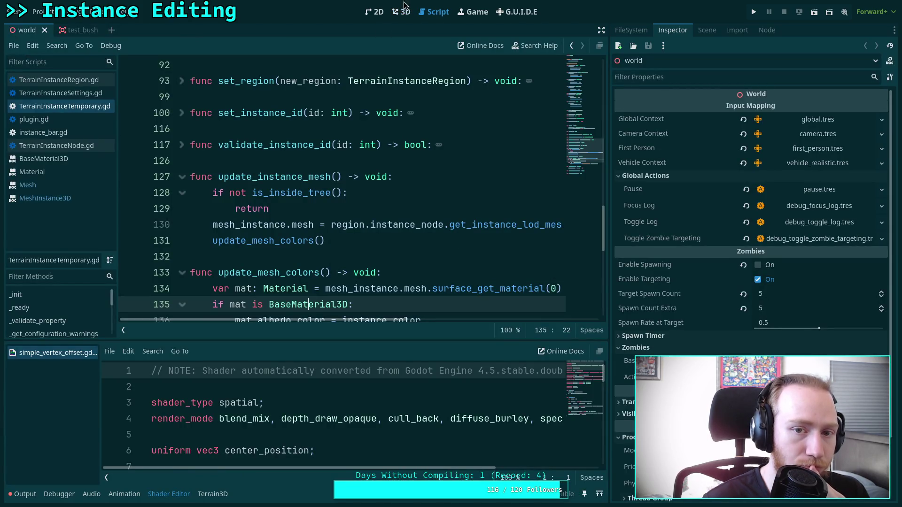
In the 3D view, select TerrainInstanceRegion under Terrain3D > TerrainInstanceNode and activate instance painting
{"action": "left_click", "coordinate": [404, 8]}
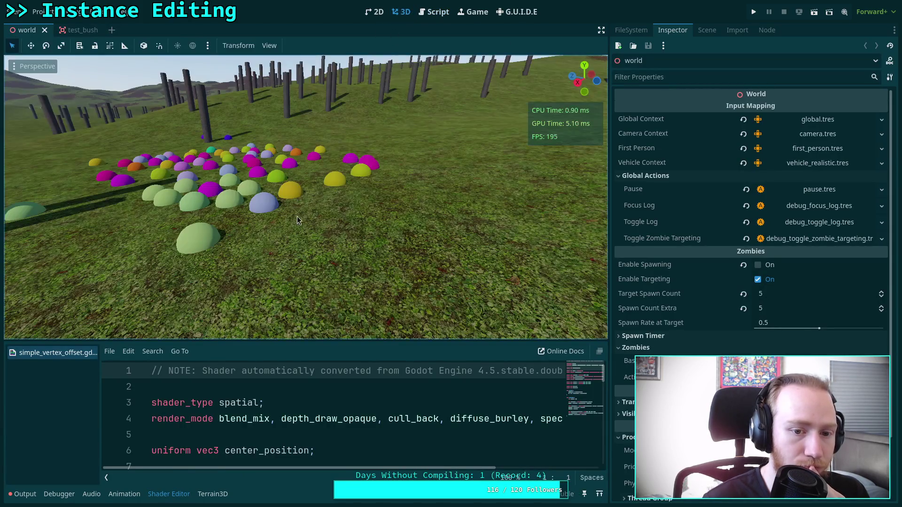
{"action": "left_click", "coordinate": [706, 30]}
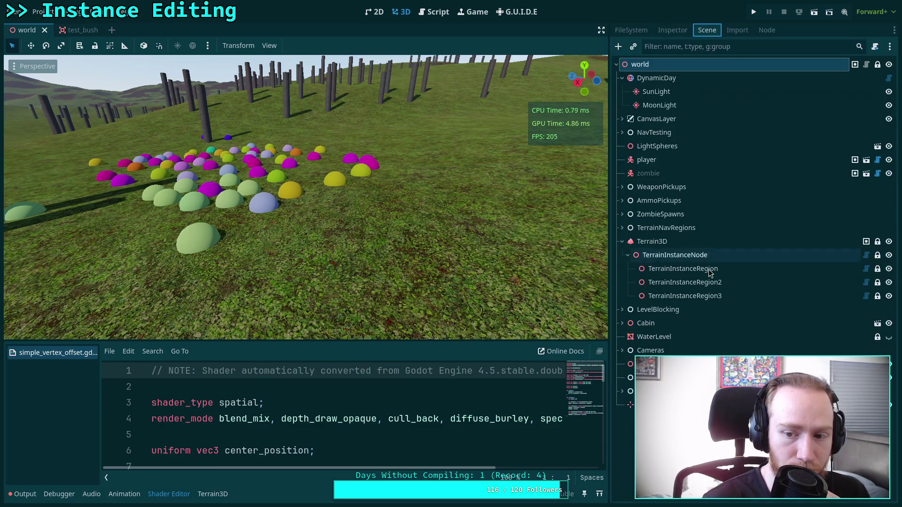
{"action": "left_click", "coordinate": [684, 269]}
{"action": "left_click", "coordinate": [416, 45]}
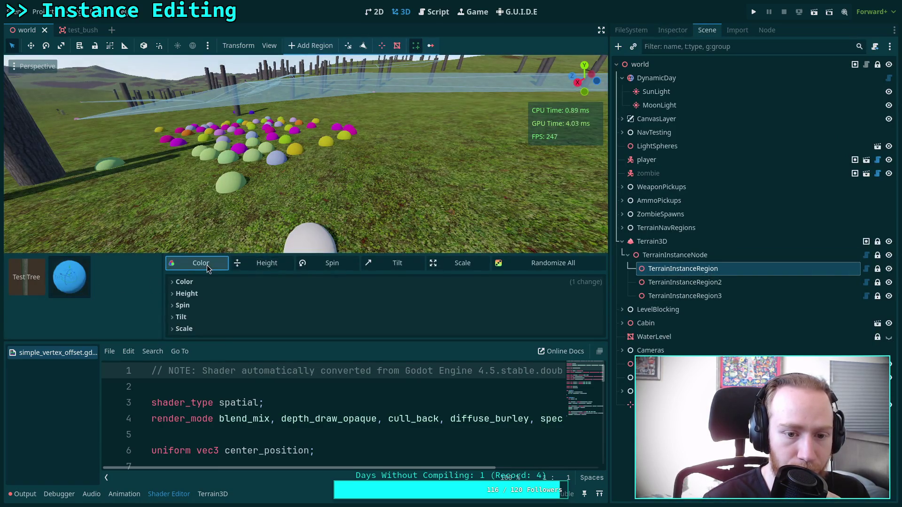
Expand the bush's Color options, Colors array and entry 0 to inspect them, then collapse them again
{"action": "left_click", "coordinate": [219, 281]}
{"action": "left_click", "coordinate": [467, 295]}
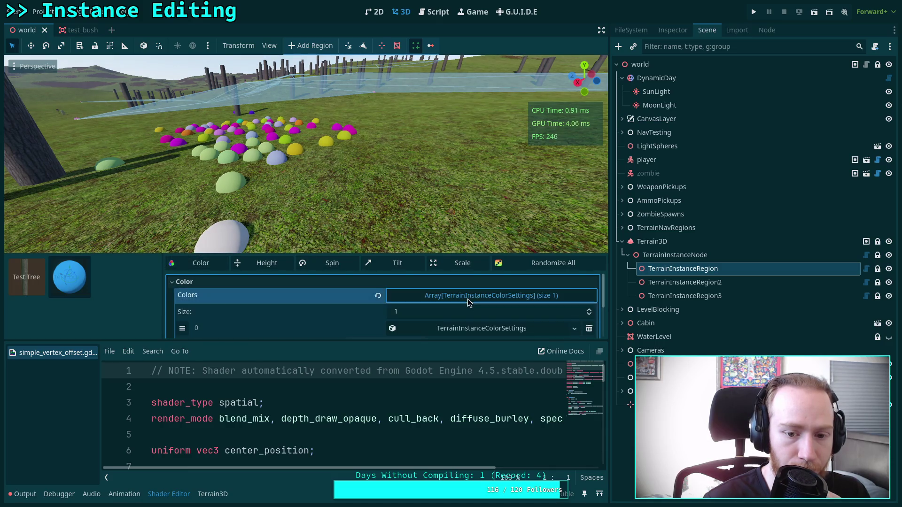
{"action": "left_click", "coordinate": [331, 329]}
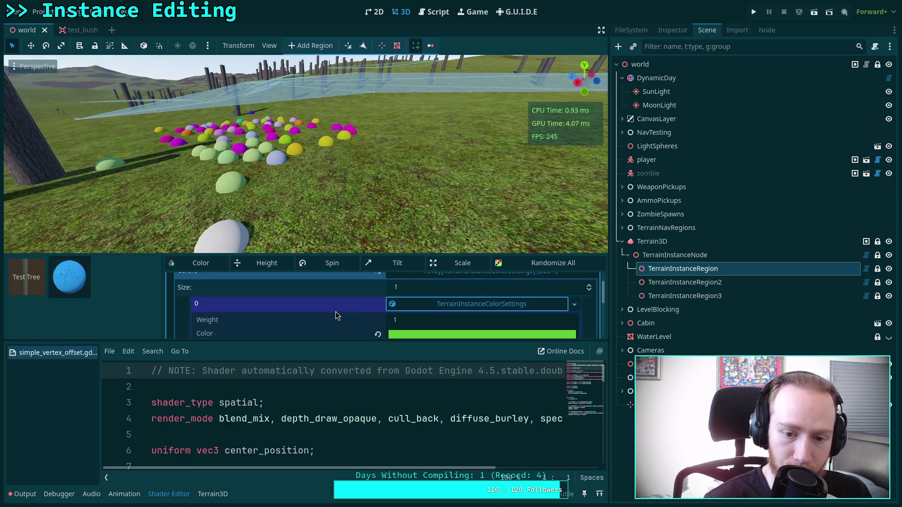
{"action": "left_click", "coordinate": [336, 312]}
{"action": "left_click", "coordinate": [435, 297]}
Paint six new bushes onto the grass in the foreground
{"action": "left_click", "coordinate": [268, 229]}
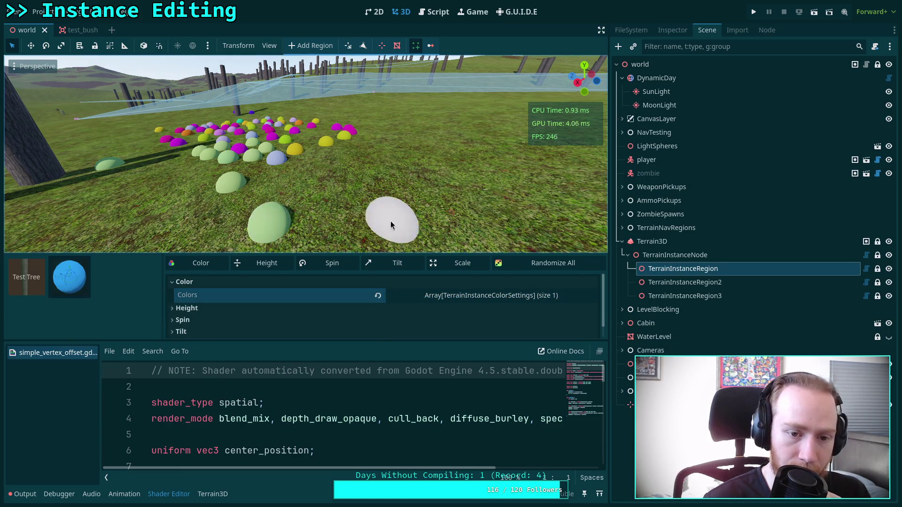
{"action": "left_click", "coordinate": [343, 214]}
{"action": "left_click", "coordinate": [443, 219]}
{"action": "left_click", "coordinate": [376, 182]}
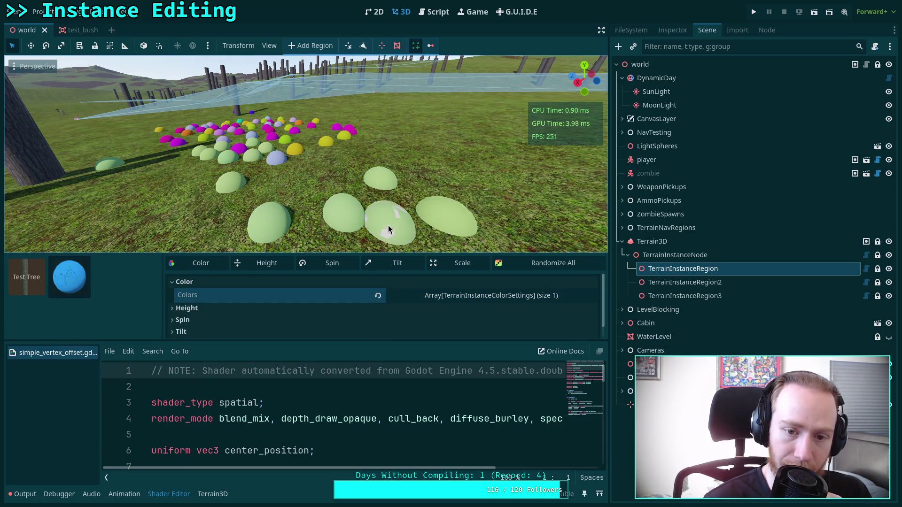
{"action": "left_click", "coordinate": [388, 225]}
{"action": "left_click", "coordinate": [303, 194]}
Reopen colour entry 0's hue settings and drag the splitter up to enlarge the shader code area
{"action": "left_click", "coordinate": [441, 296]}
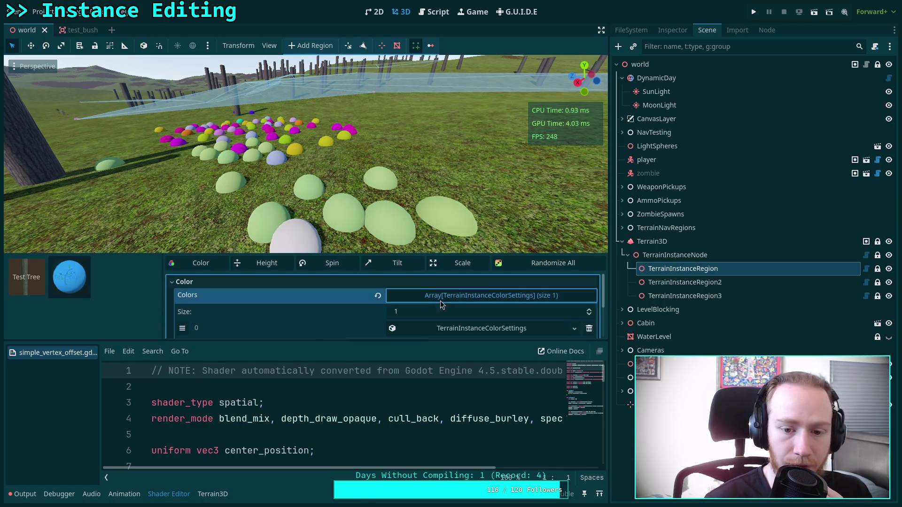
{"action": "left_click", "coordinate": [444, 306]}
{"action": "scroll", "coordinate": [445, 312], "scroll_direction": "down", "scroll_amount": 1}
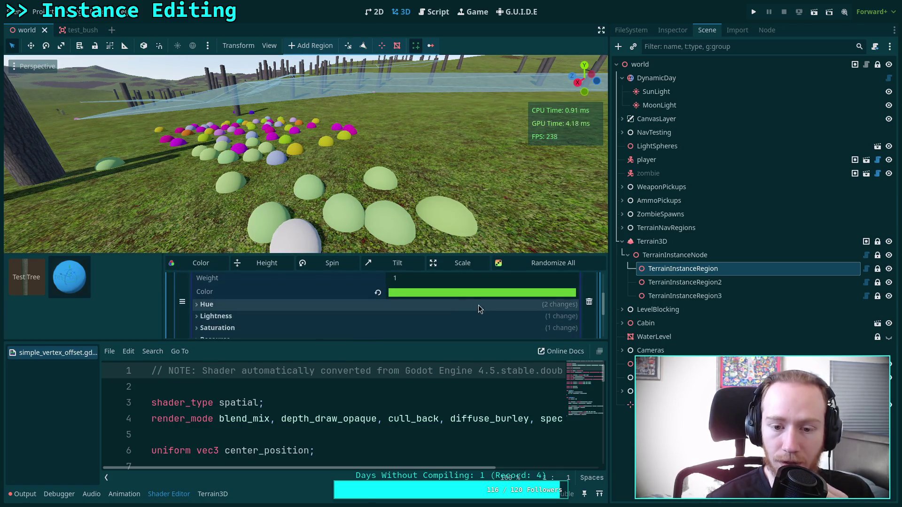
{"action": "scroll", "coordinate": [500, 301], "scroll_direction": "down", "scroll_amount": 1}
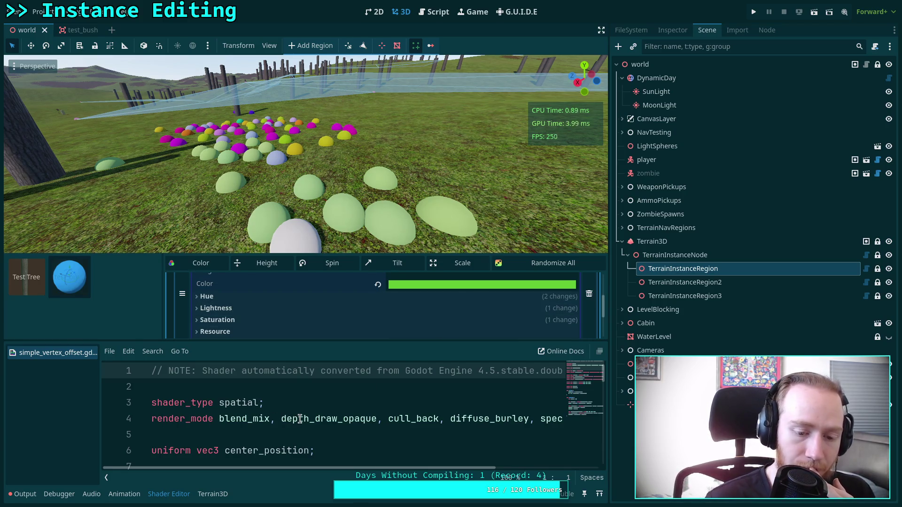
{"action": "scroll", "coordinate": [299, 419], "scroll_direction": "down", "scroll_amount": 1}
{"action": "left_click_drag", "start_coordinate": [308, 341], "coordinate": [308, 292]}
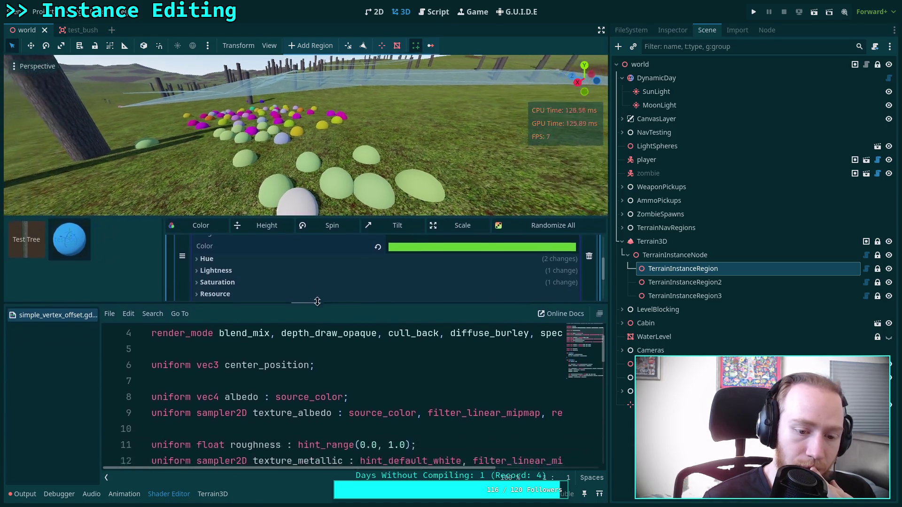
Add 'uniform vec4 instance_color : source_color;' on a new line after center_position
{"action": "scroll", "coordinate": [367, 389], "scroll_direction": "down", "scroll_amount": 5}
{"action": "scroll", "coordinate": [367, 389], "scroll_direction": "down", "scroll_amount": 3}
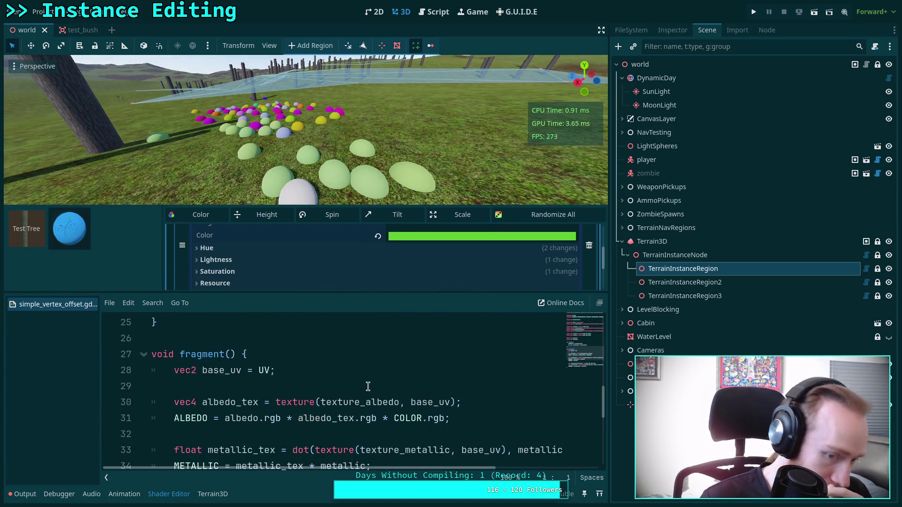
{"action": "scroll", "coordinate": [347, 408], "scroll_direction": "up", "scroll_amount": 1}
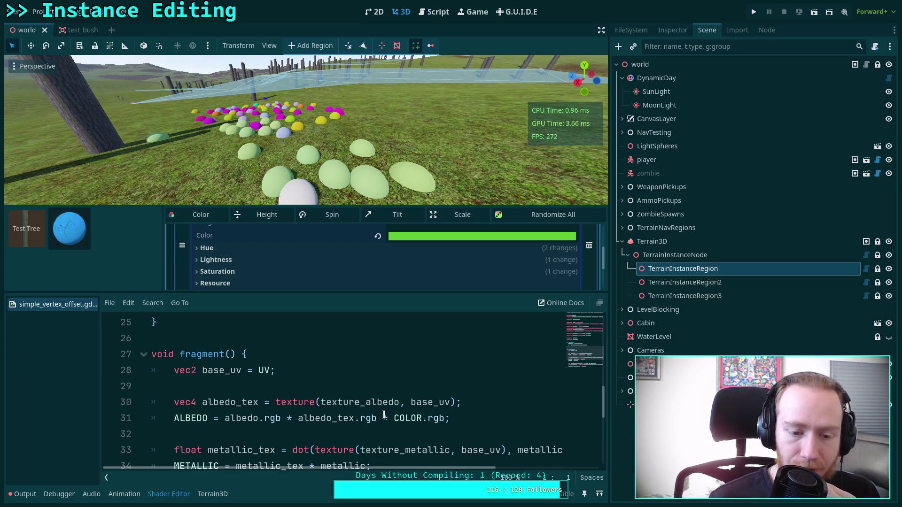
{"action": "scroll", "coordinate": [384, 415], "scroll_direction": "up", "scroll_amount": 3}
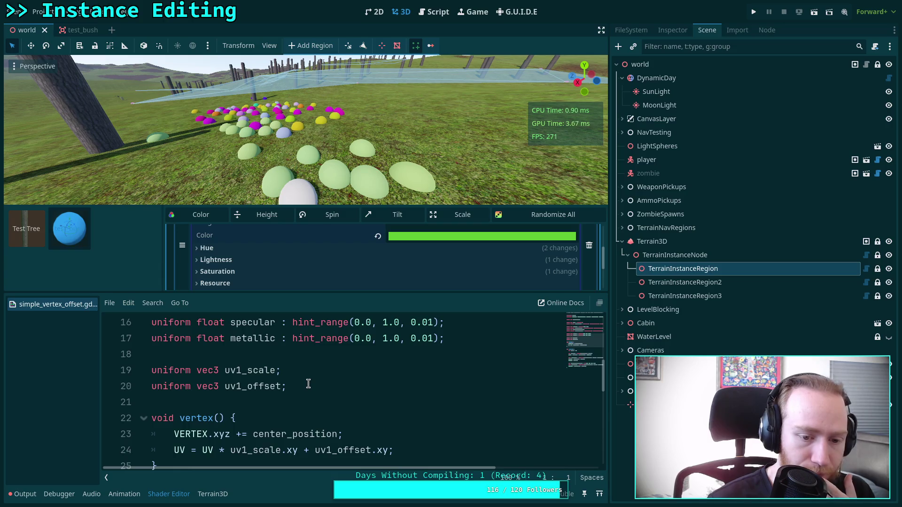
{"action": "scroll", "coordinate": [308, 383], "scroll_direction": "up", "scroll_amount": 4}
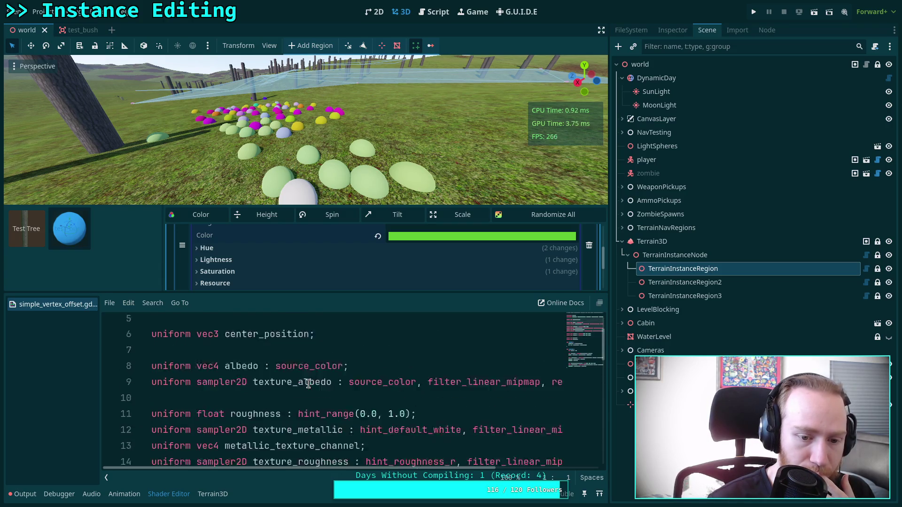
{"action": "scroll", "coordinate": [308, 384], "scroll_direction": "down", "scroll_amount": 2}
{"action": "scroll", "coordinate": [308, 383], "scroll_direction": "up", "scroll_amount": 2}
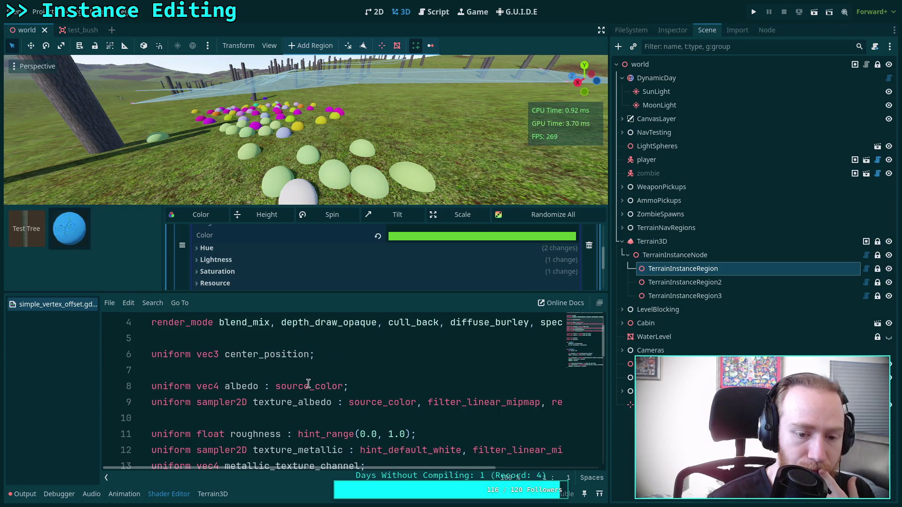
{"action": "scroll", "coordinate": [308, 384], "scroll_direction": "down", "scroll_amount": 3}
{"action": "scroll", "coordinate": [308, 384], "scroll_direction": "up", "scroll_amount": 1}
{"action": "scroll", "coordinate": [308, 384], "scroll_direction": "down", "scroll_amount": 1}
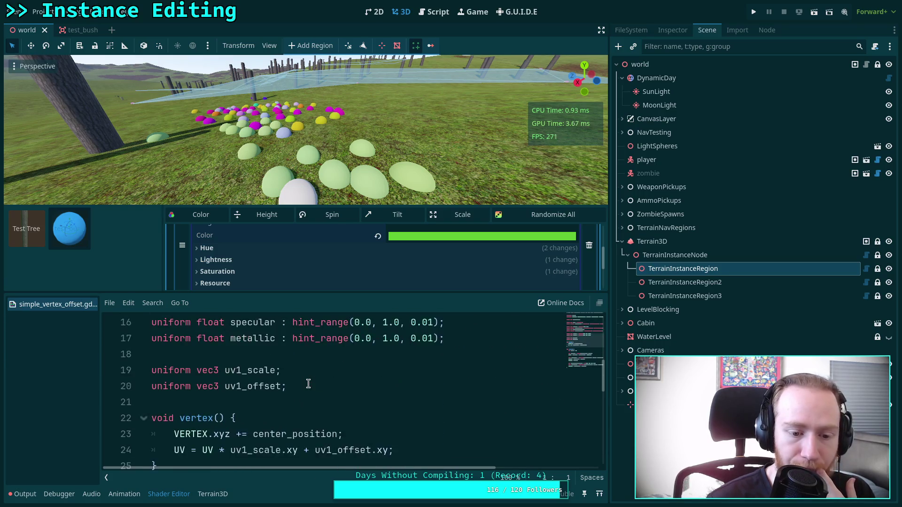
{"action": "scroll", "coordinate": [309, 384], "scroll_direction": "up", "scroll_amount": 2}
{"action": "scroll", "coordinate": [309, 384], "scroll_direction": "up", "scroll_amount": 3}
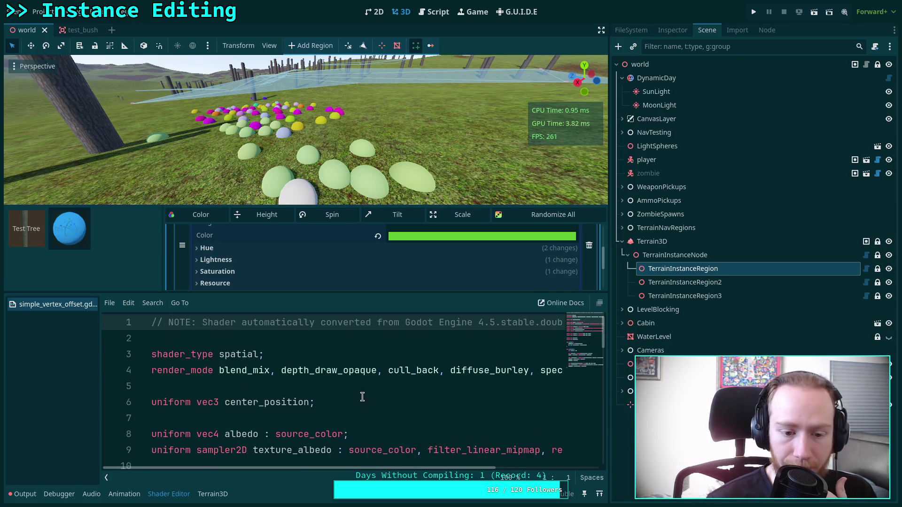
{"action": "scroll", "coordinate": [395, 413], "scroll_direction": "down", "scroll_amount": 1}
{"action": "left_click", "coordinate": [394, 372]}
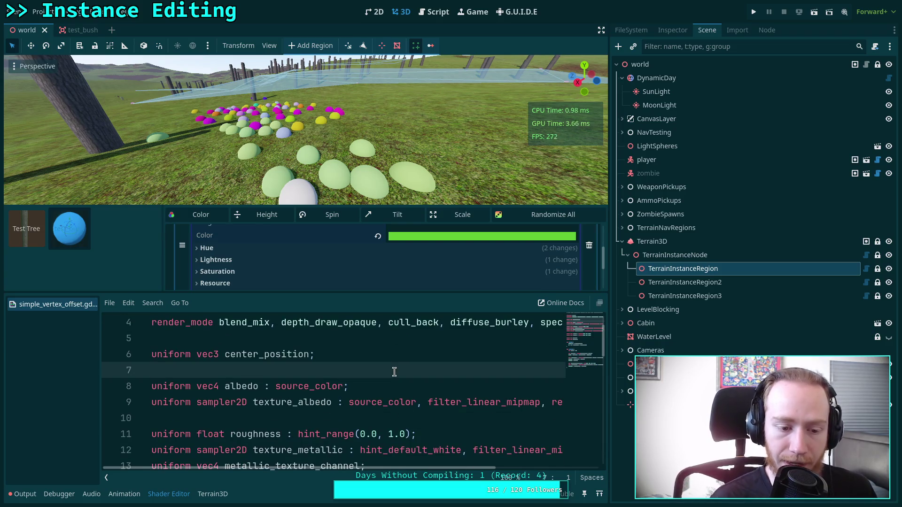
{"action": "key", "text": "Return"}
{"action": "type", "text": "un"}
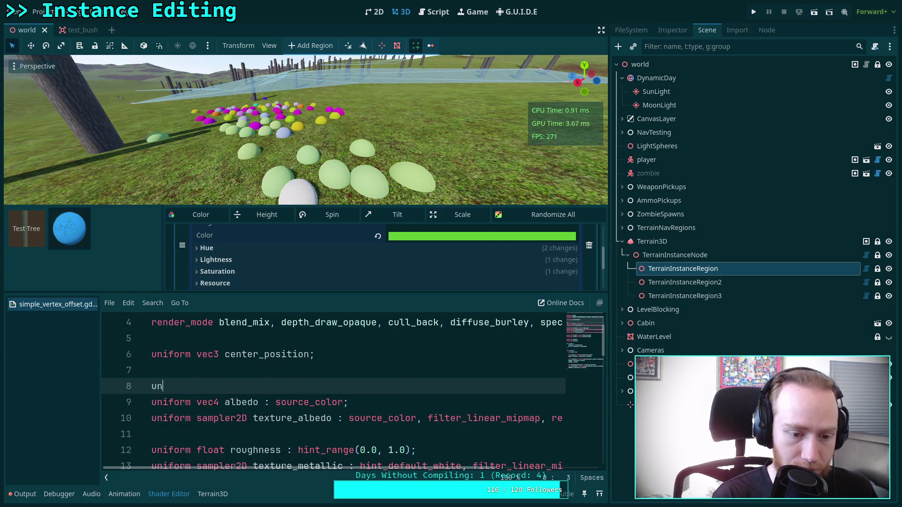
{"action": "type", "text": "iform ve"}
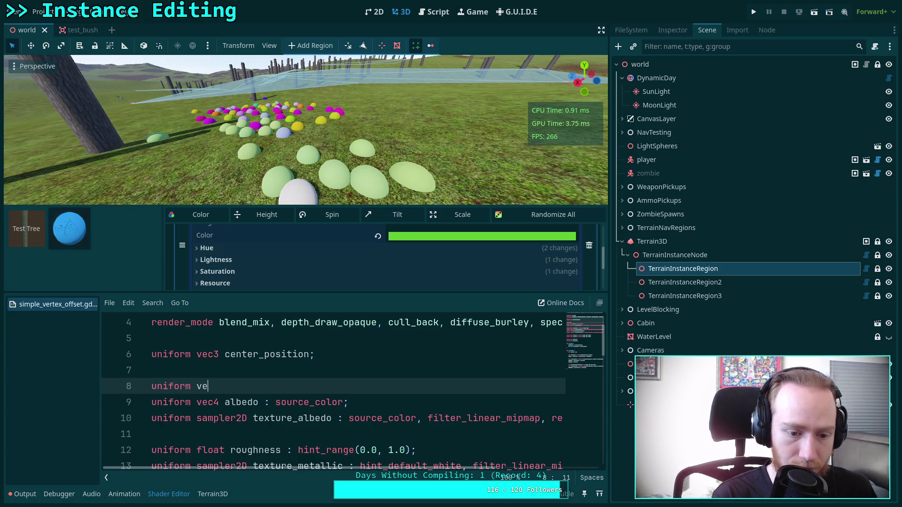
{"action": "type", "text": "c3 in"}
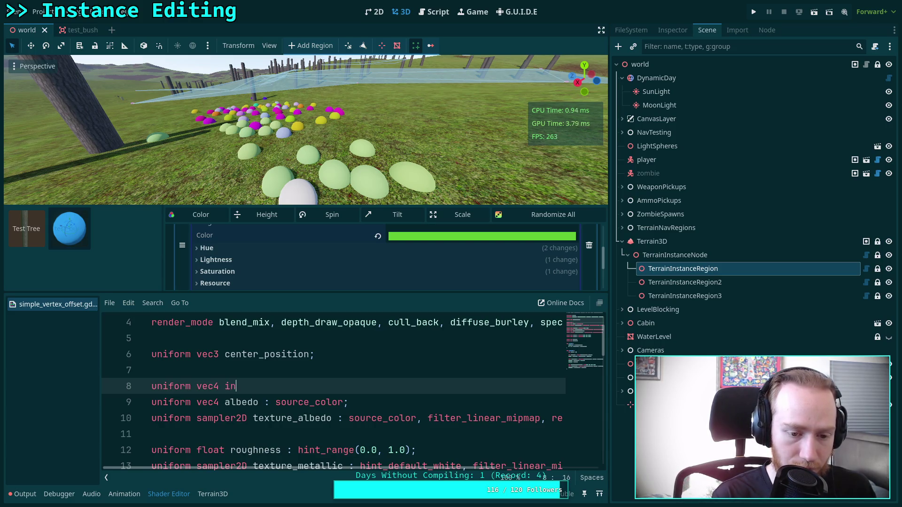
{"action": "type", "text": "stance_color"}
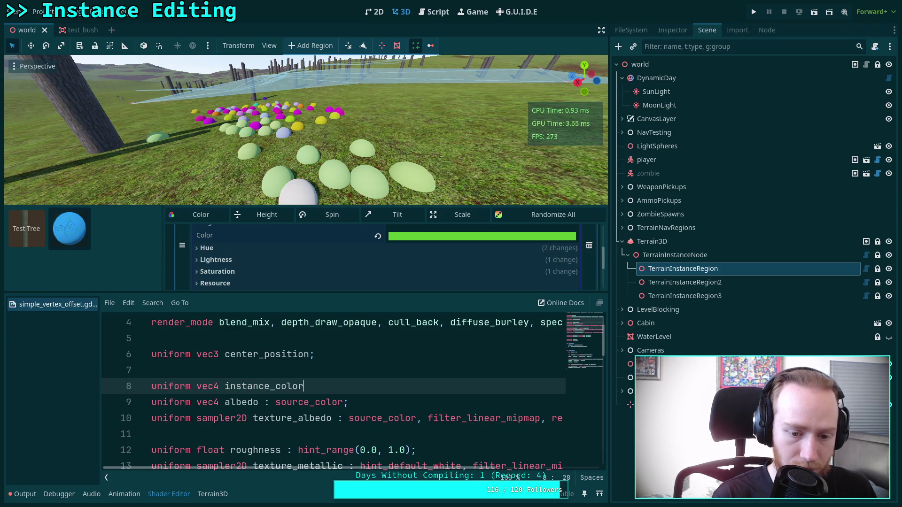
{"action": "type", "text": " : source_color;"}
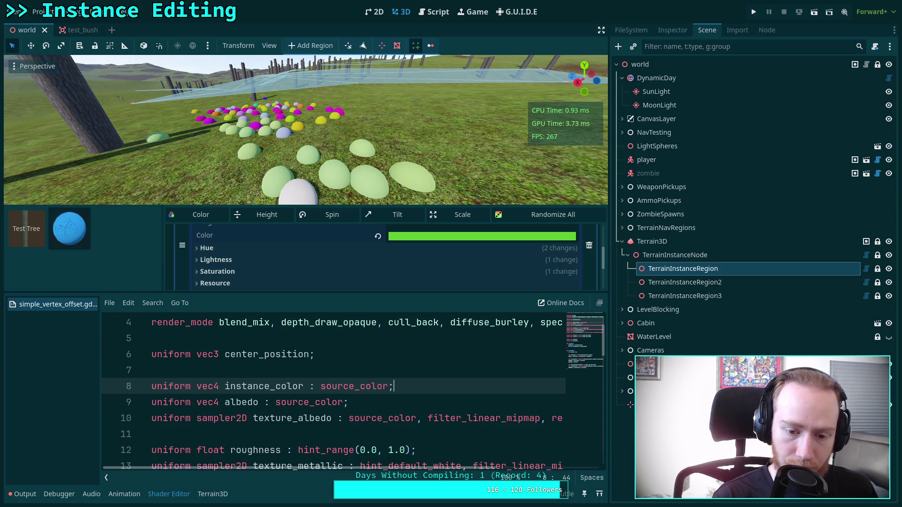
Scroll to the fragment function and place the caret at the end of the ALBEDO line
{"action": "scroll", "coordinate": [364, 404], "scroll_direction": "down", "scroll_amount": 5}
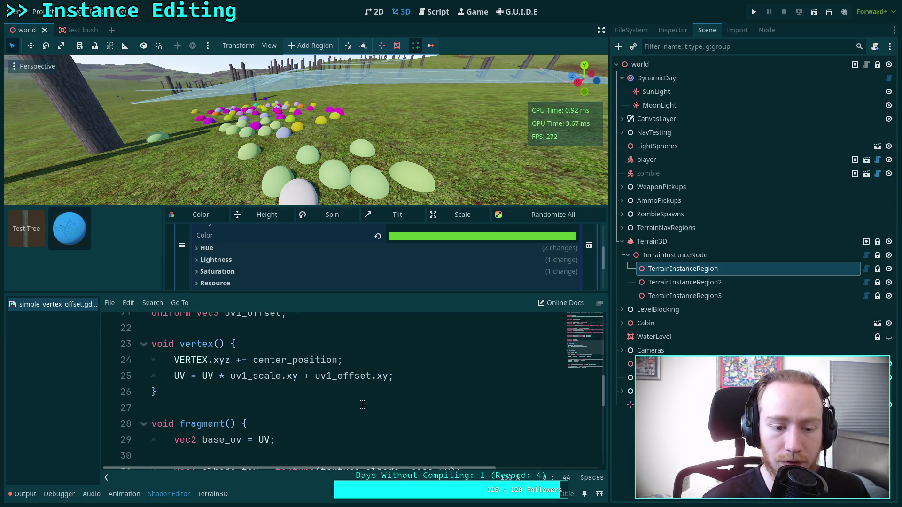
{"action": "scroll", "coordinate": [365, 404], "scroll_direction": "down", "scroll_amount": 4}
{"action": "scroll", "coordinate": [362, 405], "scroll_direction": "down", "scroll_amount": 1}
{"action": "scroll", "coordinate": [362, 405], "scroll_direction": "up", "scroll_amount": 8}
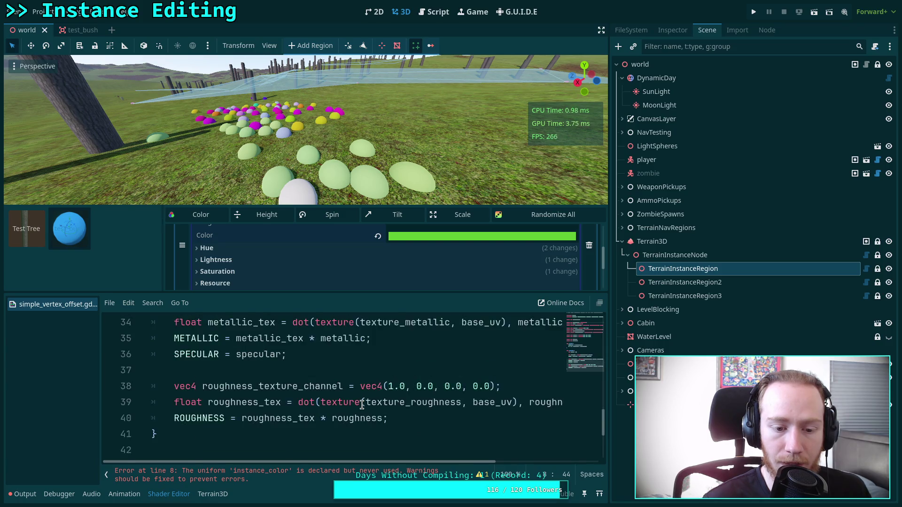
{"action": "scroll", "coordinate": [362, 405], "scroll_direction": "up", "scroll_amount": 3}
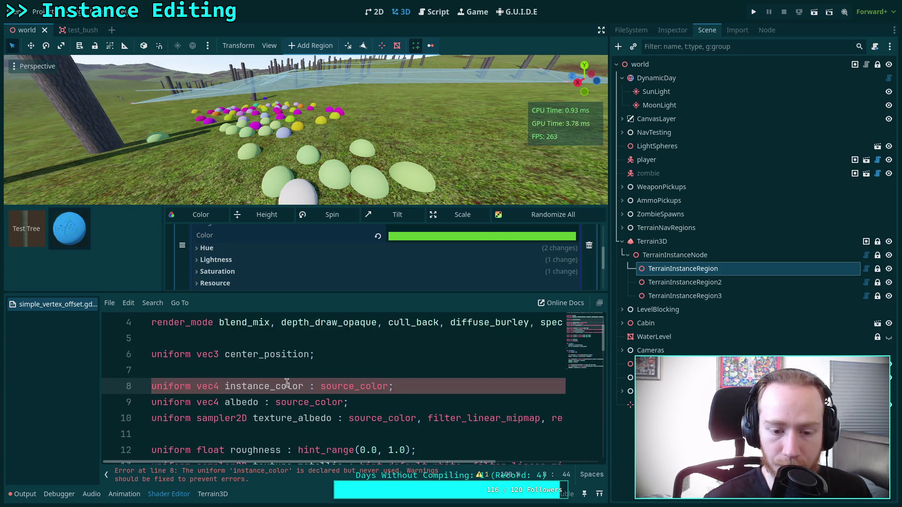
{"action": "scroll", "coordinate": [263, 379], "scroll_direction": "down", "scroll_amount": 6}
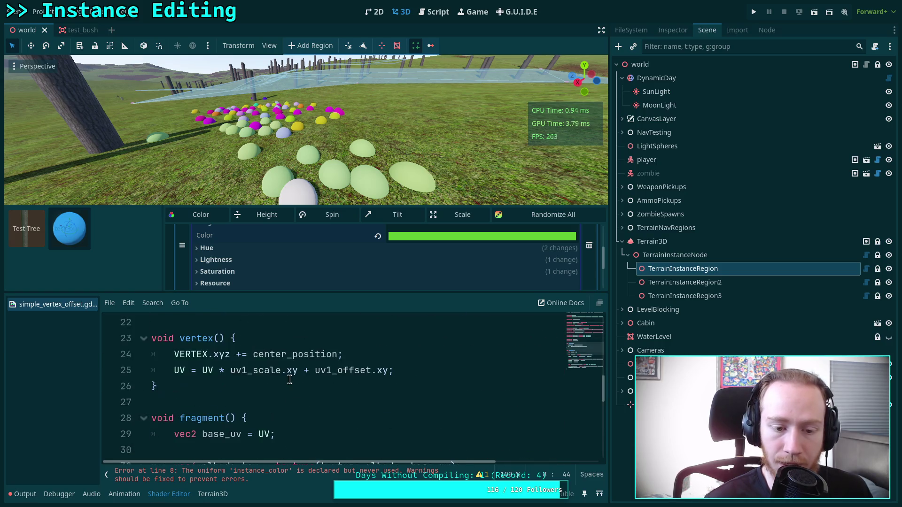
{"action": "scroll", "coordinate": [290, 380], "scroll_direction": "down", "scroll_amount": 2}
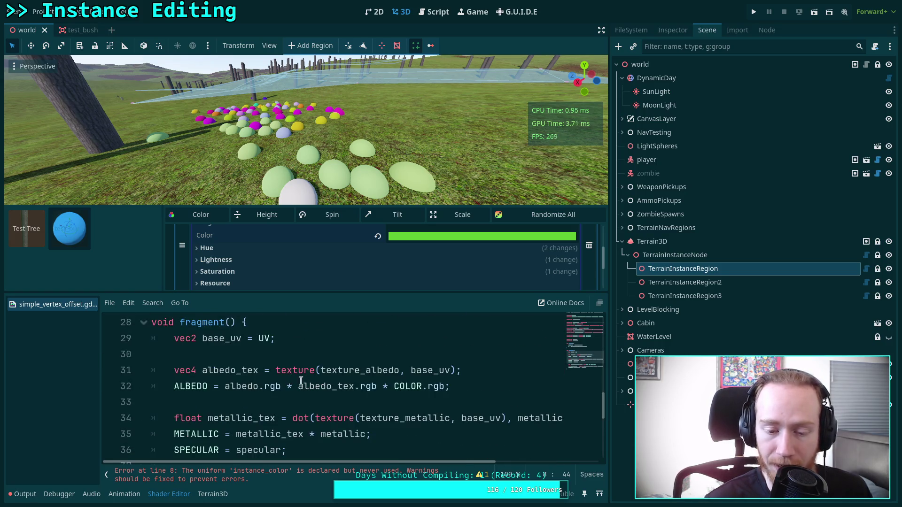
{"action": "left_click", "coordinate": [448, 385]}
Multiply ALBEDO by instance_color.rgb and save so the shader recompiles
{"action": "type", "text": "* i"}
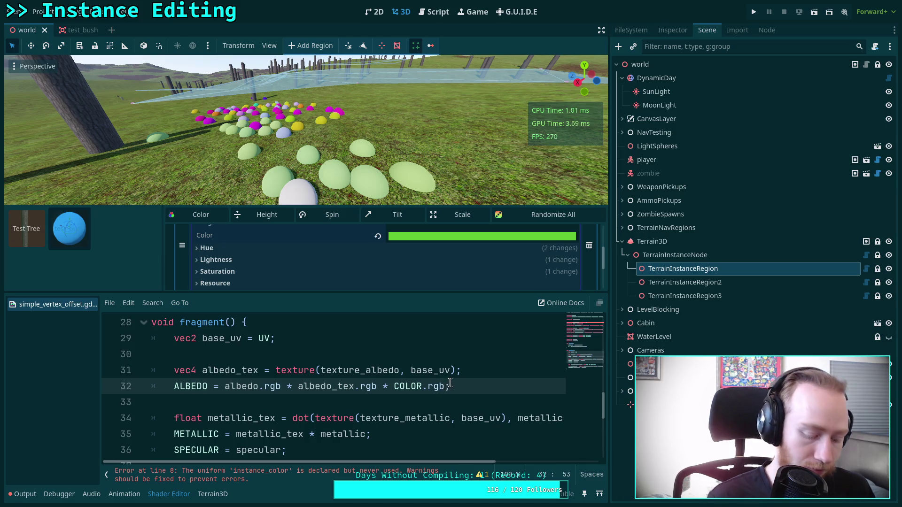
{"action": "type", "text": "nstance"}
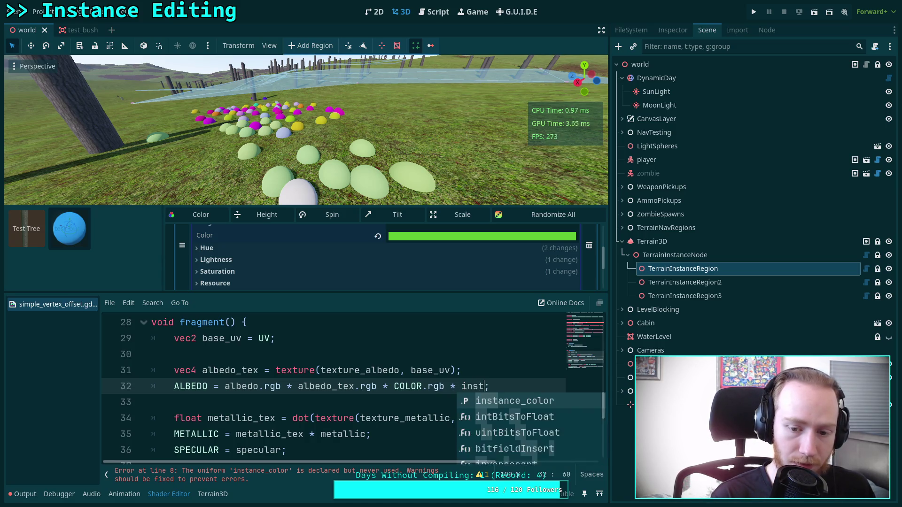
{"action": "key", "text": "Return"}
{"action": "key", "text": "ctrl+s"}
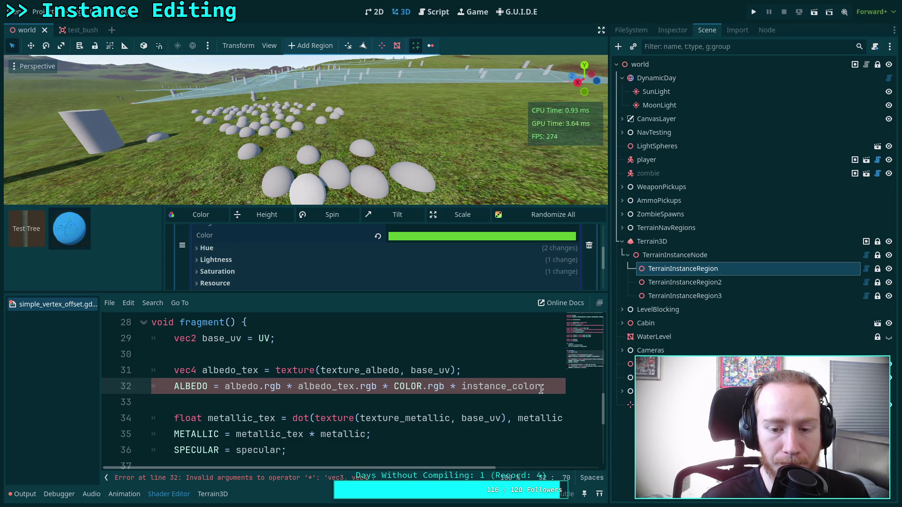
{"action": "type", "text": ".rgb"}
{"action": "key", "text": "ctrl+s"}
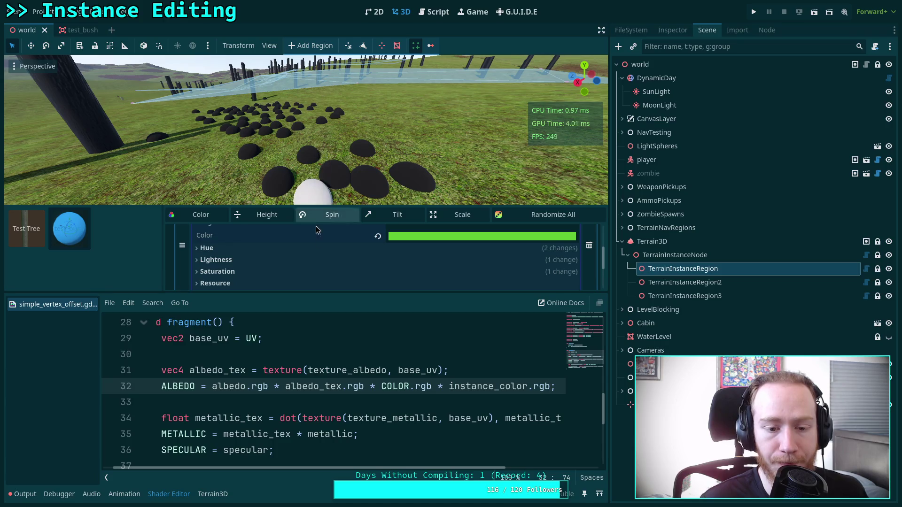
Add a hint_default_white hint to the instance_color declaration and save
{"action": "scroll", "coordinate": [343, 362], "scroll_direction": "up", "scroll_amount": 9}
{"action": "scroll", "coordinate": [406, 466], "scroll_direction": "down", "scroll_amount": 2}
{"action": "mouse_move", "coordinate": [407, 466]}
{"action": "left_mouse_down"}
{"action": "mouse_move", "coordinate": [477, 466]}
{"action": "mouse_move", "coordinate": [435, 467]}
{"action": "left_mouse_up"}
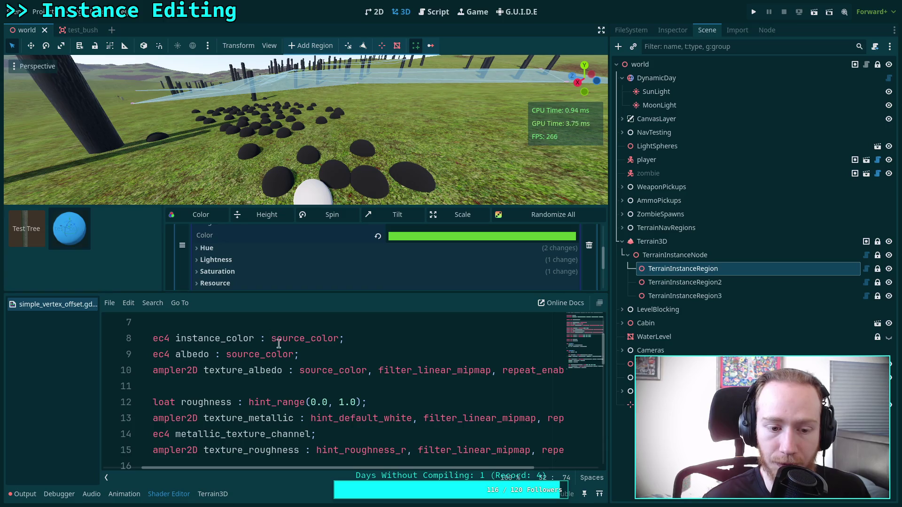
{"action": "left_click", "coordinate": [341, 338]}
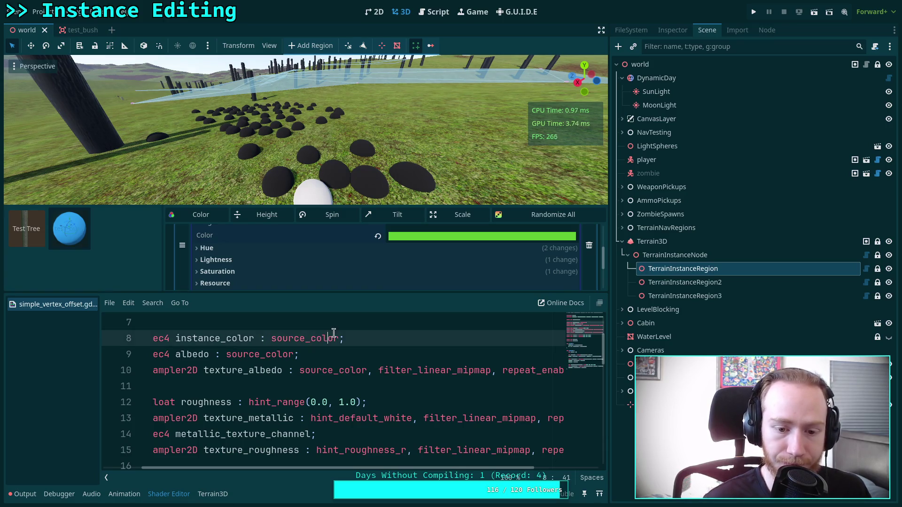
{"action": "type", "text": ", defau"}
{"action": "key", "text": "BackSpace"}
{"action": "key", "text": "BackSpace"}
{"action": "key", "text": "BackSpace"}
{"action": "type", "text": "_de"}
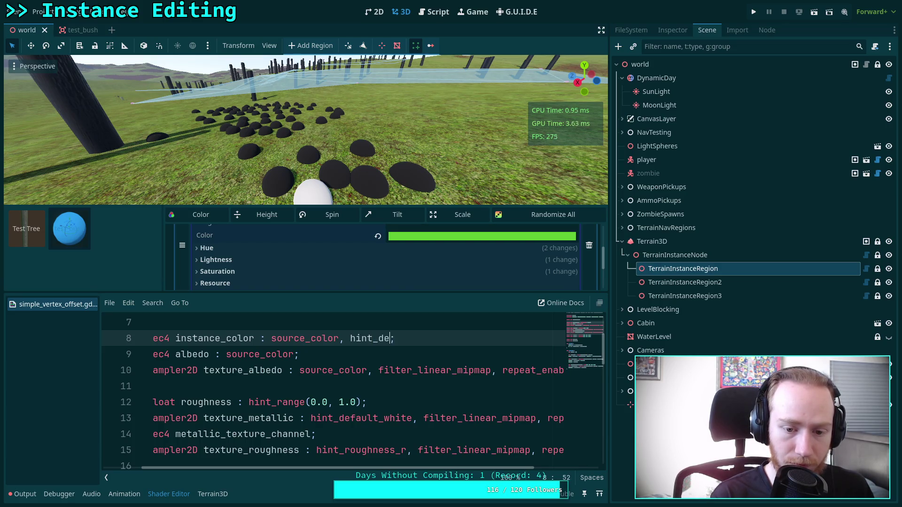
{"action": "type", "text": "l"}
{"action": "type", "text": "lt_white"}
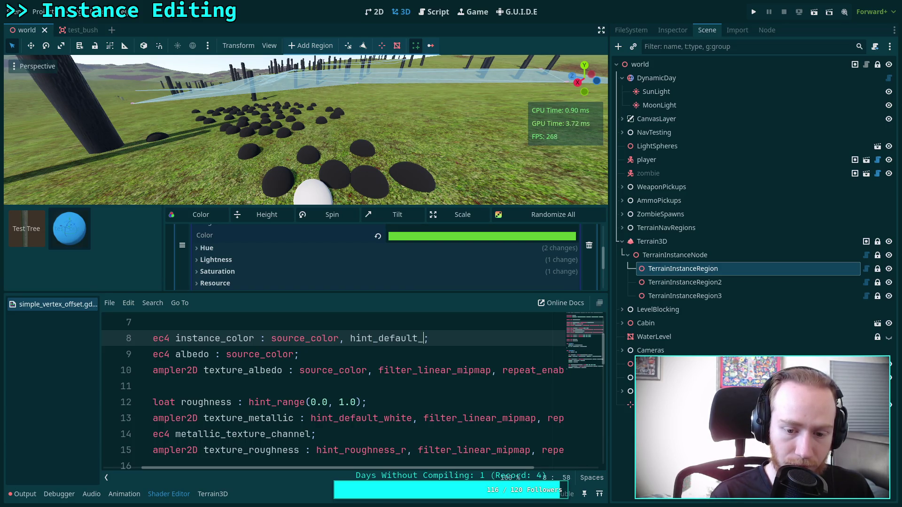
{"action": "key", "text": "ctrl+s"}
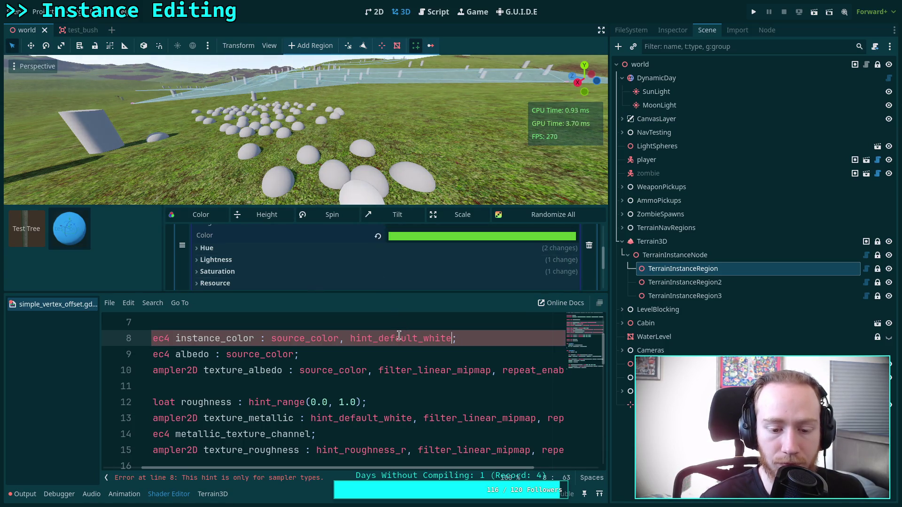
Replace that hint with a vec4(1.0) default value for instance_color and save
{"action": "mouse_move", "coordinate": [401, 469]}
{"action": "left_mouse_down"}
{"action": "mouse_move", "coordinate": [496, 469]}
{"action": "mouse_move", "coordinate": [387, 420]}
{"action": "left_mouse_up"}
{"action": "left_click_drag", "start_coordinate": [485, 338], "coordinate": [375, 339]}
{"action": "key", "text": "BackSpace"}
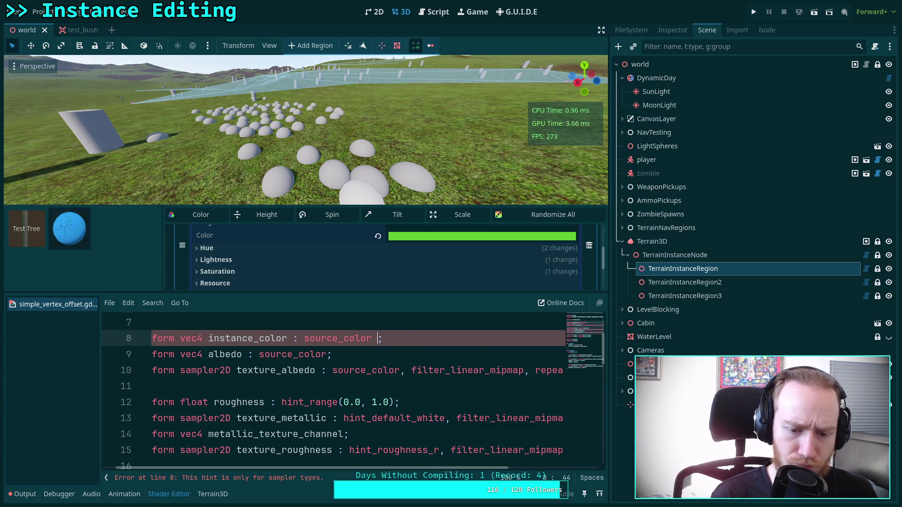
{"action": "type", "text": "vec4"}
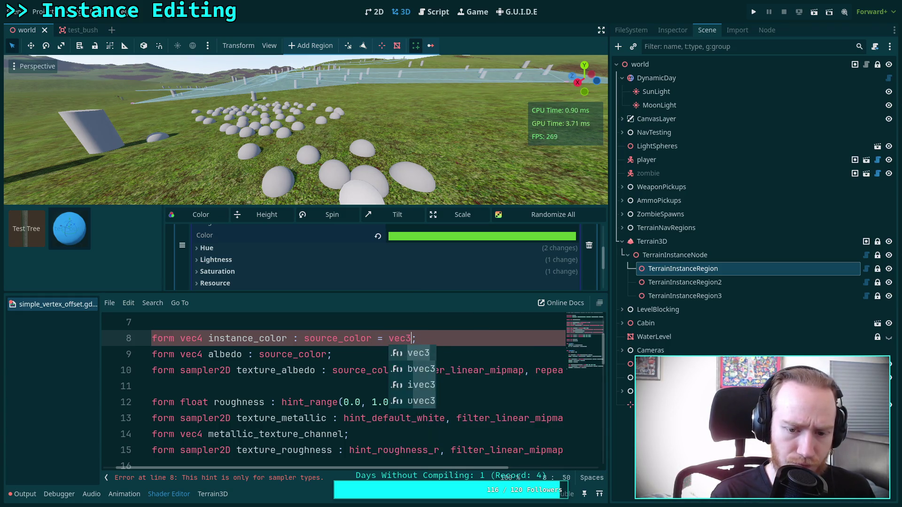
{"action": "type", "text": "("}
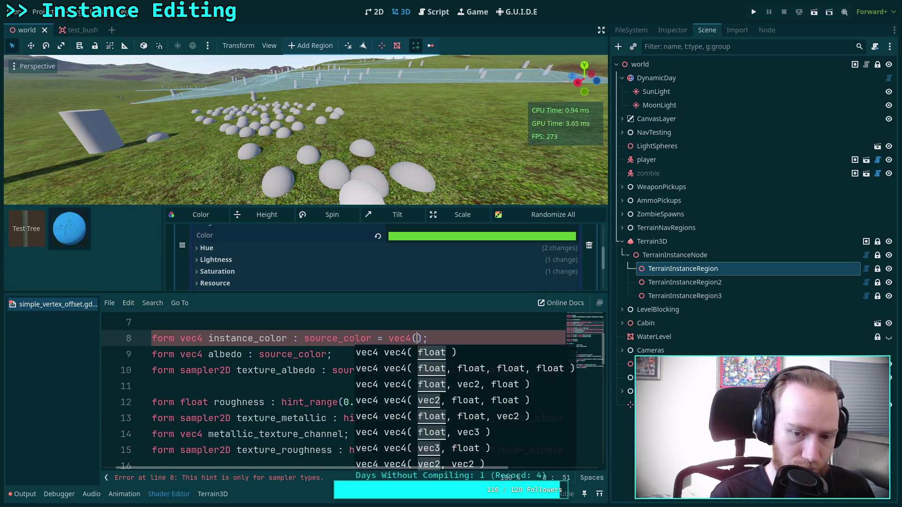
{"action": "key", "text": "BackSpace"}
{"action": "key", "text": "BackSpace"}
{"action": "key", "text": "ctrl+s"}
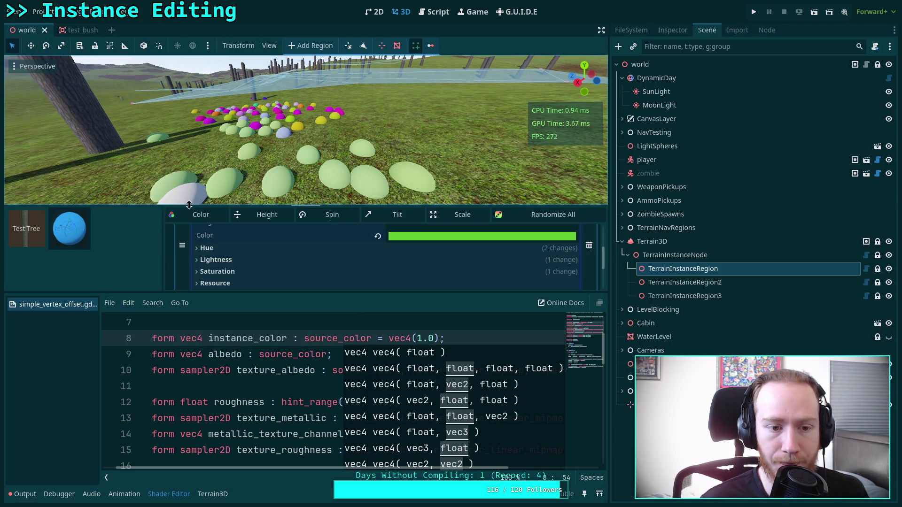
Enlarge the 3D viewport and fly the camera around the coloured bush field, then return to scripts
{"action": "left_click_drag", "start_coordinate": [233, 292], "coordinate": [233, 341]}
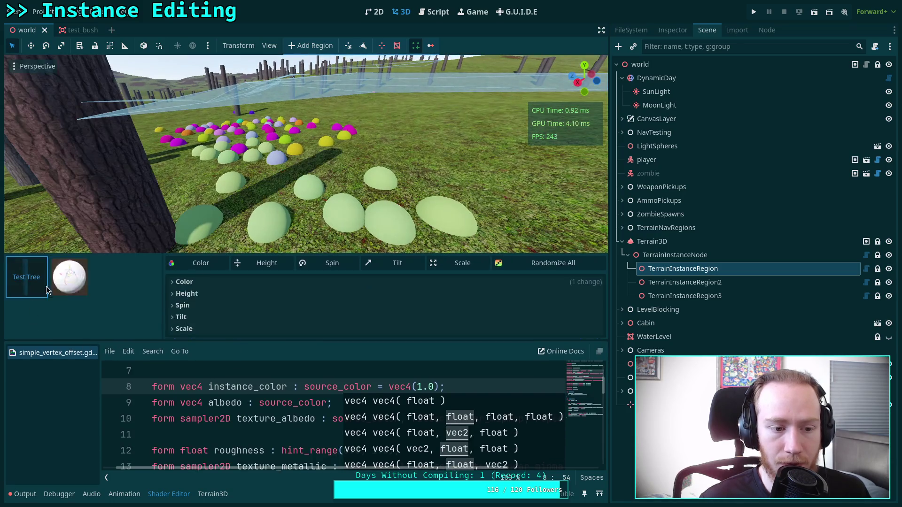
{"action": "key", "text": "s"}
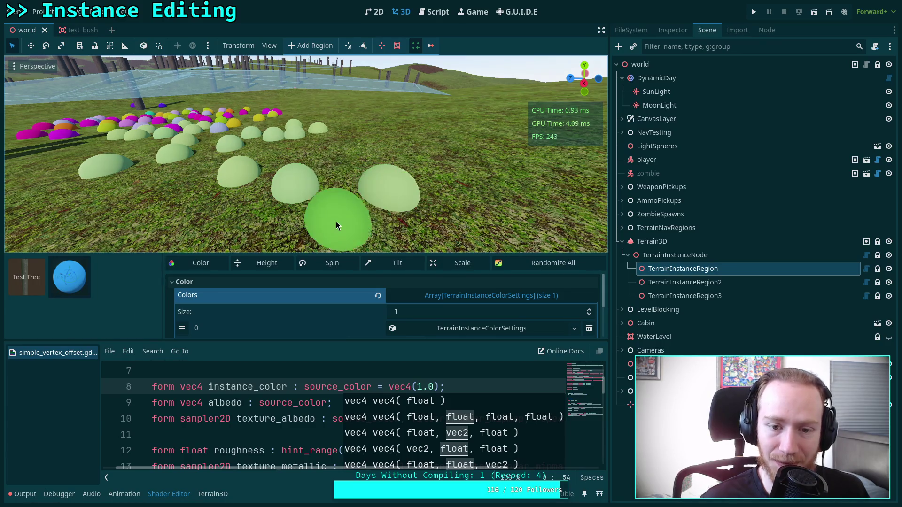
{"action": "key", "text": "w"}
{"action": "key", "text": "s"}
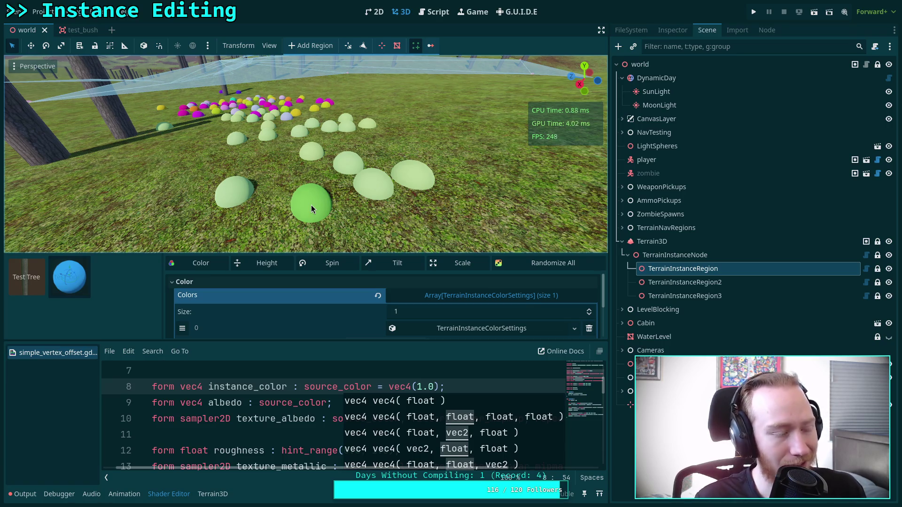
{"action": "left_click_drag", "start_coordinate": [299, 236], "coordinate": [473, 137]}
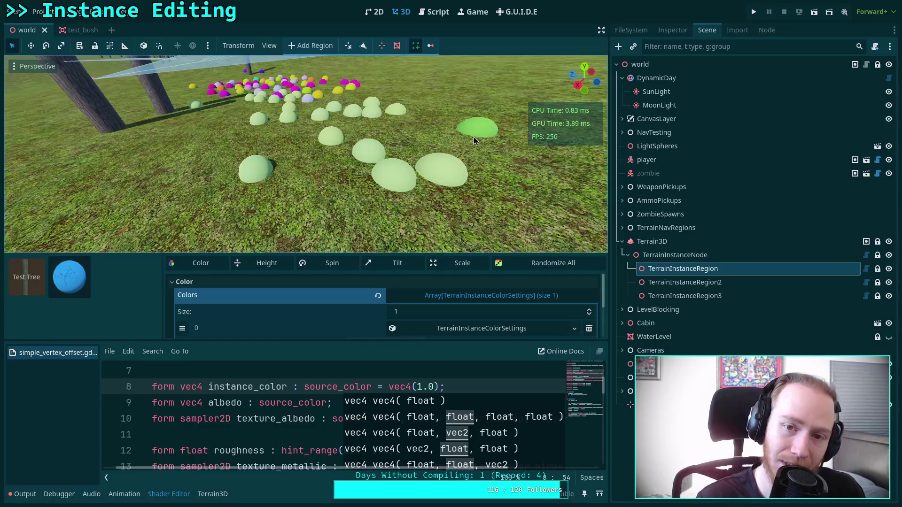
{"action": "left_click", "coordinate": [437, 13]}
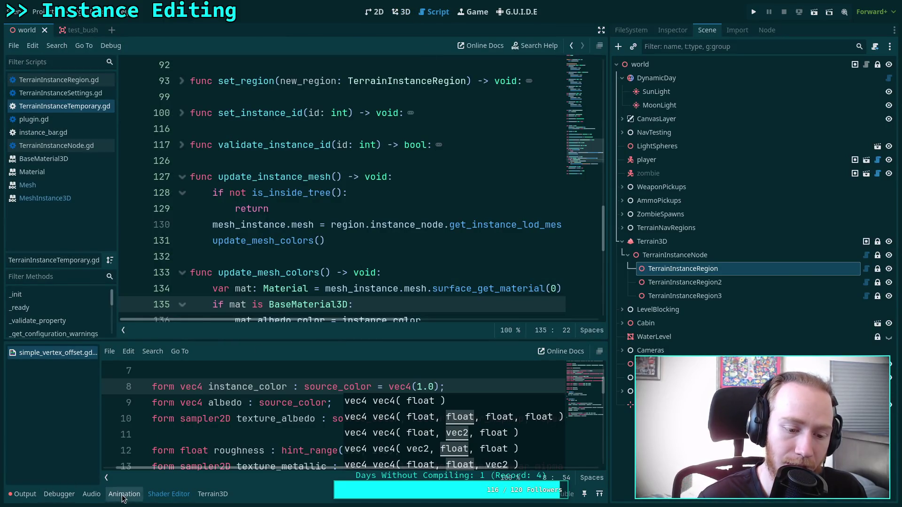
Collapse the shader panel, open TerrainInstanceRegion.gd at the rand_color() assignment, then switch to the docs
{"action": "left_click", "coordinate": [169, 495]}
{"action": "left_click", "coordinate": [288, 348]}
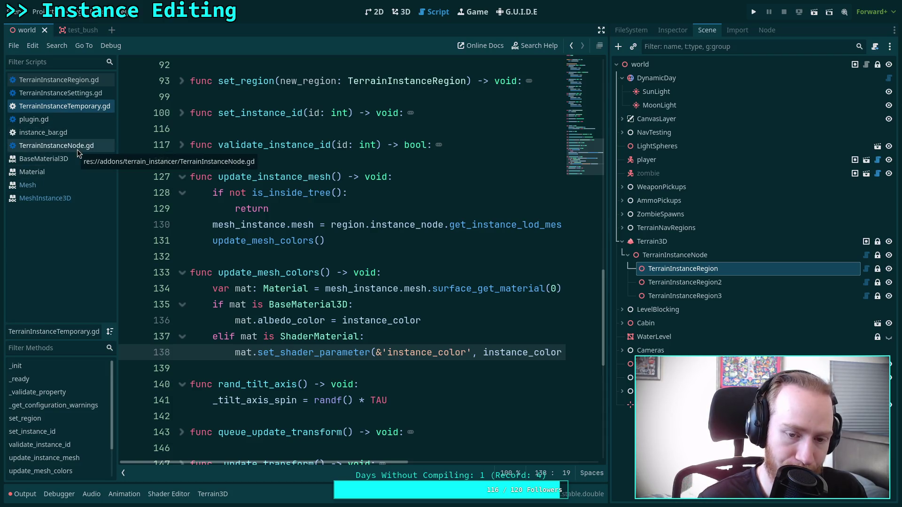
{"action": "left_click", "coordinate": [101, 80]}
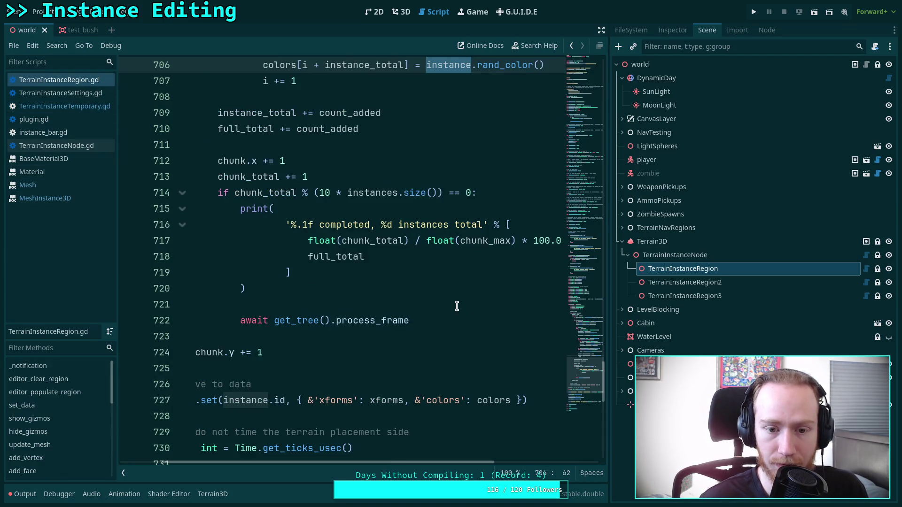
{"action": "scroll", "coordinate": [442, 310], "scroll_direction": "up", "scroll_amount": 2}
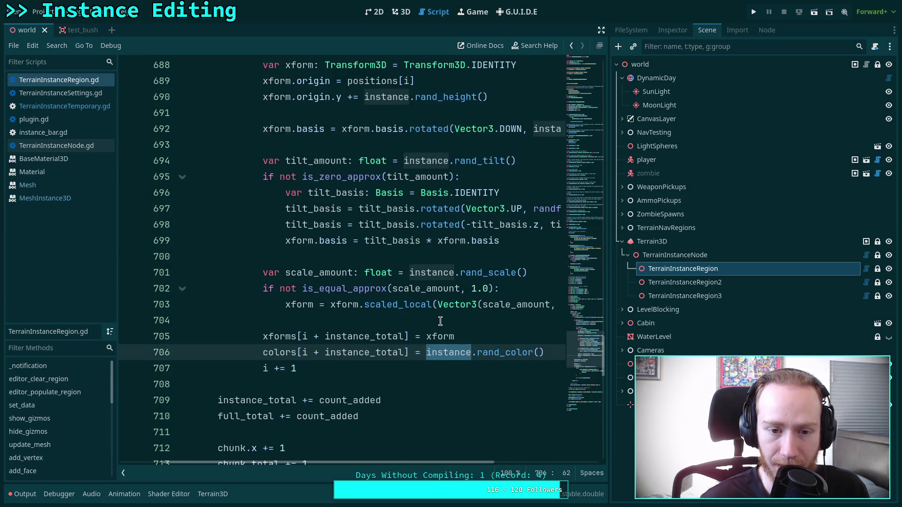
{"action": "scroll", "coordinate": [432, 314], "scroll_direction": "up", "scroll_amount": 2}
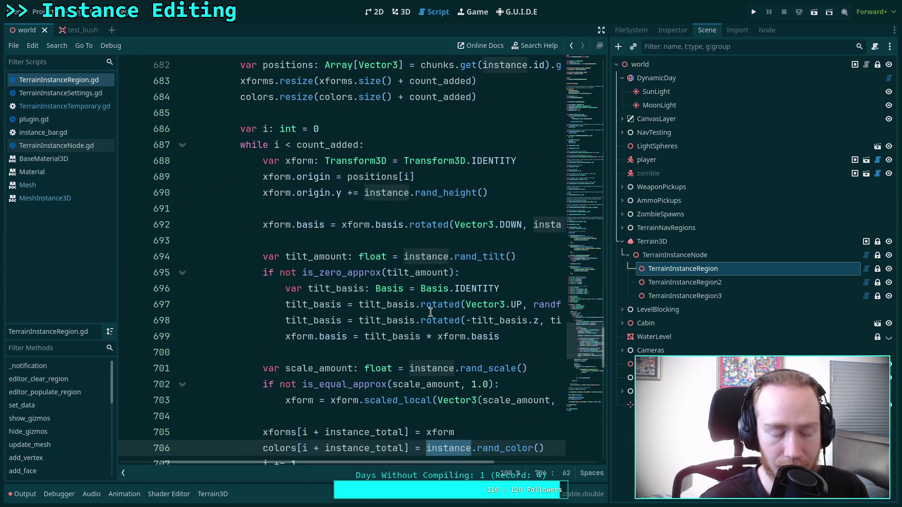
{"action": "key", "text": "alt+Tab"}
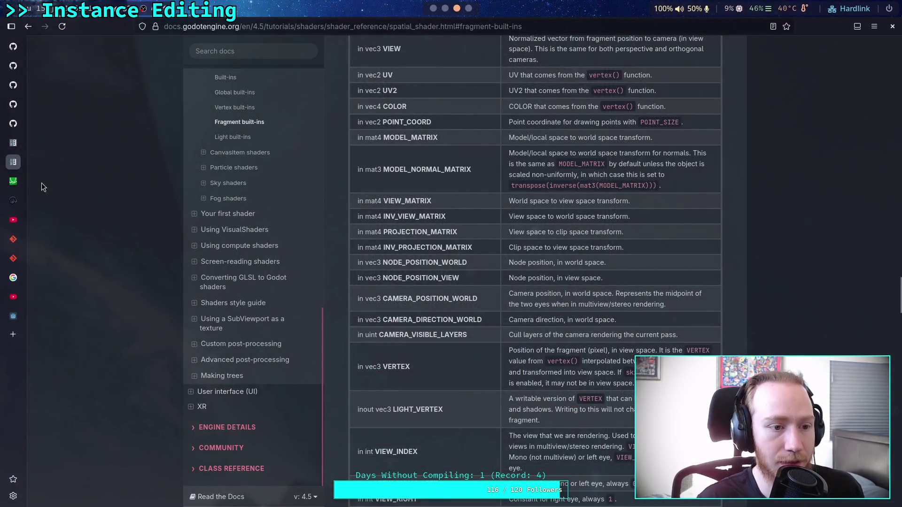
Read the MultiMesh set_instance_color docs and the Color class reference, then return to Godot
{"action": "left_click", "coordinate": [14, 144]}
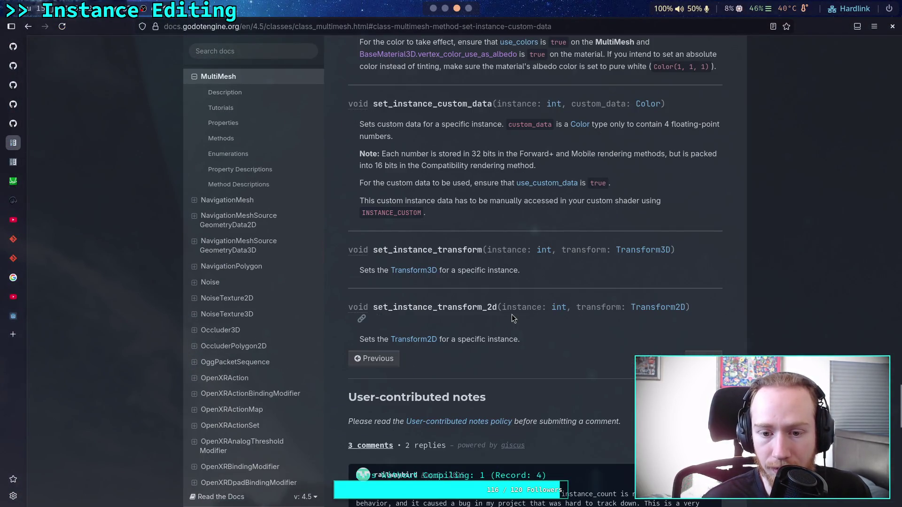
{"action": "scroll", "coordinate": [514, 314], "scroll_direction": "up", "scroll_amount": 5}
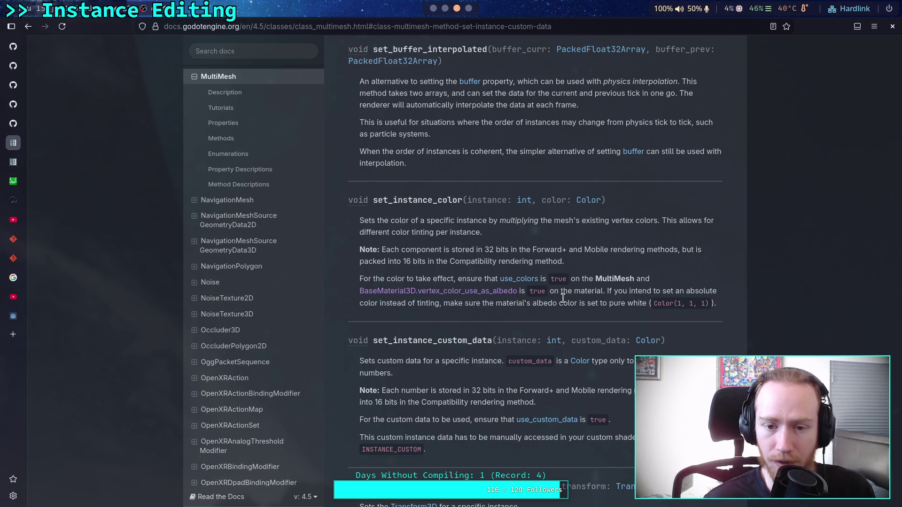
{"action": "left_click", "coordinate": [585, 202]}
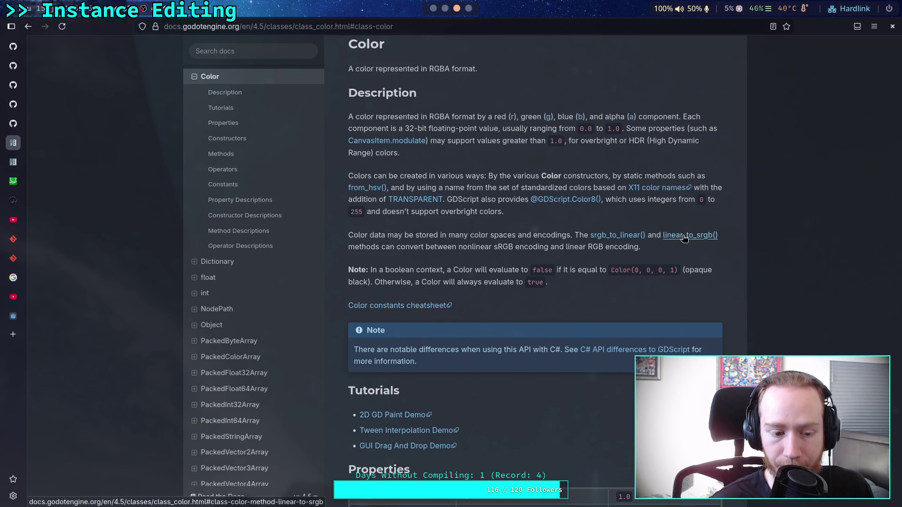
{"action": "key", "text": "alt+Tab"}
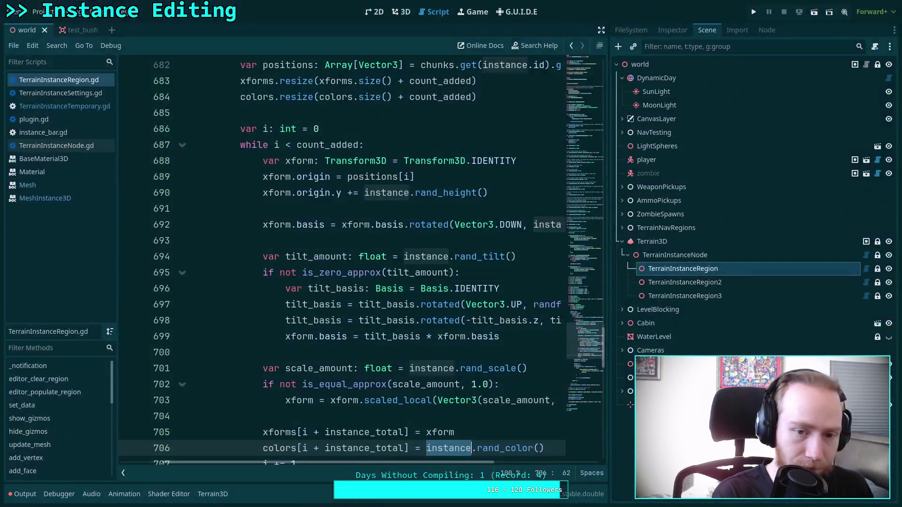
Append .linear_to_srgb() after rand_color() on line 706 and save TerrainInstanceRegion.gd
{"action": "scroll", "coordinate": [282, 244], "scroll_direction": "down", "scroll_amount": 2}
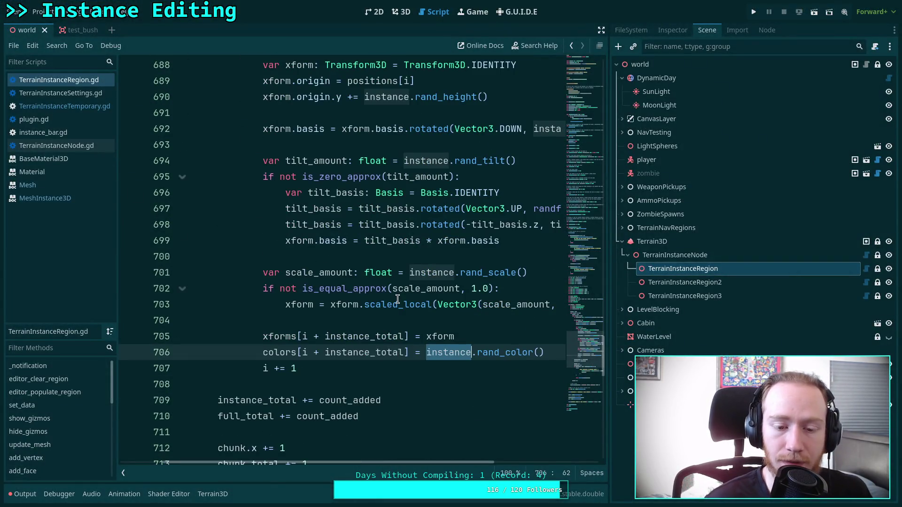
{"action": "left_click", "coordinate": [550, 352]}
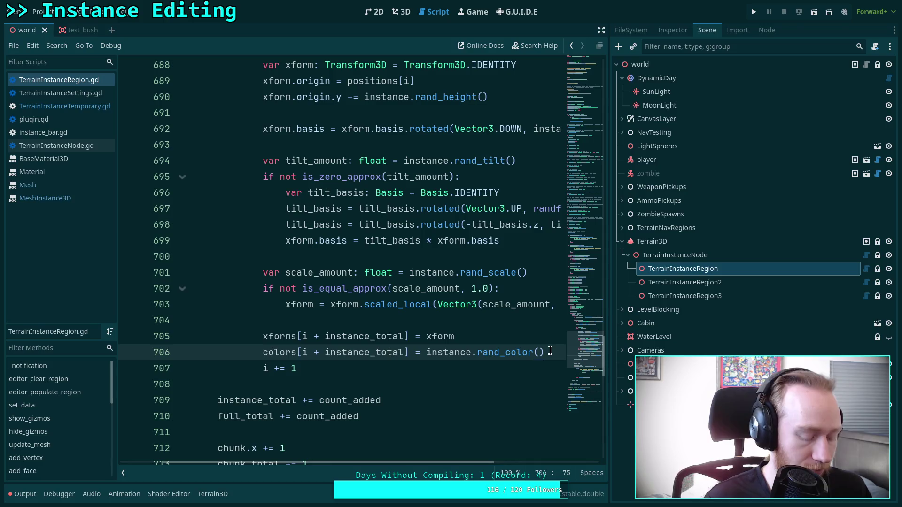
{"action": "type", "text": "."}
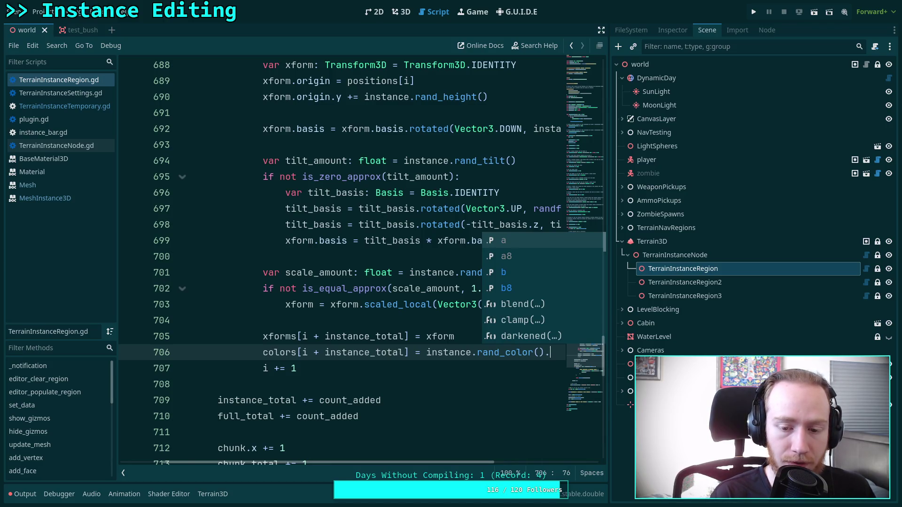
{"action": "type", "text": "rit"}
{"action": "key", "text": "BackSpace"}
{"action": "key", "text": "BackSpace"}
{"action": "key", "text": "BackSpace"}
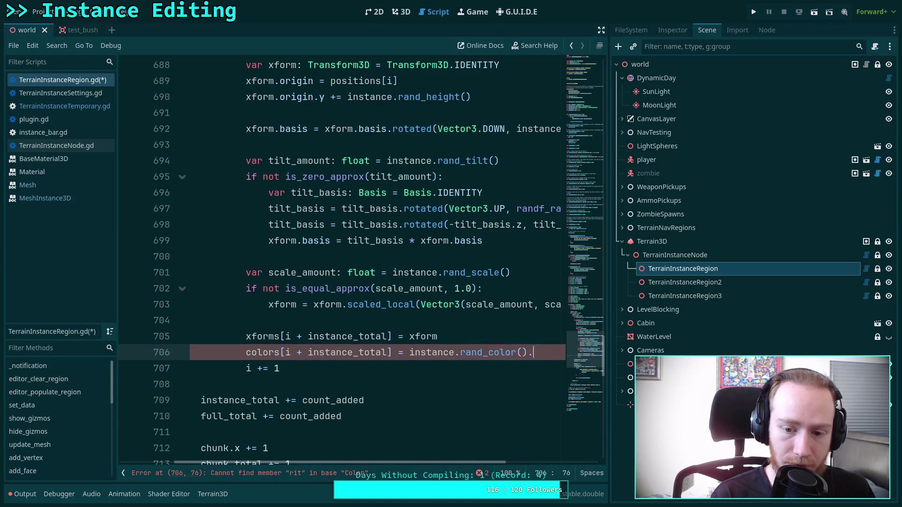
{"action": "key", "text": "Down"}
{"action": "key", "text": "Return"}
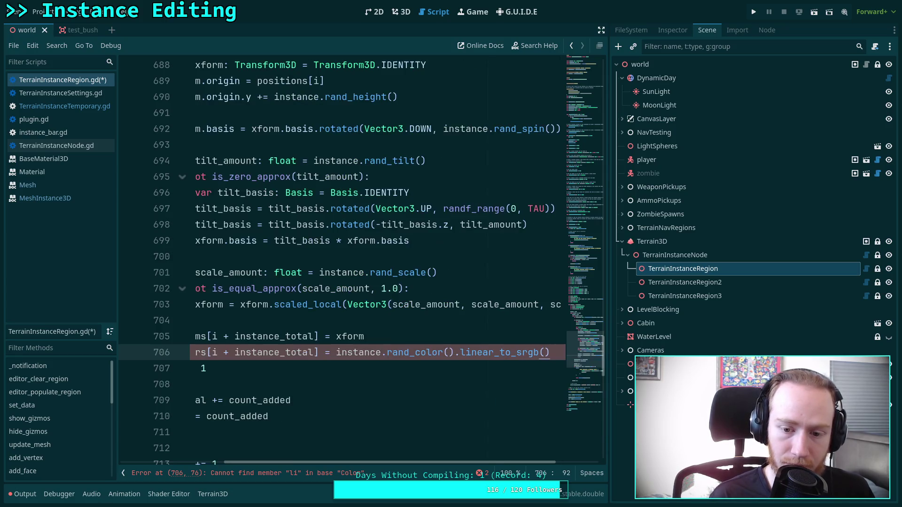
{"action": "key", "text": "ctrl+s"}
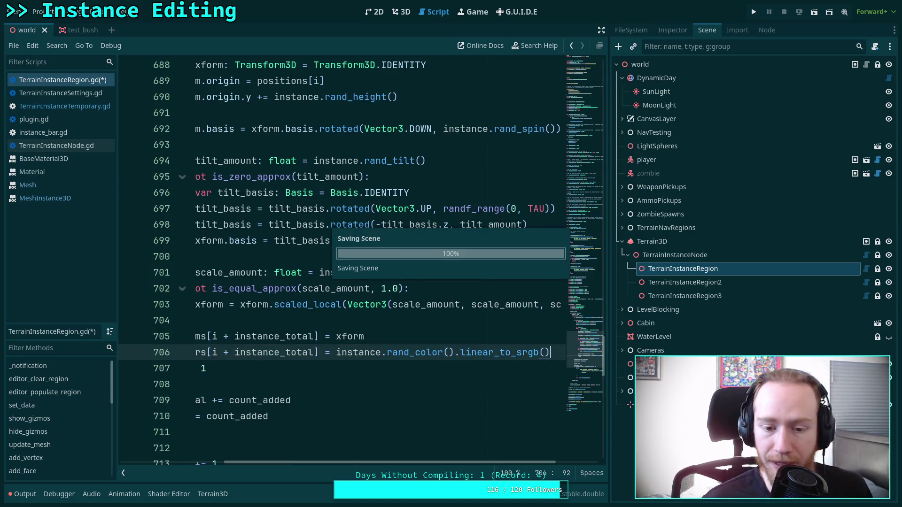
Open instance_bar.gd and then plugin.gd from the script list
{"action": "scroll", "coordinate": [489, 464], "scroll_direction": "left", "scroll_amount": 3}
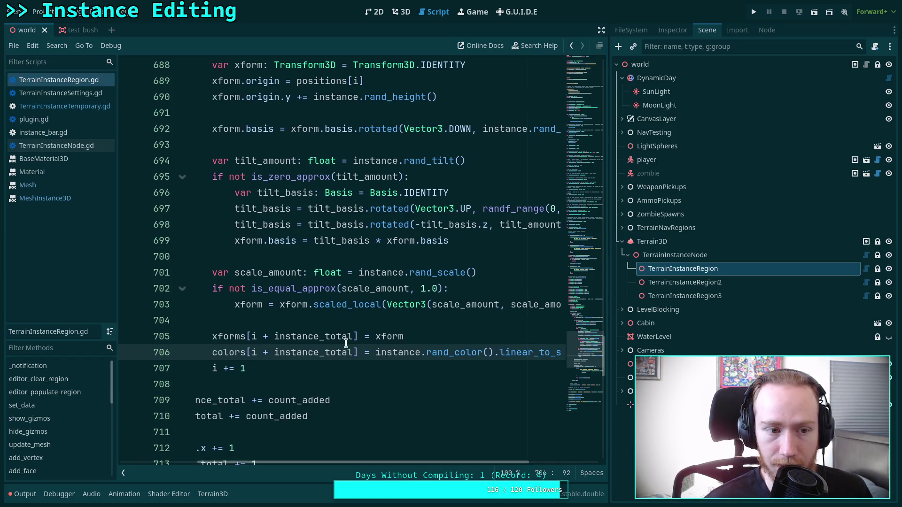
{"action": "left_click", "coordinate": [63, 129]}
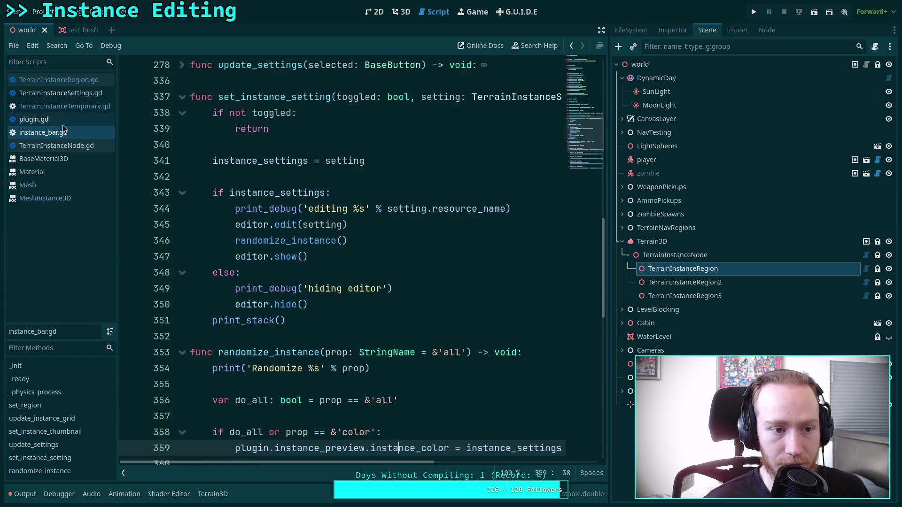
{"action": "left_click", "coordinate": [51, 120]}
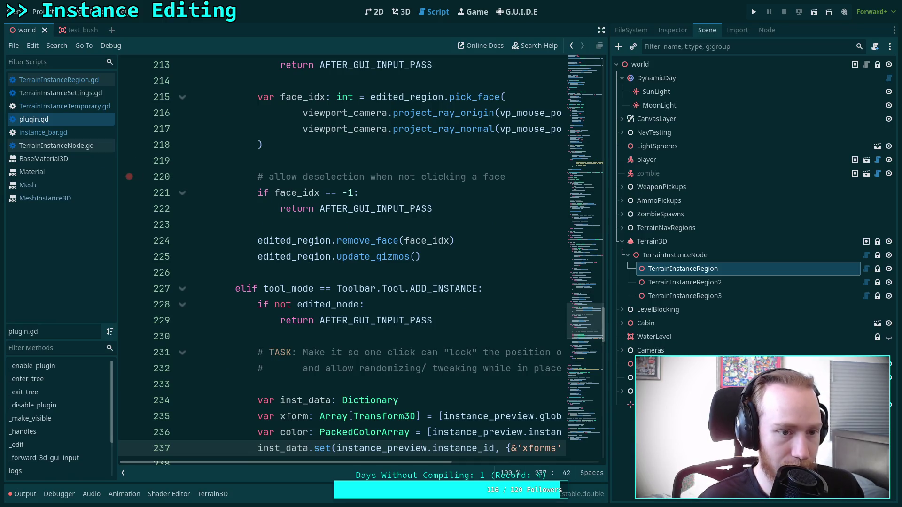
Append .linear_to_srgb() to instance_color on line 236 of plugin.gd
{"action": "scroll", "coordinate": [414, 278], "scroll_direction": "down", "scroll_amount": 2}
{"action": "left_click_drag", "start_coordinate": [609, 293], "coordinate": [683, 293]}
{"action": "scroll", "coordinate": [549, 384], "scroll_direction": "right", "scroll_amount": 3}
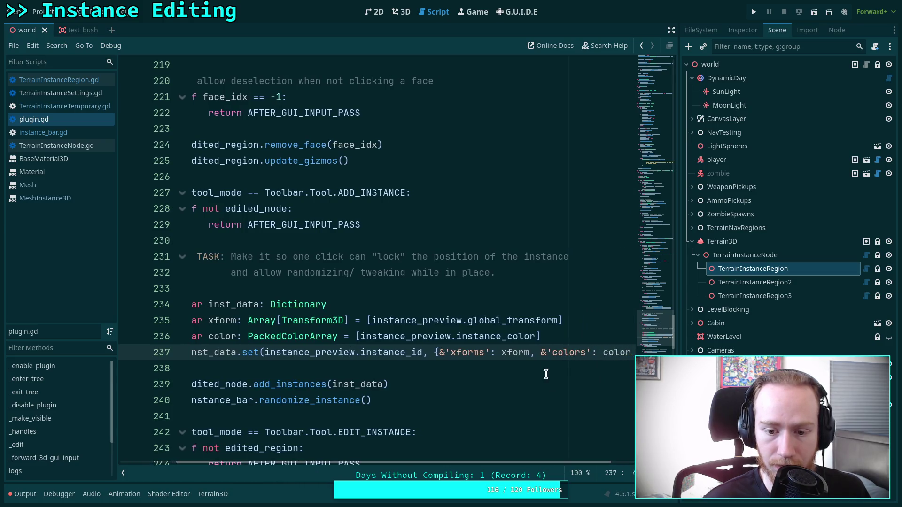
{"action": "left_click", "coordinate": [540, 337]}
{"action": "type", "text": ".l"}
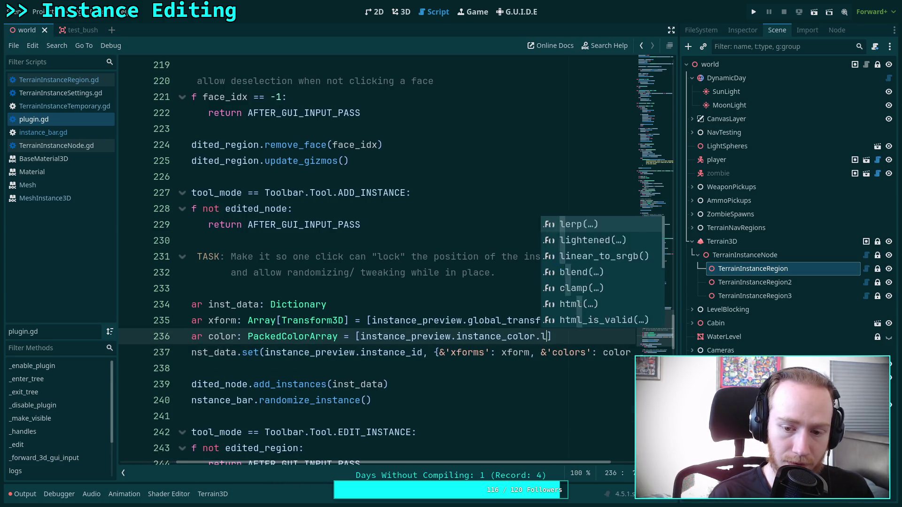
{"action": "type", "text": "in"}
{"action": "key", "text": "Return"}
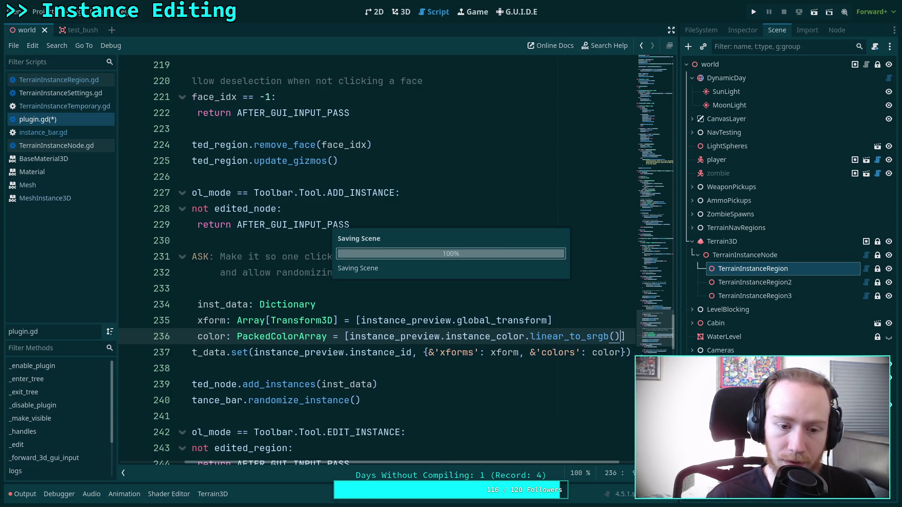
{"action": "scroll", "coordinate": [438, 433], "scroll_direction": "left", "scroll_amount": 3}
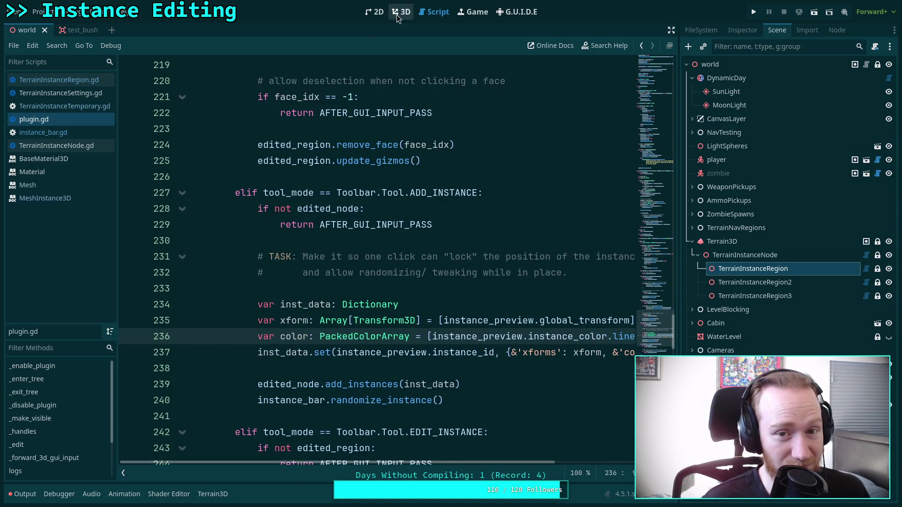
Paint a stroke of new bushes across the terrain in the 3D view
{"action": "left_click", "coordinate": [401, 12]}
{"action": "mouse_move", "coordinate": [307, 328]}
{"action": "left_mouse_down"}
{"action": "mouse_move", "coordinate": [411, 337]}
{"action": "mouse_move", "coordinate": [576, 314]}
{"action": "mouse_move", "coordinate": [573, 324]}
{"action": "mouse_move", "coordinate": [480, 290]}
{"action": "left_mouse_up"}
{"action": "key", "text": "ctrl+F3"}
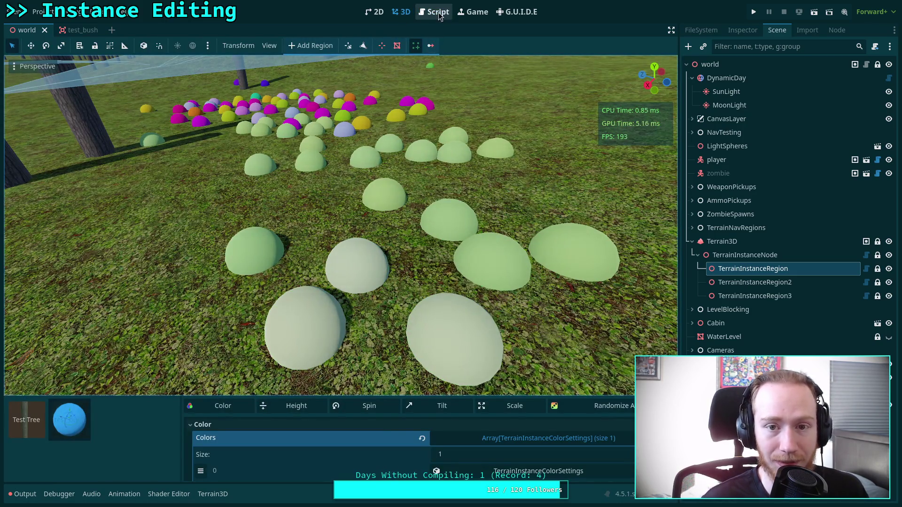
Replace linear_to_srgb with srgb_to_linear on line 236 of plugin.gd and save
{"action": "left_click_drag", "start_coordinate": [517, 462], "coordinate": [588, 463]}
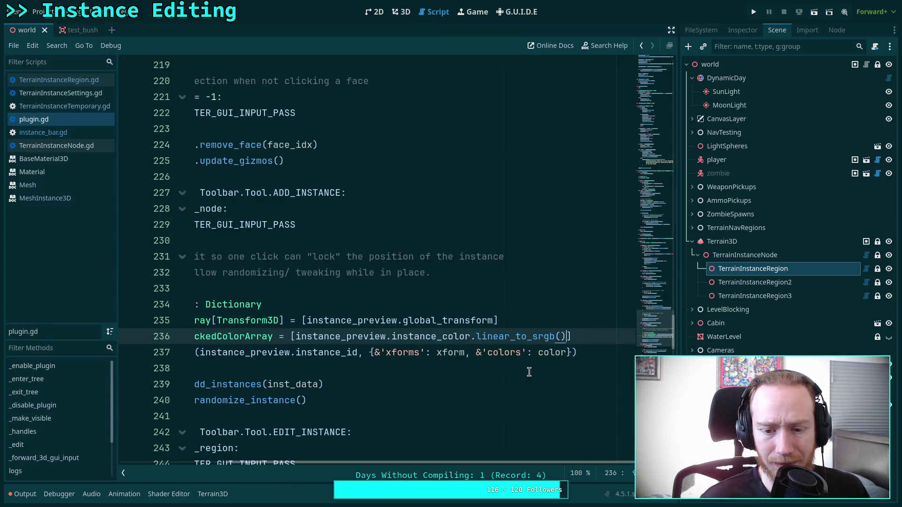
{"action": "left_click_drag", "start_coordinate": [476, 337], "coordinate": [554, 336]}
{"action": "type", "text": "s"}
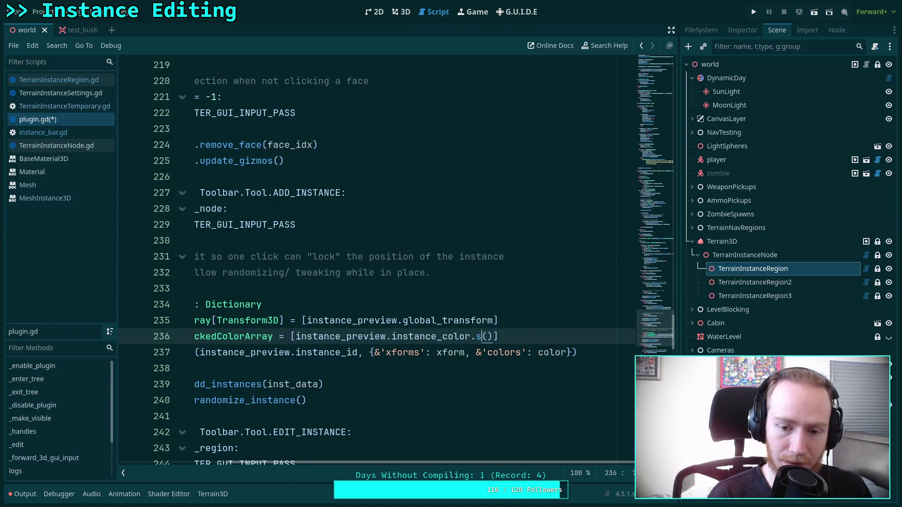
{"action": "key", "text": "Return"}
{"action": "key", "text": "ctrl+s"}
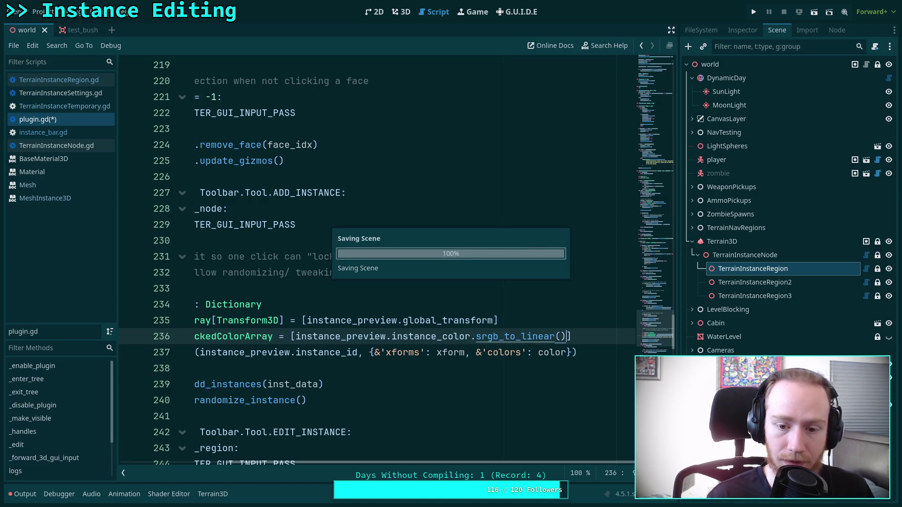
Paint test bushes onto the lower-left terrain in the 3D view
{"action": "left_click", "coordinate": [403, 12]}
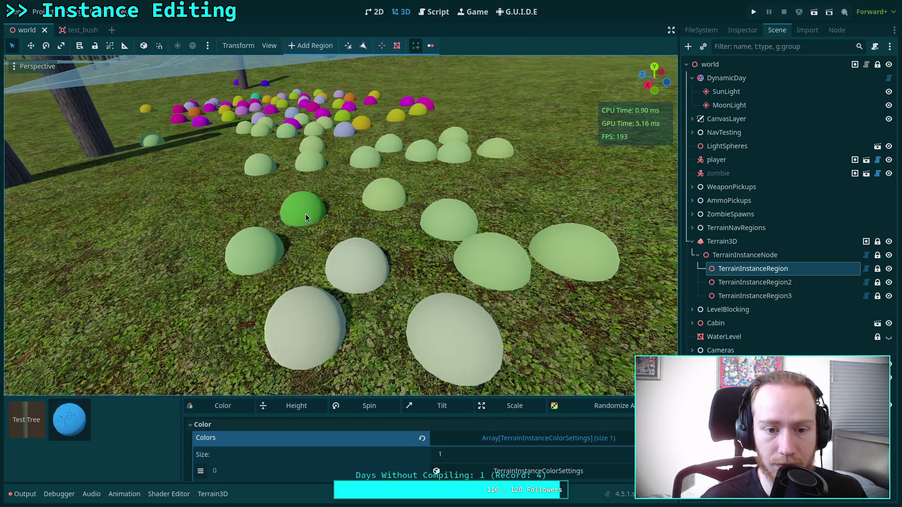
{"action": "mouse_move", "coordinate": [195, 318]}
{"action": "left_mouse_down"}
{"action": "mouse_move", "coordinate": [228, 350]}
{"action": "mouse_move", "coordinate": [105, 298]}
{"action": "mouse_move", "coordinate": [126, 239]}
{"action": "left_mouse_up"}
{"action": "left_click", "coordinate": [435, 12]}
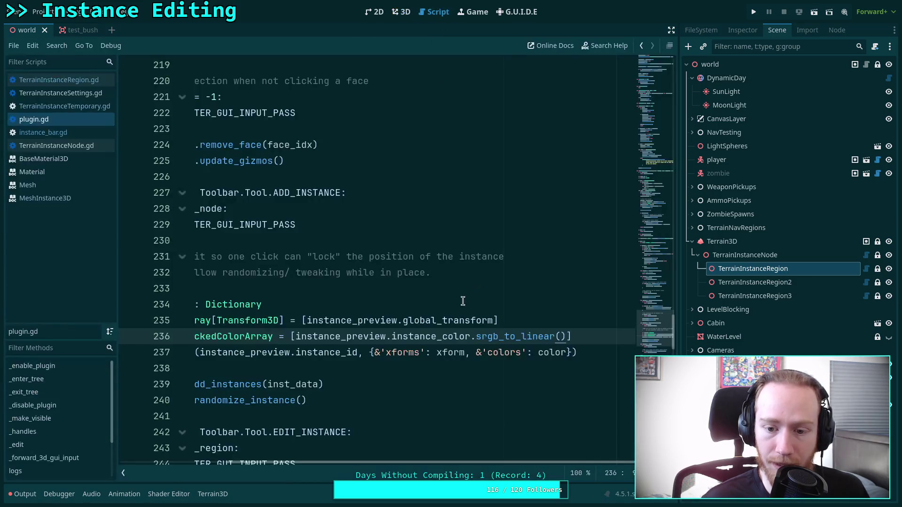
In TerrainInstanceRegion.gd, change linear_to_srgb() to srgb_to_linear() on line 706 and save
{"action": "left_click", "coordinate": [83, 80]}
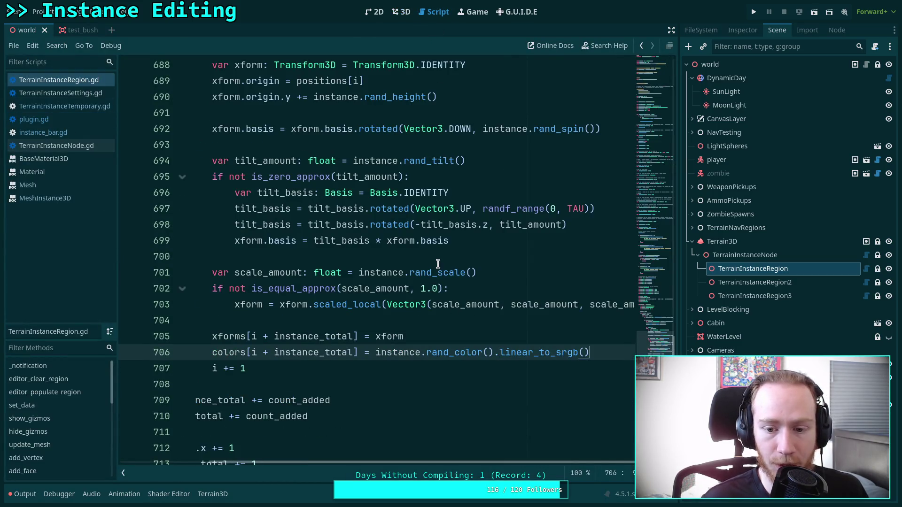
{"action": "left_click_drag", "start_coordinate": [500, 351], "coordinate": [591, 352]}
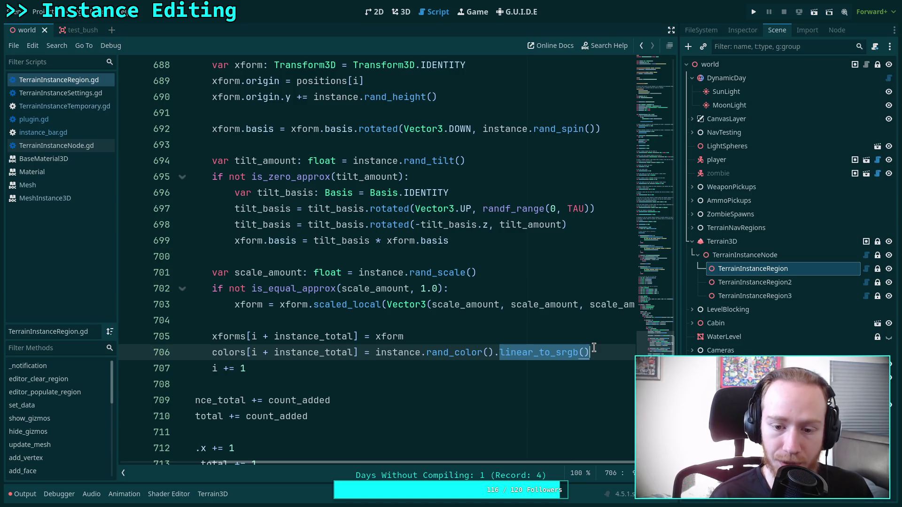
{"action": "type", "text": "s"}
{"action": "key", "text": "Down"}
{"action": "key", "text": "Return"}
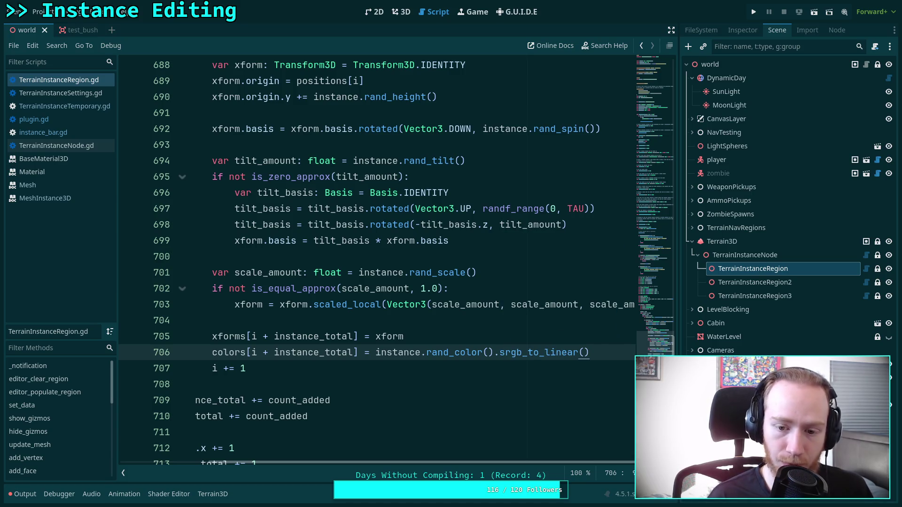
{"action": "key", "text": "ctrl+s"}
Place two test bushes on the grass in the 3D view
{"action": "left_click", "coordinate": [399, 11]}
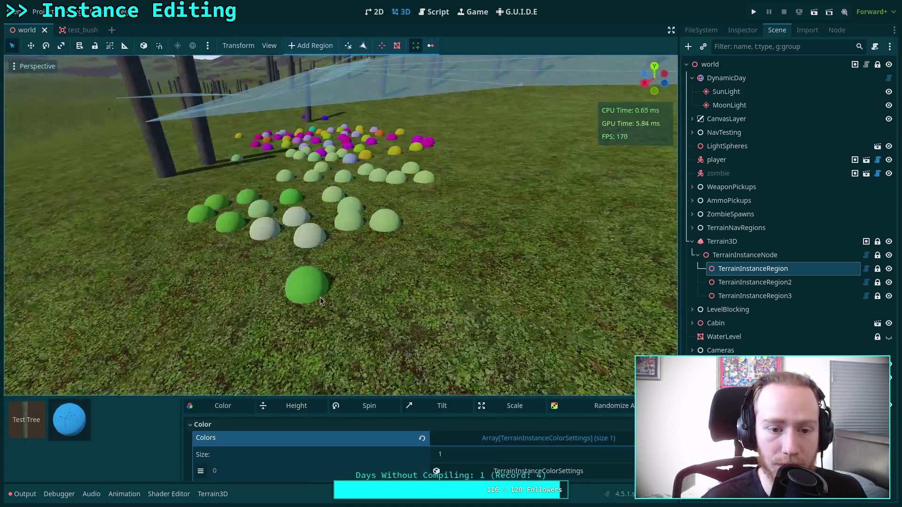
{"action": "left_click", "coordinate": [310, 284]}
{"action": "left_click", "coordinate": [383, 288]}
Place seven more green bushes across the foreground grass
{"action": "left_click", "coordinate": [260, 327]}
{"action": "left_click", "coordinate": [204, 282]}
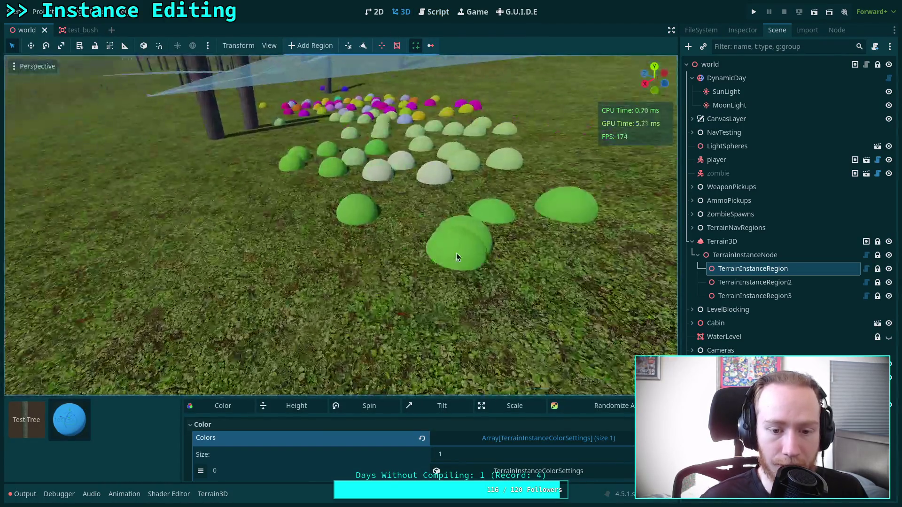
{"action": "left_click", "coordinate": [371, 293]}
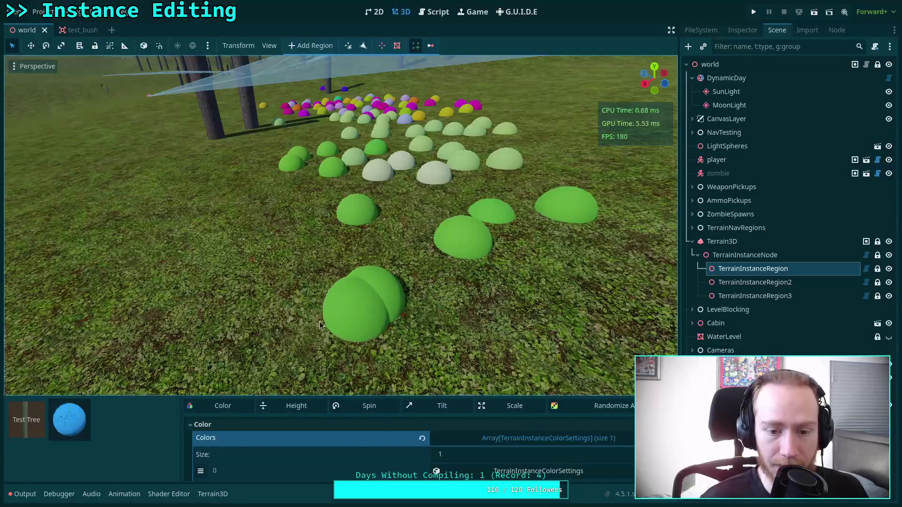
{"action": "left_click", "coordinate": [261, 279]}
{"action": "left_click", "coordinate": [291, 219]}
{"action": "left_click", "coordinate": [339, 324]}
{"action": "left_click", "coordinate": [373, 371]}
Enlarge the bottom panel and expand Colors item 0's Hue settings to edit Variation
{"action": "left_click_drag", "start_coordinate": [377, 394], "coordinate": [375, 321]}
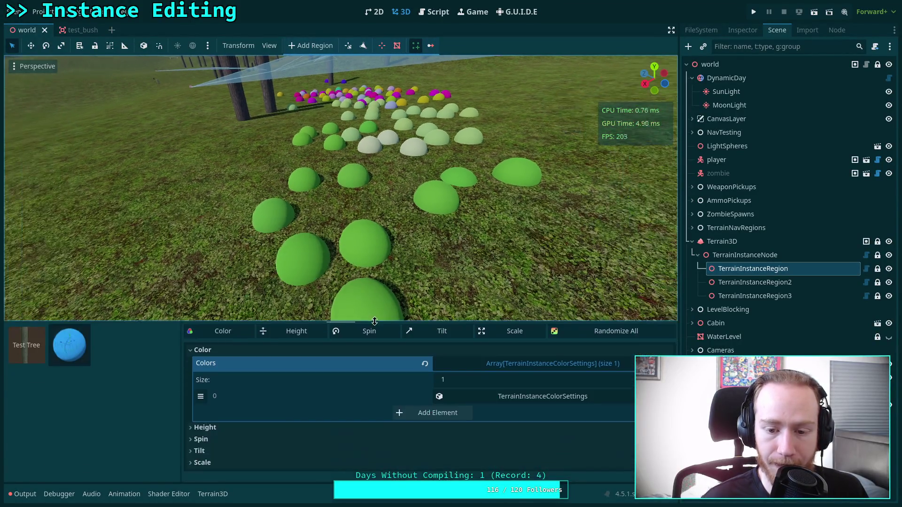
{"action": "left_click", "coordinate": [512, 399]}
{"action": "left_click", "coordinate": [404, 439]}
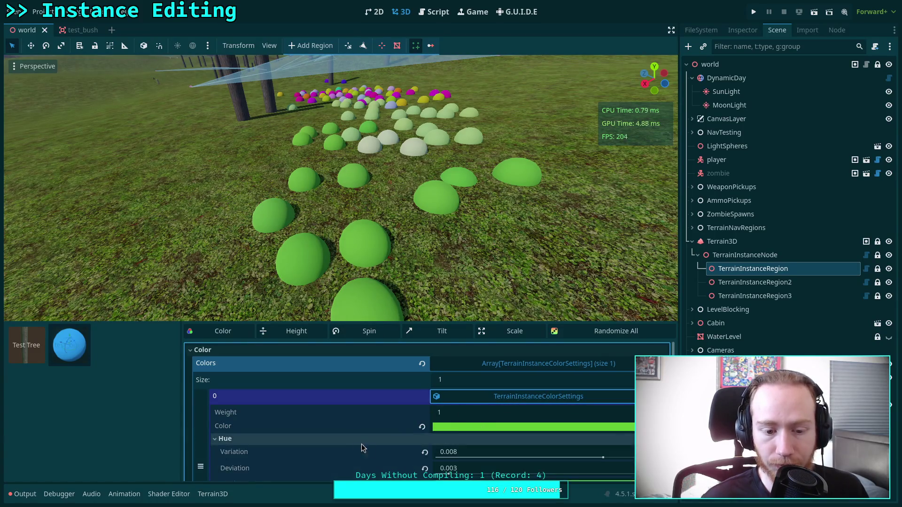
{"action": "scroll", "coordinate": [459, 461], "scroll_direction": "down", "scroll_amount": 1}
{"action": "left_click", "coordinate": [468, 437]}
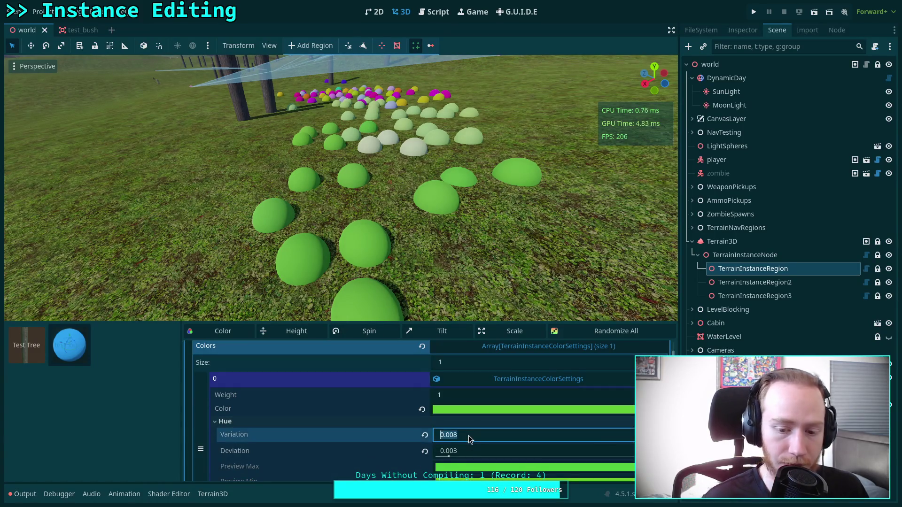
Reset hue Deviation to 0.0 and set hue Variation to 1.0
{"action": "left_click", "coordinate": [424, 451]}
{"action": "left_click", "coordinate": [484, 435]}
{"action": "type", "text": "1"}
{"action": "key", "text": "Return"}
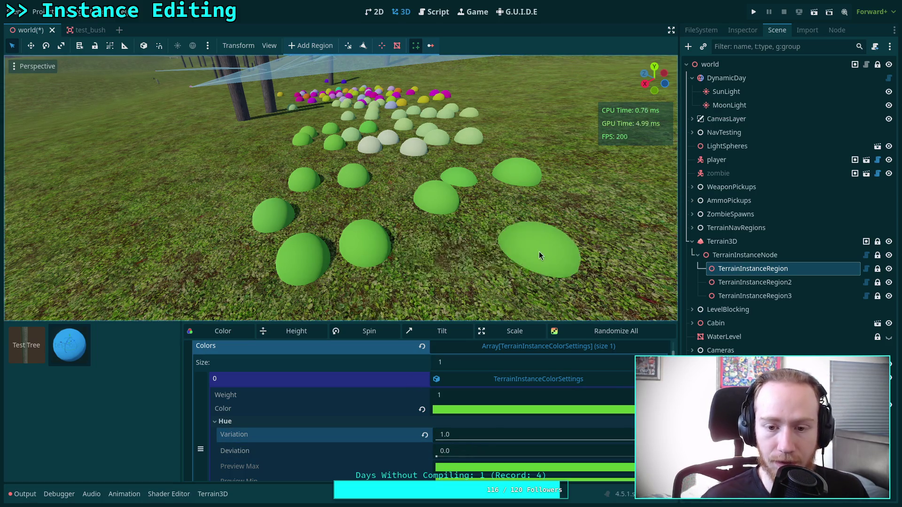
Place cyan, blue, teal, yellow and pink bushes across the nearby grass
{"action": "left_click", "coordinate": [540, 256]}
{"action": "left_click", "coordinate": [461, 284]}
{"action": "left_click", "coordinate": [185, 249]}
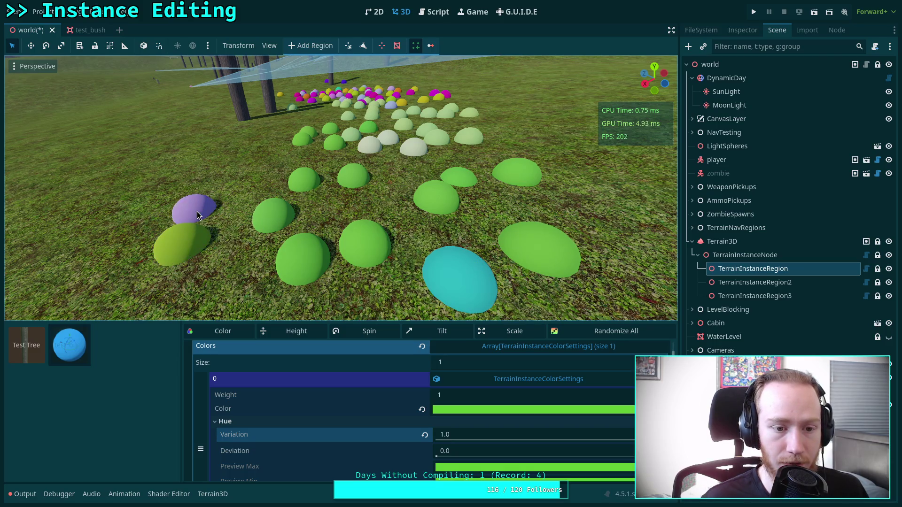
{"action": "left_click", "coordinate": [198, 215]}
{"action": "left_click", "coordinate": [238, 192]}
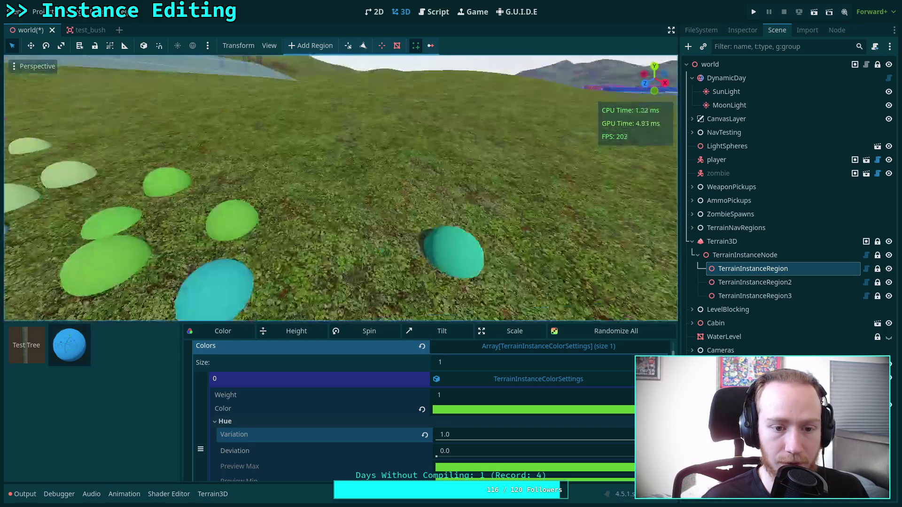
{"action": "left_click", "coordinate": [454, 258]}
{"action": "scroll", "coordinate": [399, 235], "scroll_direction": "up", "scroll_amount": 3}
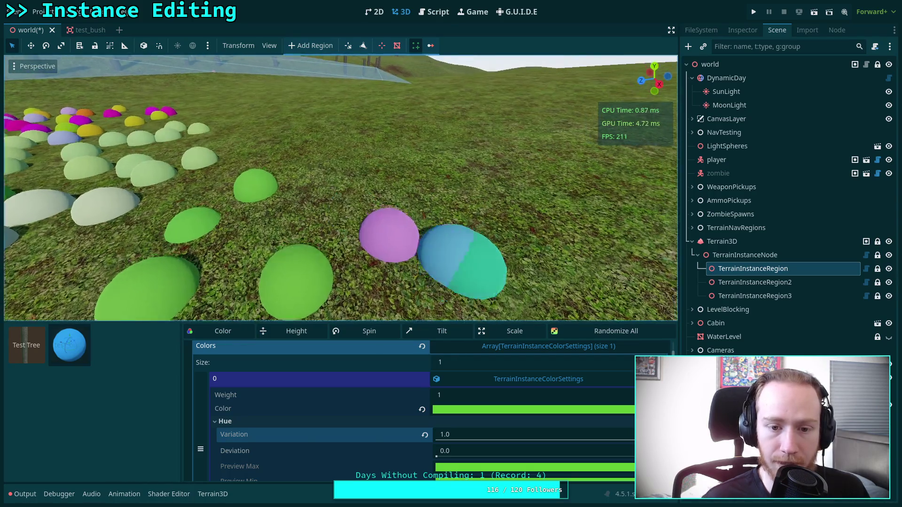
{"action": "left_click", "coordinate": [371, 242]}
{"action": "left_click", "coordinate": [298, 226]}
{"action": "left_click", "coordinate": [348, 162]}
{"action": "left_click", "coordinate": [430, 195]}
{"action": "left_click", "coordinate": [518, 255]}
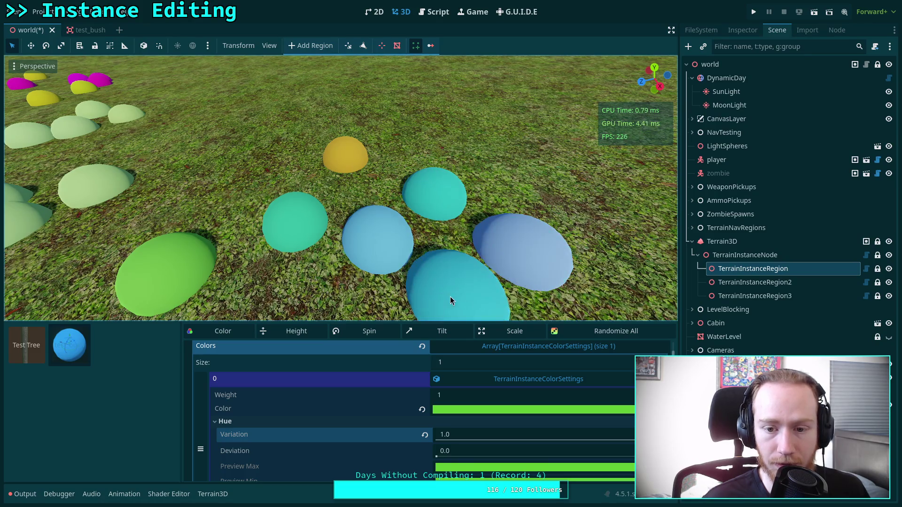
{"action": "left_click", "coordinate": [361, 198]}
{"action": "left_click", "coordinate": [260, 169]}
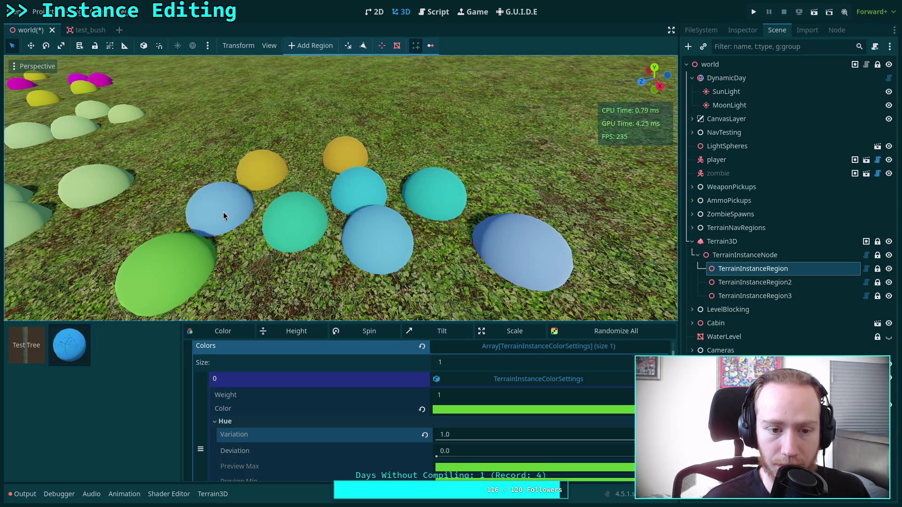
{"action": "left_click", "coordinate": [222, 208]}
{"action": "left_click", "coordinate": [187, 179]}
{"action": "left_click", "coordinate": [403, 157]}
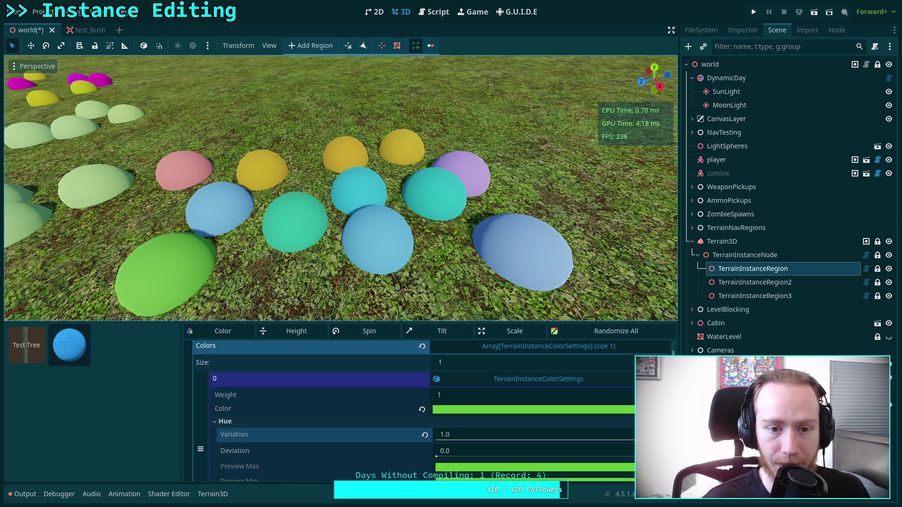
Place purple, yellow-green, orange, yellow and pink bushes farther back and at left
{"action": "scroll", "coordinate": [340, 188], "scroll_direction": "up", "scroll_amount": 2}
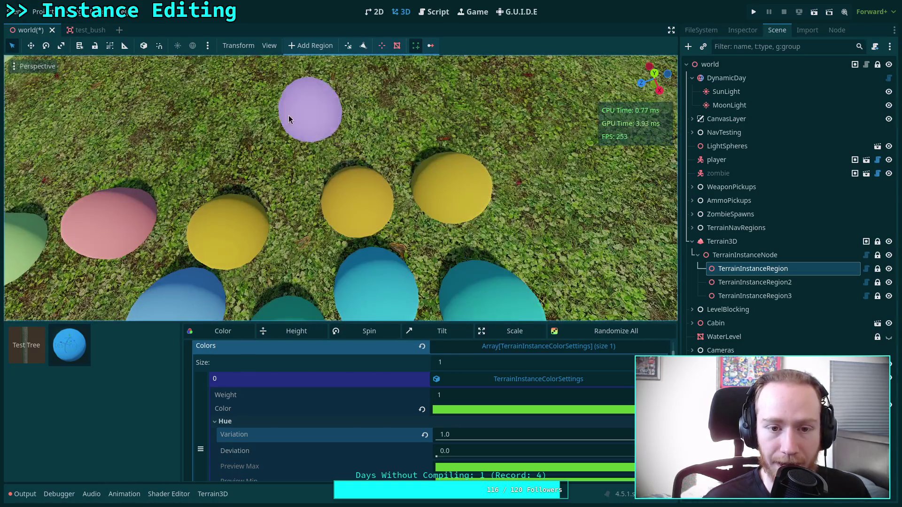
{"action": "left_click", "coordinate": [261, 118]}
{"action": "left_click", "coordinate": [362, 101]}
{"action": "left_click", "coordinate": [498, 105]}
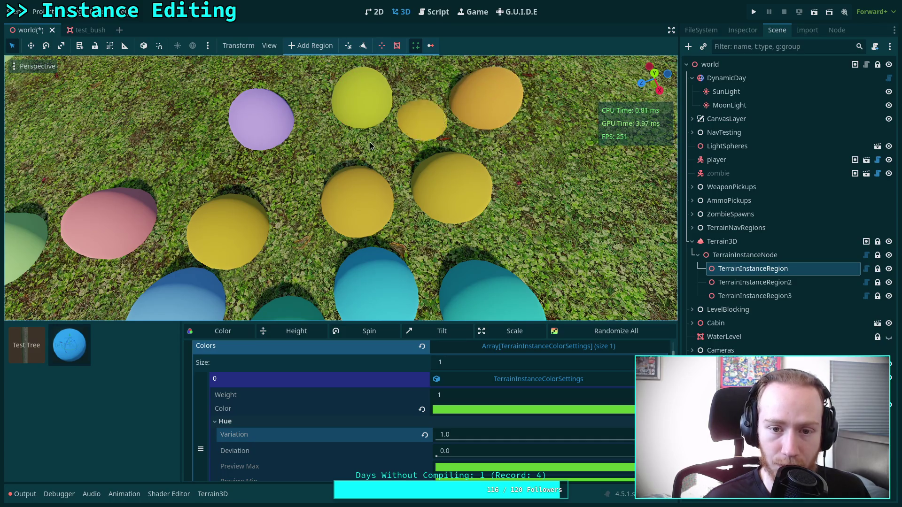
{"action": "left_click", "coordinate": [304, 251]}
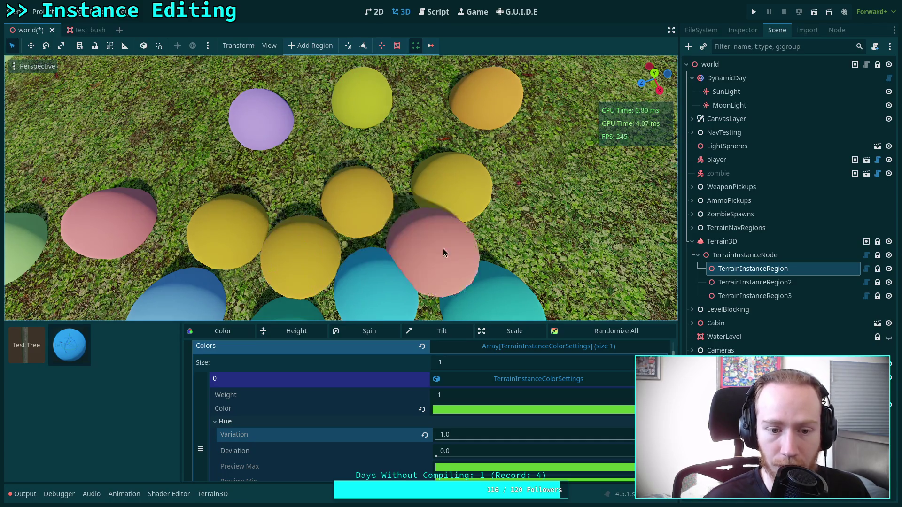
{"action": "left_click", "coordinate": [133, 168]}
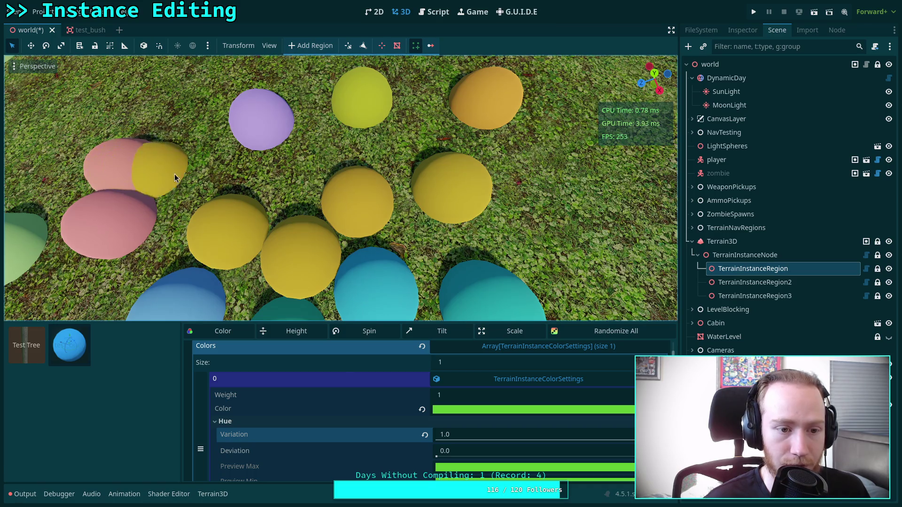
{"action": "left_click", "coordinate": [289, 198]}
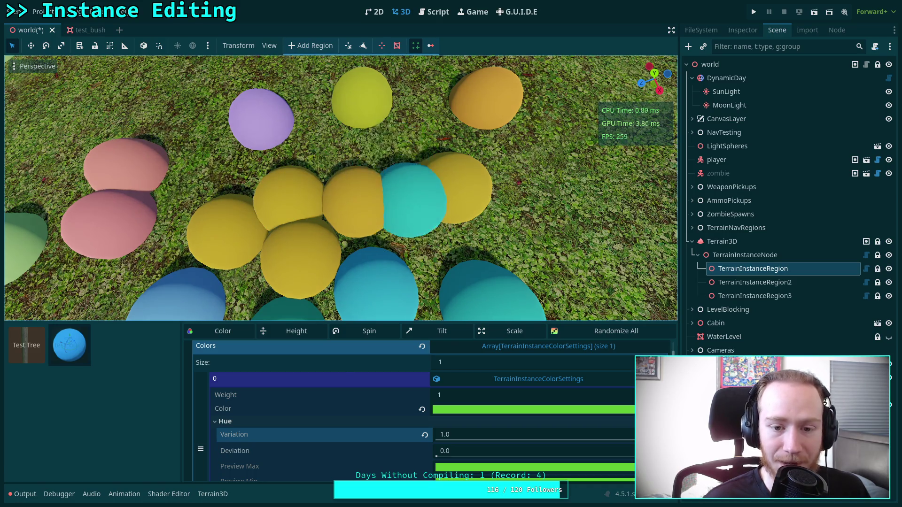
{"action": "scroll", "coordinate": [413, 192], "scroll_direction": "down", "scroll_amount": 6}
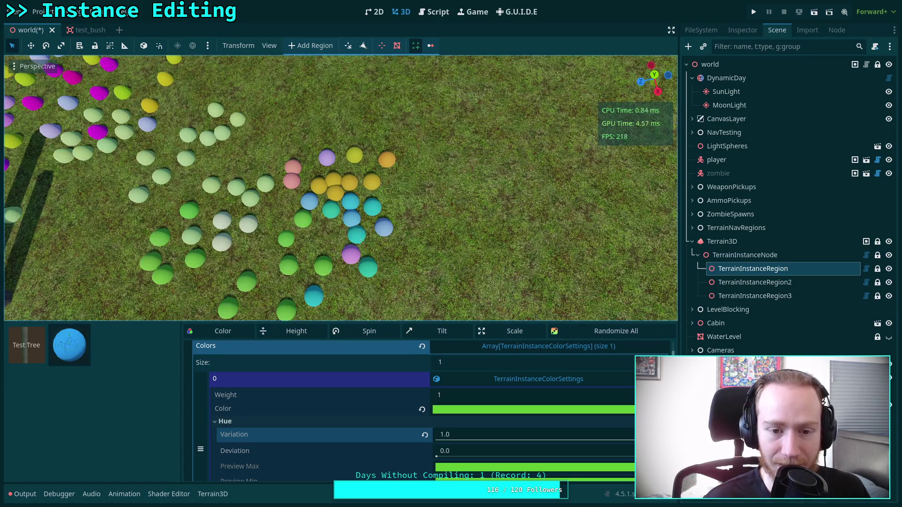
Scatter teal, orange, purple, lavender and pink eggs around the existing clusters
{"action": "scroll", "coordinate": [325, 295], "scroll_direction": "up", "scroll_amount": 5}
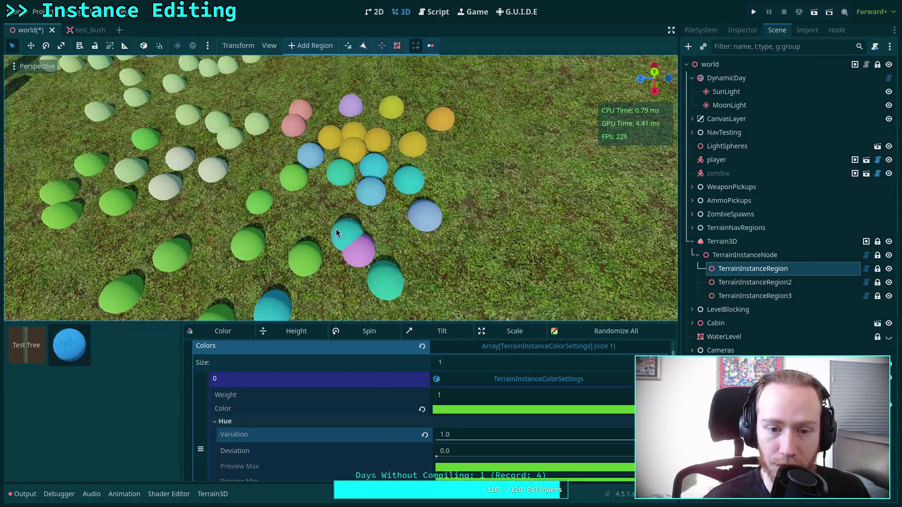
{"action": "scroll", "coordinate": [311, 226], "scroll_direction": "down", "scroll_amount": 4}
{"action": "key", "text": "d"}
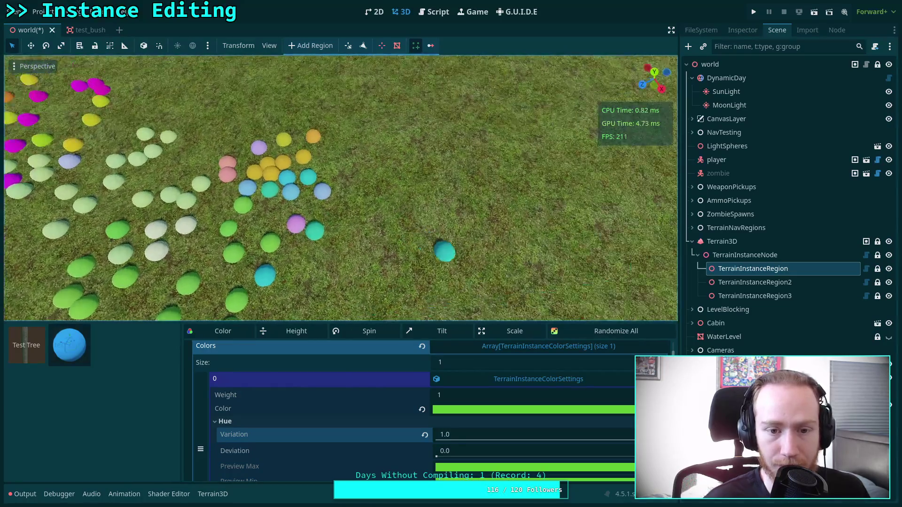
{"action": "left_click", "coordinate": [438, 262]}
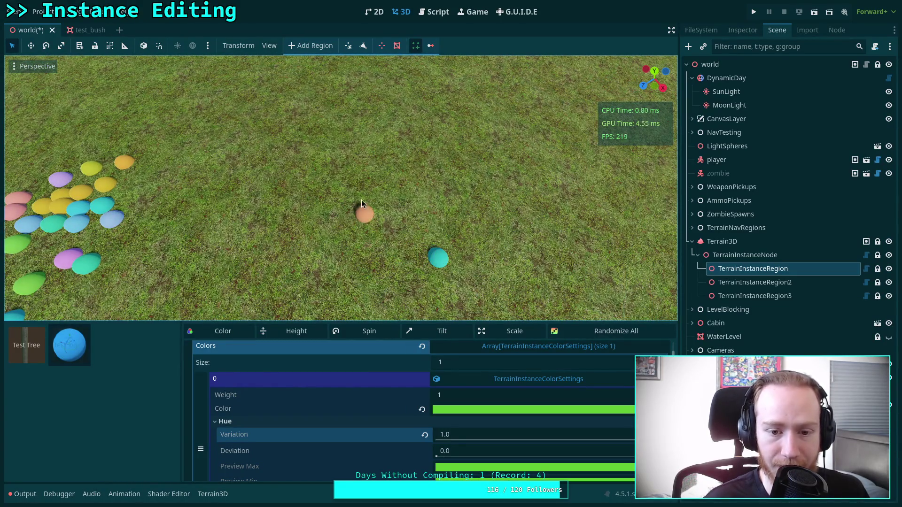
{"action": "left_click", "coordinate": [357, 193]}
{"action": "left_click", "coordinate": [261, 211]}
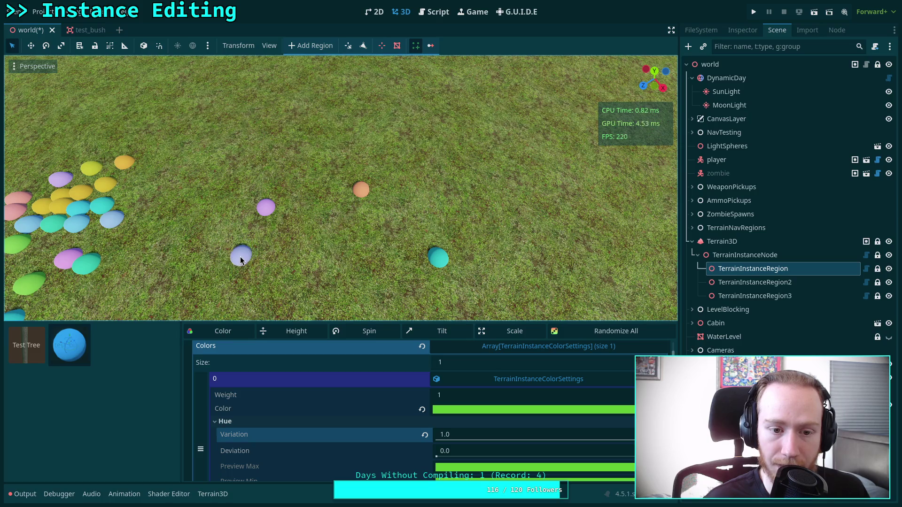
{"action": "left_click", "coordinate": [250, 221]}
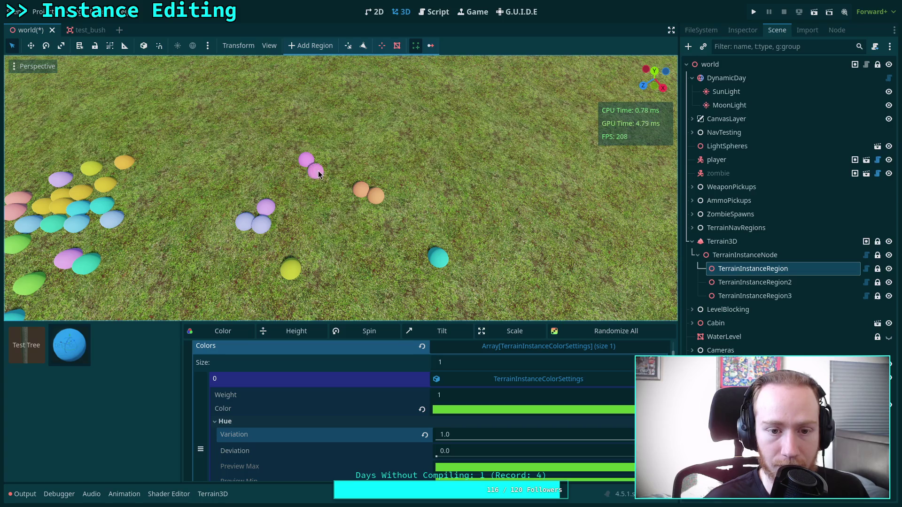
{"action": "left_click", "coordinate": [432, 278]}
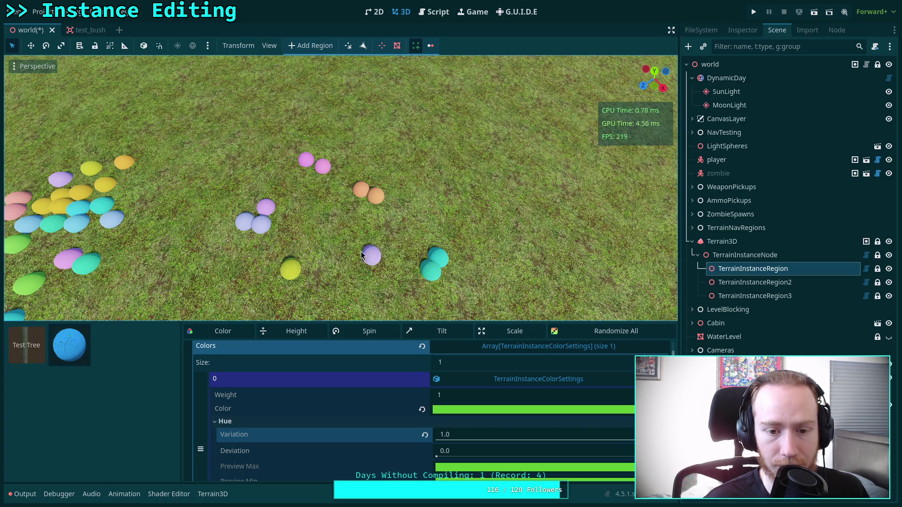
{"action": "left_click", "coordinate": [252, 206]}
{"action": "left_click", "coordinate": [282, 213]}
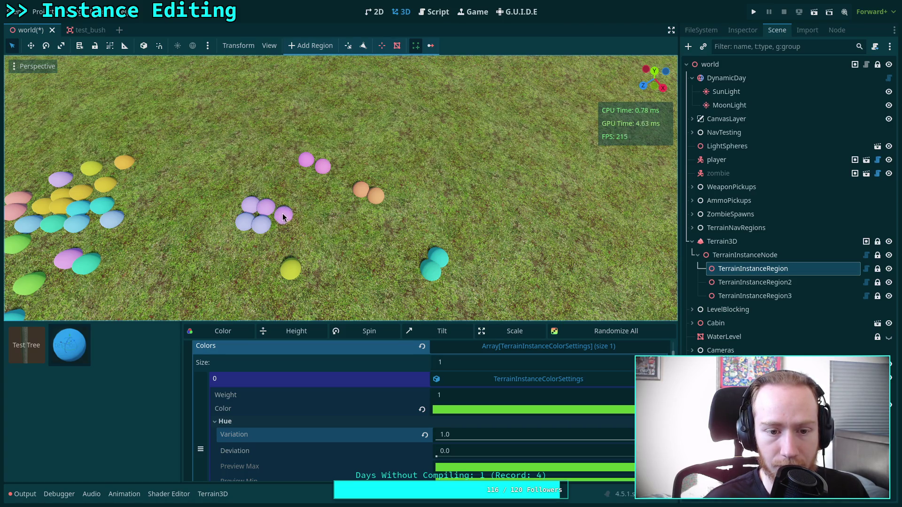
{"action": "left_click", "coordinate": [293, 168]}
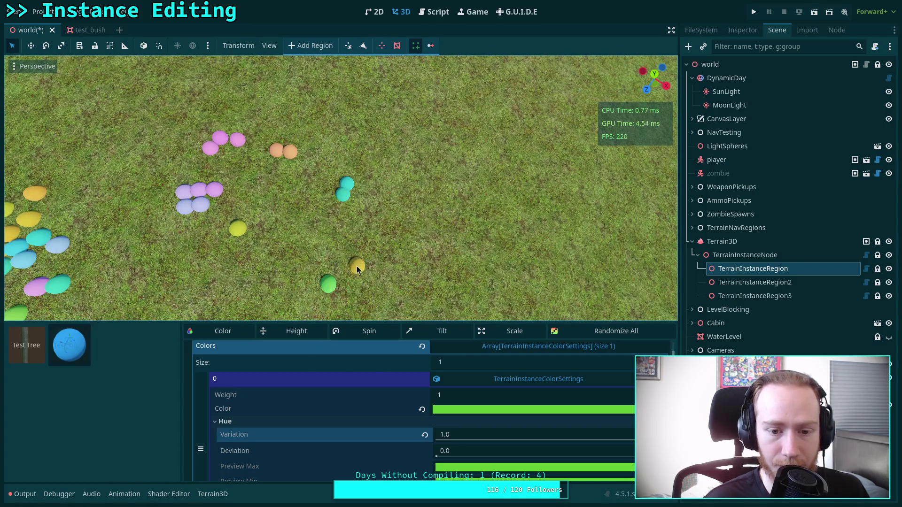
{"action": "left_click", "coordinate": [221, 290]}
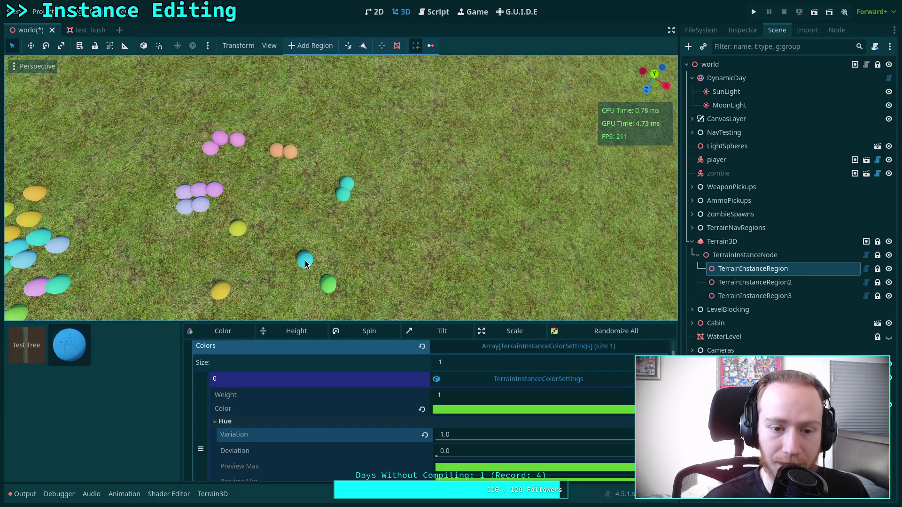
{"action": "left_click", "coordinate": [358, 195]}
{"action": "left_click", "coordinate": [351, 205]}
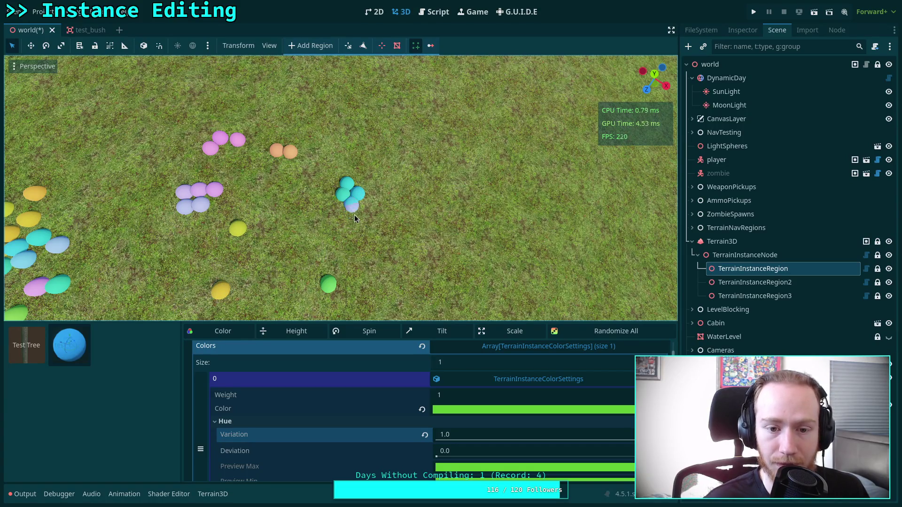
{"action": "left_click", "coordinate": [194, 223]}
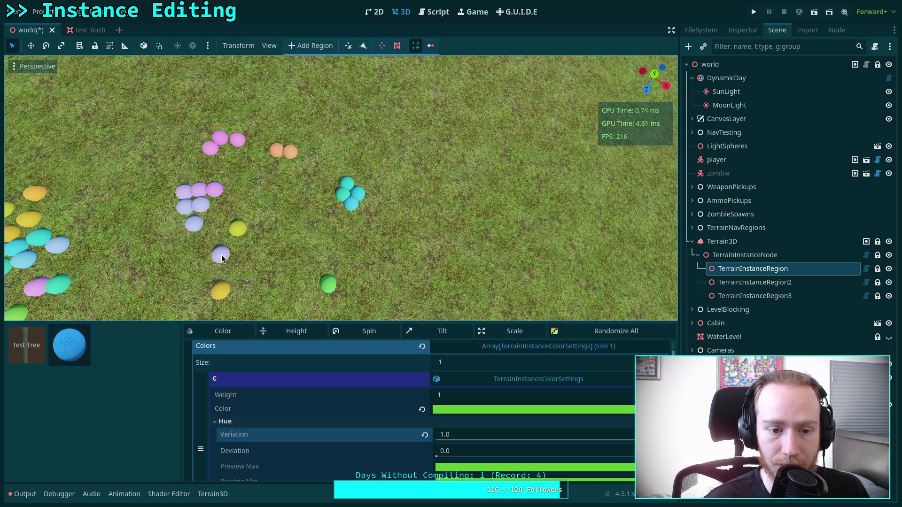
{"action": "left_click", "coordinate": [234, 297]}
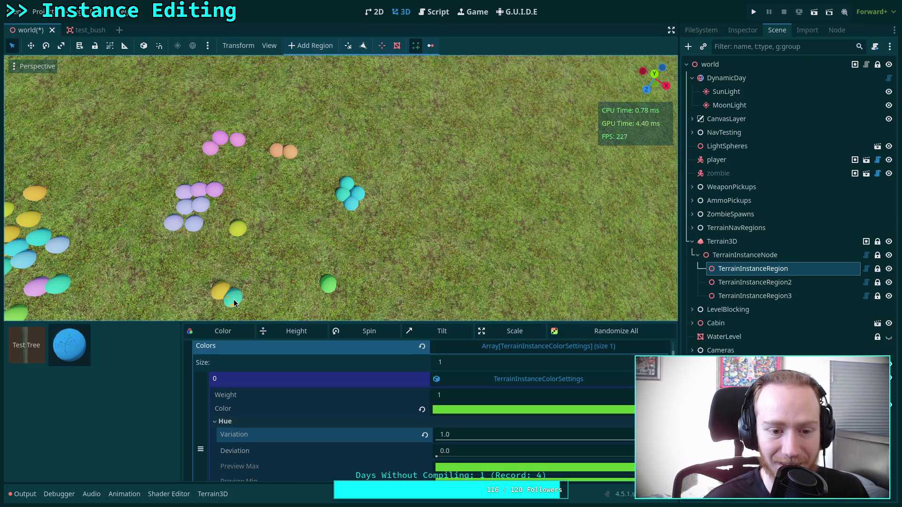
{"action": "left_click", "coordinate": [360, 181]}
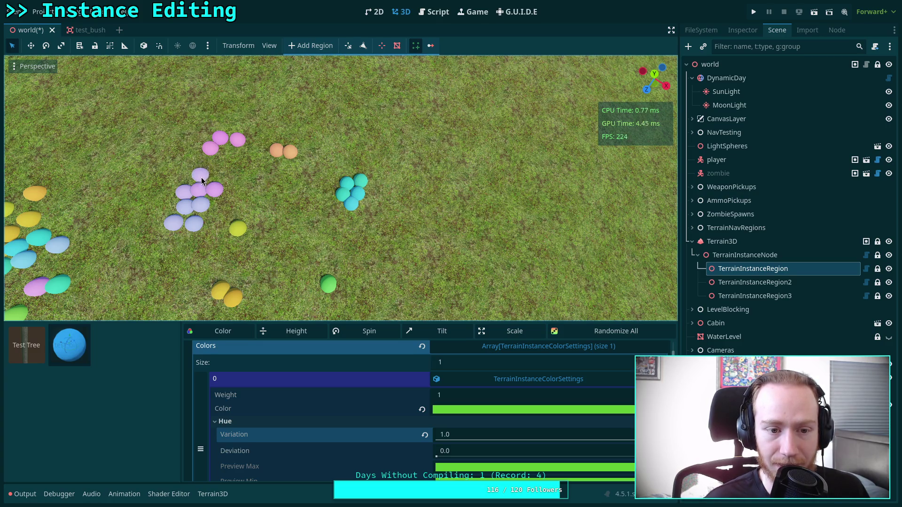
{"action": "left_click", "coordinate": [201, 180]}
Fill out the orange, teal, purple and pink clusters and the lower green group
{"action": "left_click", "coordinate": [302, 157]}
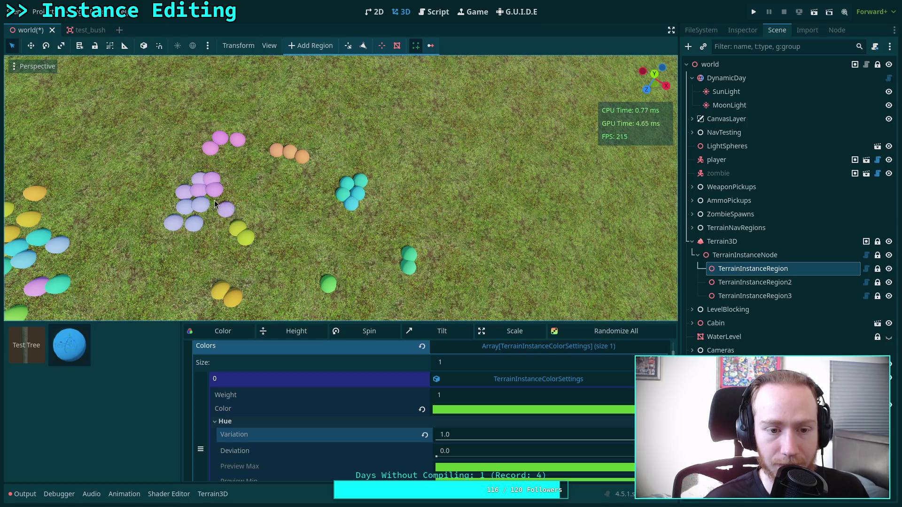
{"action": "left_click", "coordinate": [300, 145]}
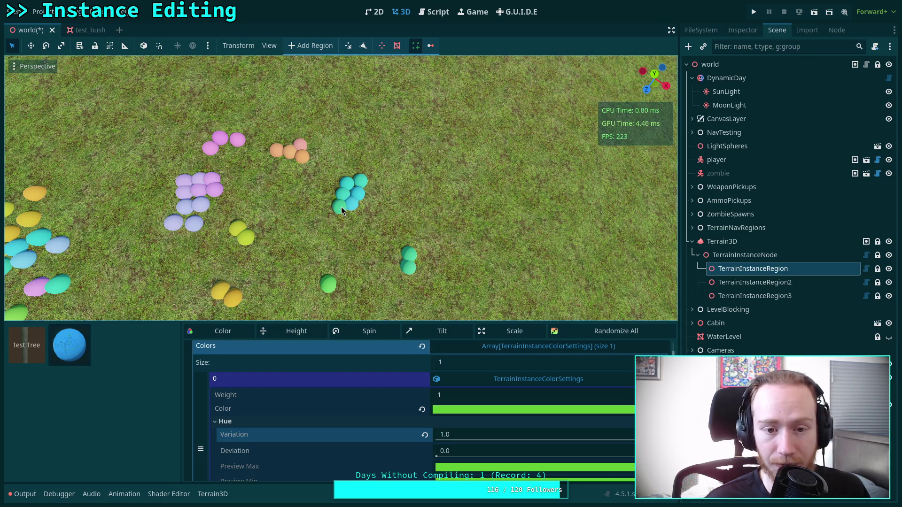
{"action": "left_click", "coordinate": [336, 295]}
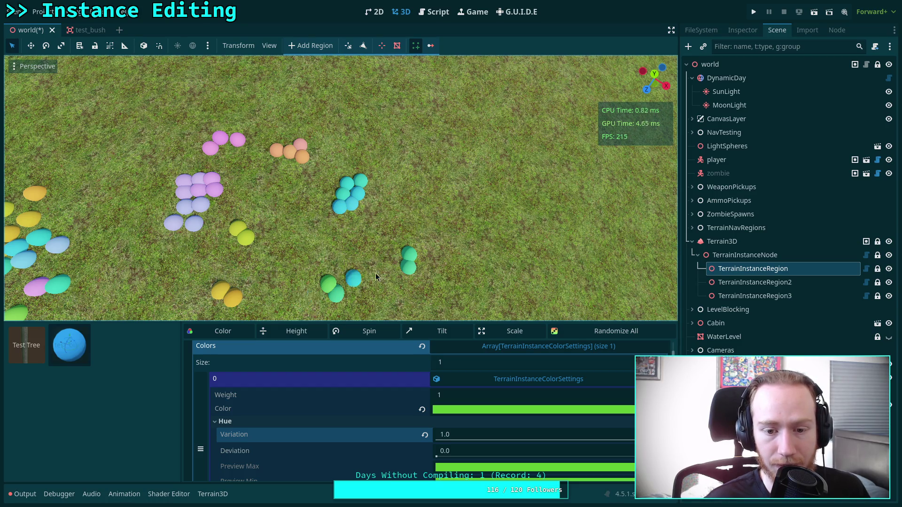
{"action": "left_click", "coordinate": [365, 206]}
{"action": "left_click", "coordinate": [351, 220]}
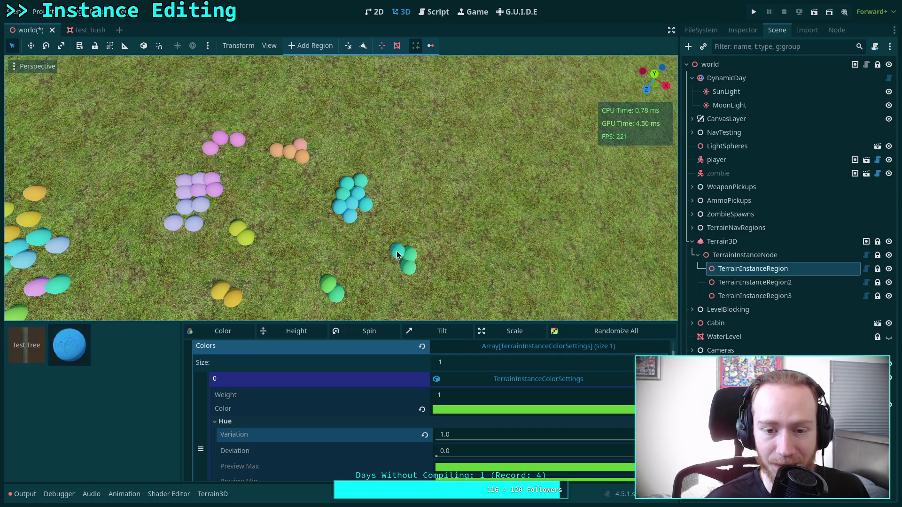
{"action": "left_click", "coordinate": [365, 219]}
{"action": "left_click", "coordinate": [377, 213]}
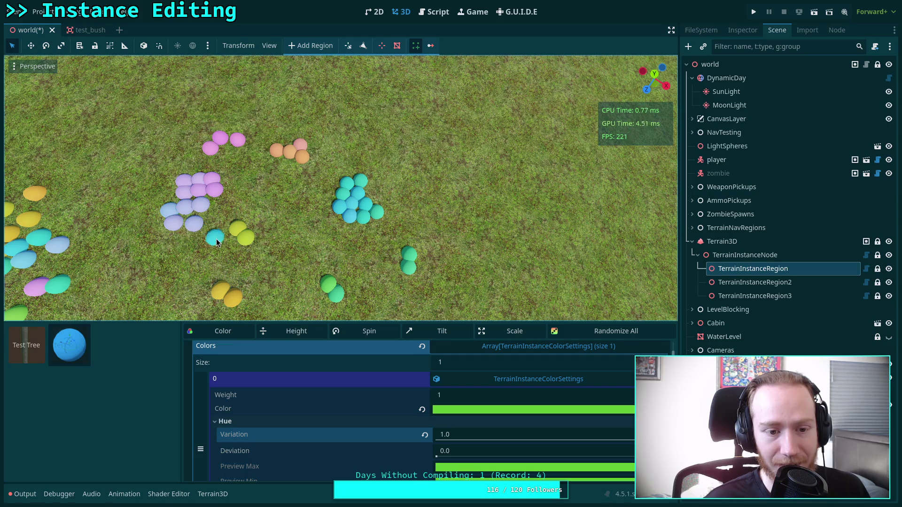
{"action": "left_click", "coordinate": [372, 192]}
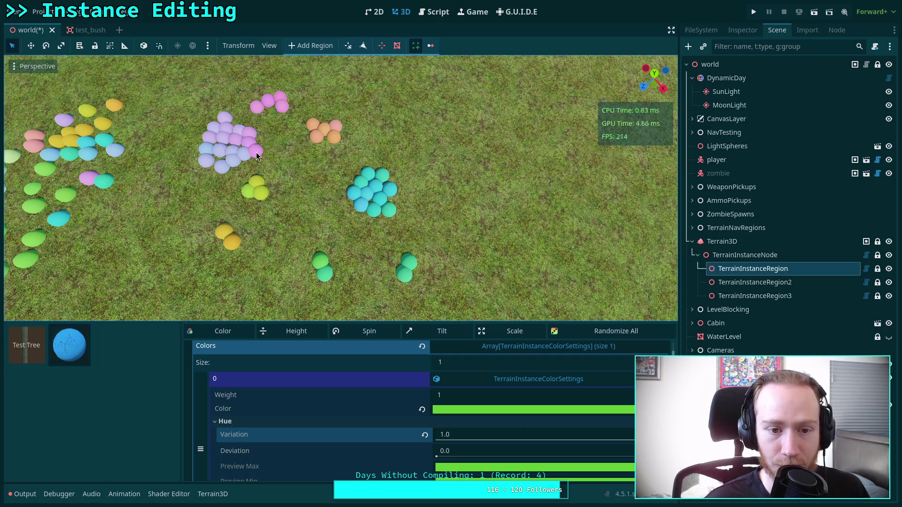
{"action": "left_click", "coordinate": [292, 107]}
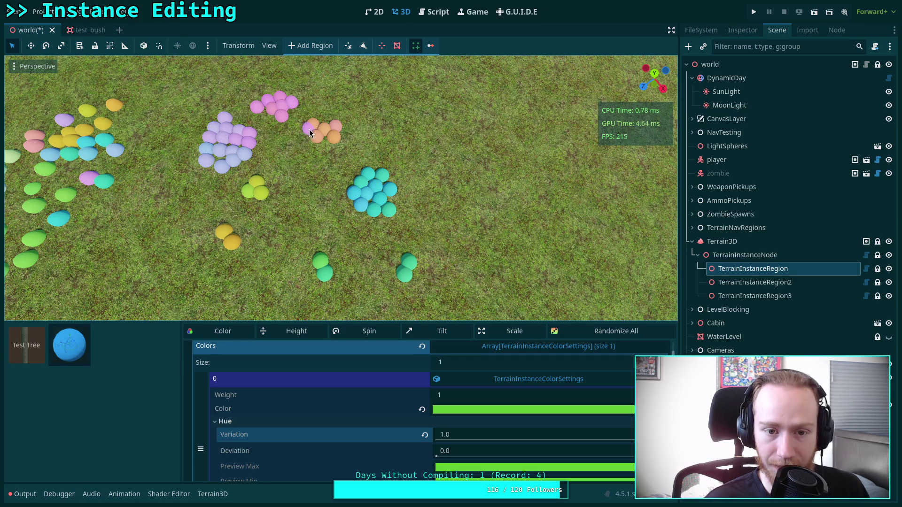
{"action": "left_click", "coordinate": [253, 205]}
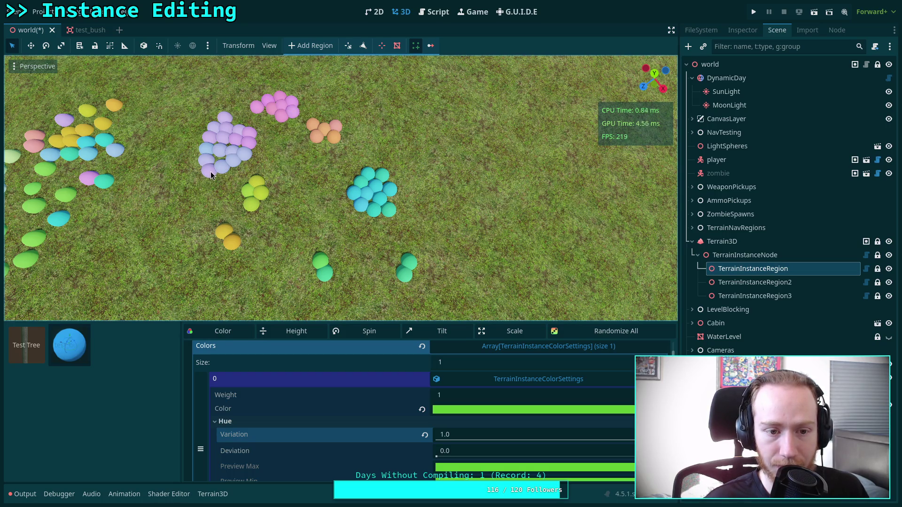
{"action": "left_click", "coordinate": [212, 177]}
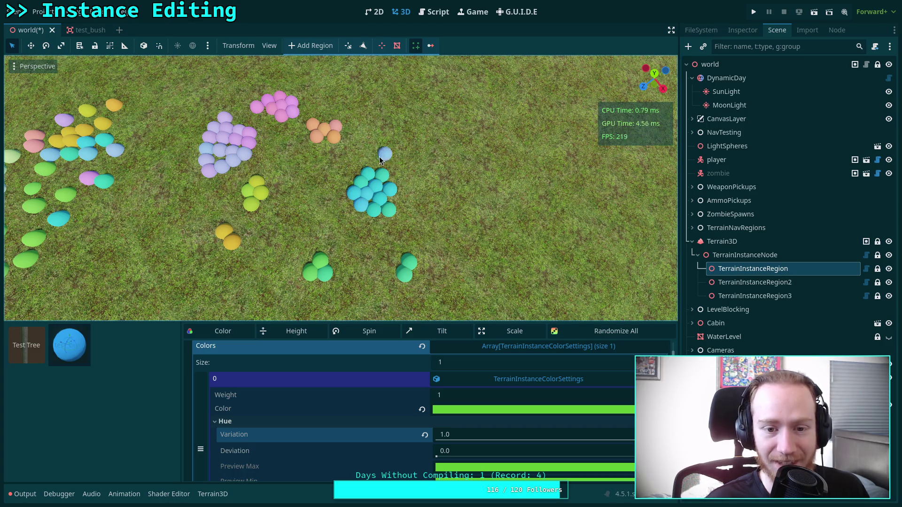
{"action": "left_click", "coordinate": [200, 147]}
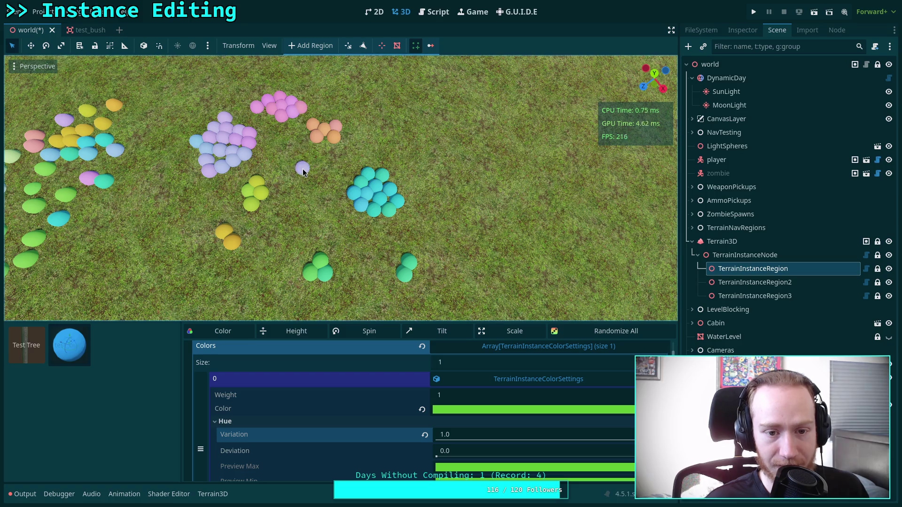
{"action": "left_click", "coordinate": [268, 95]}
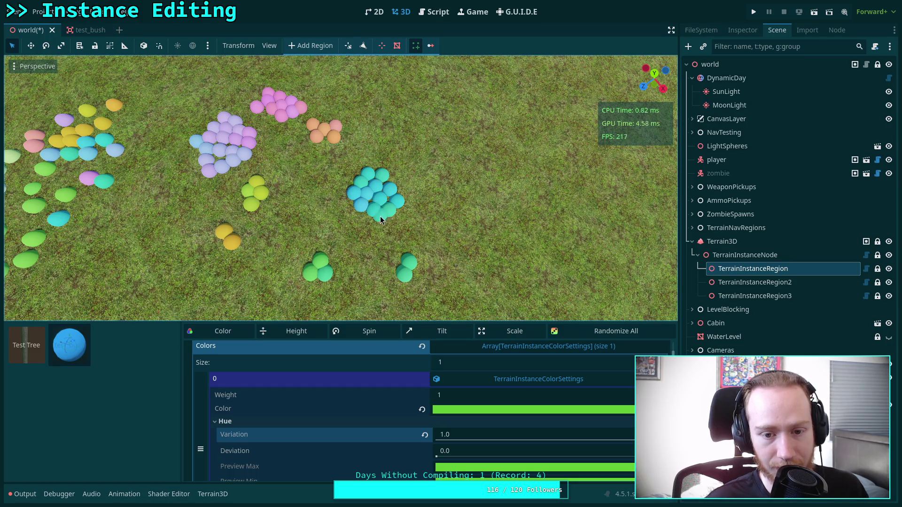
{"action": "left_click", "coordinate": [383, 224]}
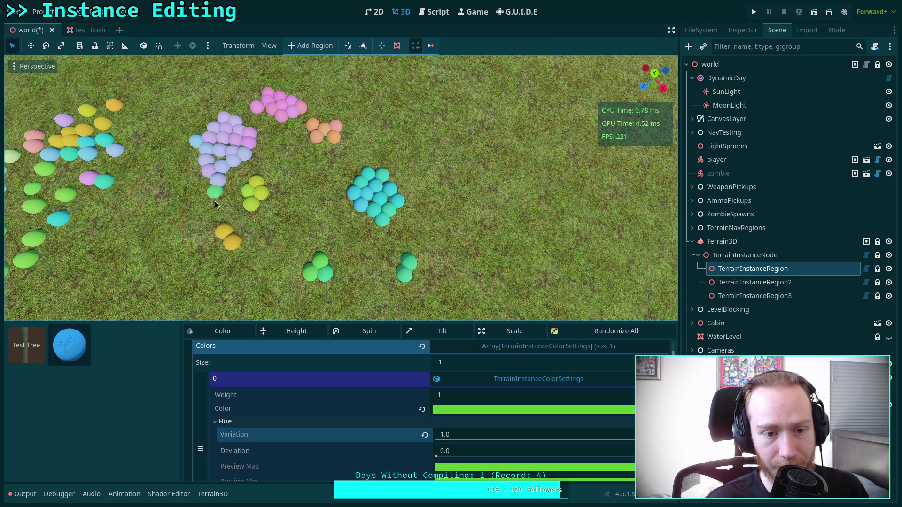
{"action": "left_click", "coordinate": [312, 285]}
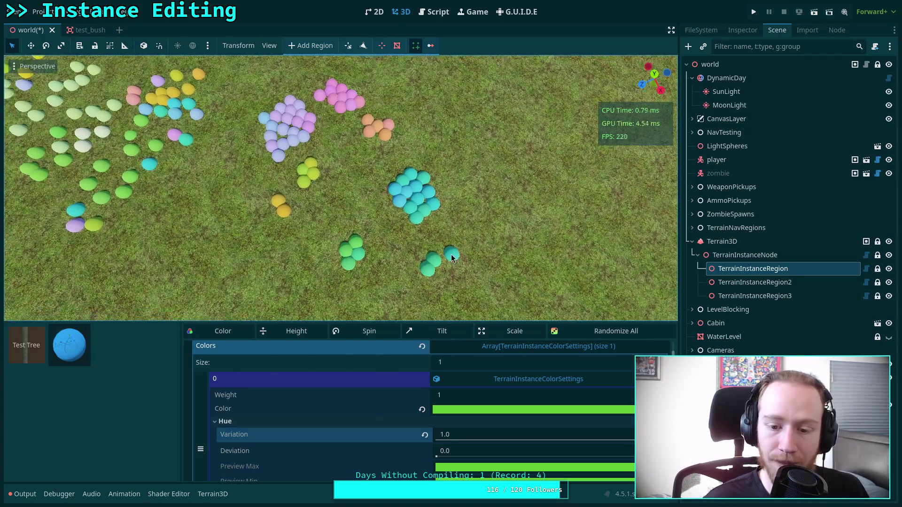
Add eggs to the teal, yellow-orange, purple and pink clusters
{"action": "scroll", "coordinate": [383, 433], "scroll_direction": "down", "scroll_amount": 4}
{"action": "scroll", "coordinate": [385, 430], "scroll_direction": "up", "scroll_amount": 2}
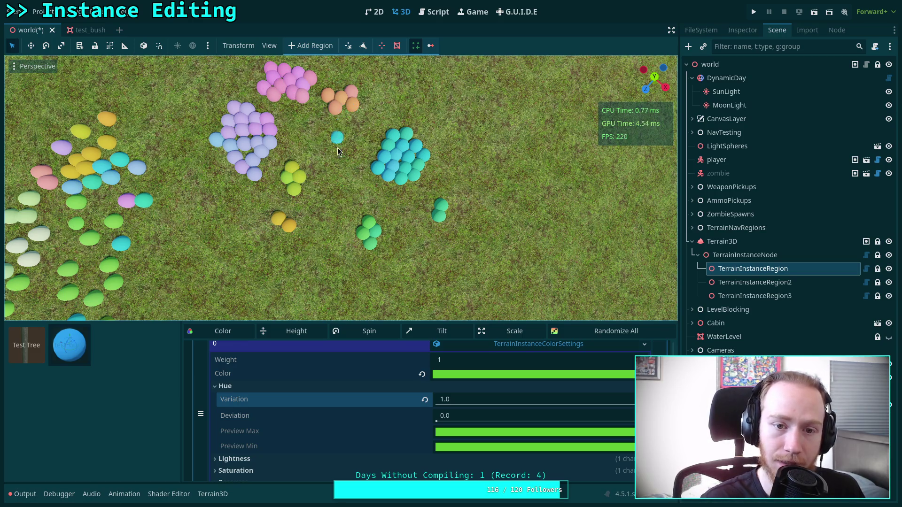
{"action": "left_click", "coordinate": [424, 186]}
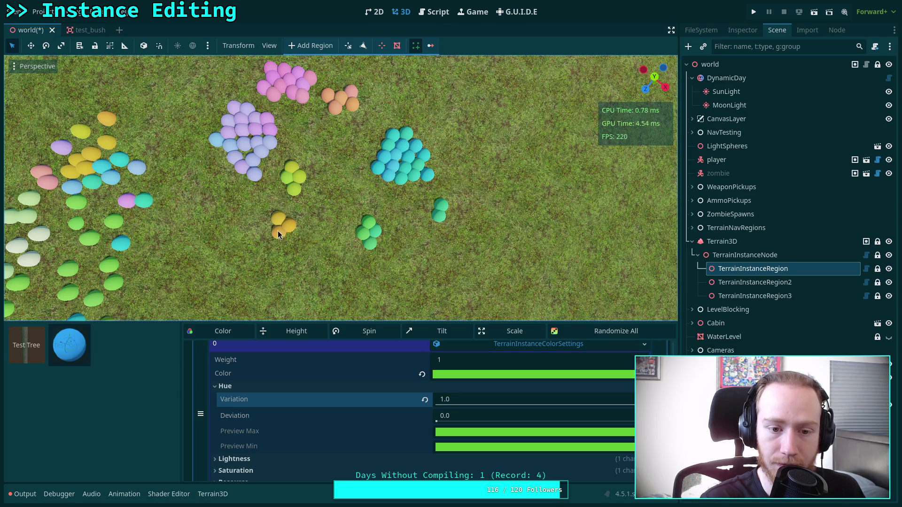
{"action": "left_click", "coordinate": [280, 235]}
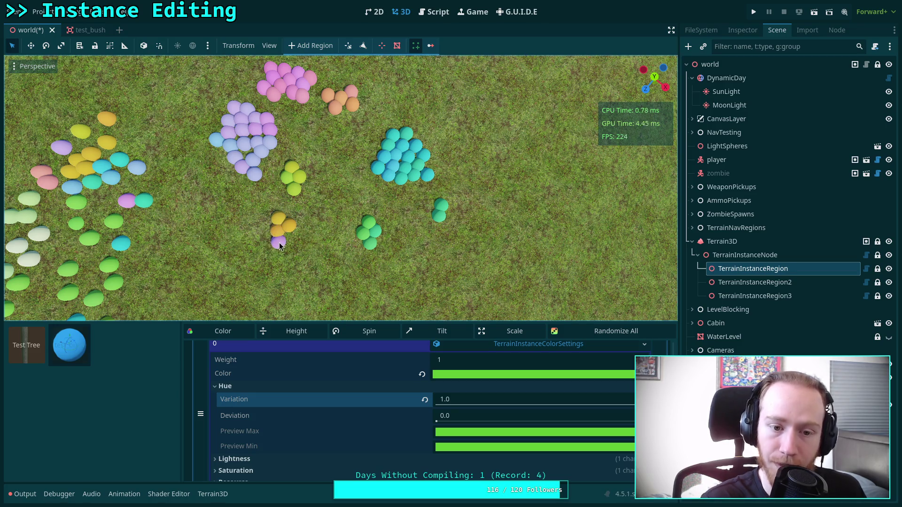
{"action": "left_click", "coordinate": [222, 157]}
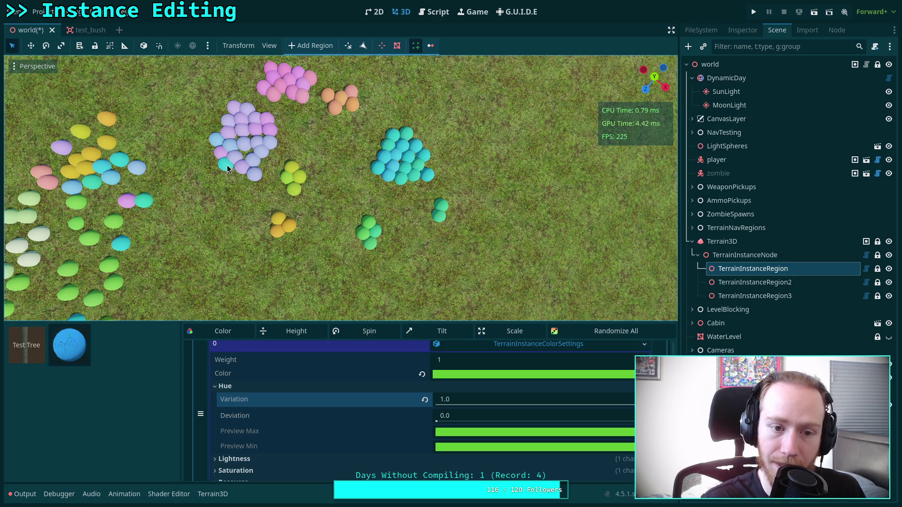
{"action": "left_click", "coordinate": [431, 169]}
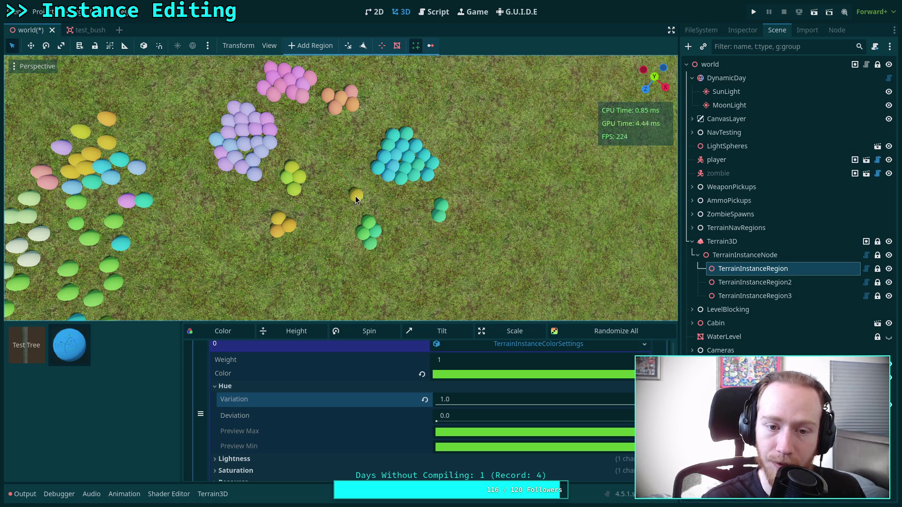
{"action": "left_click", "coordinate": [293, 214]}
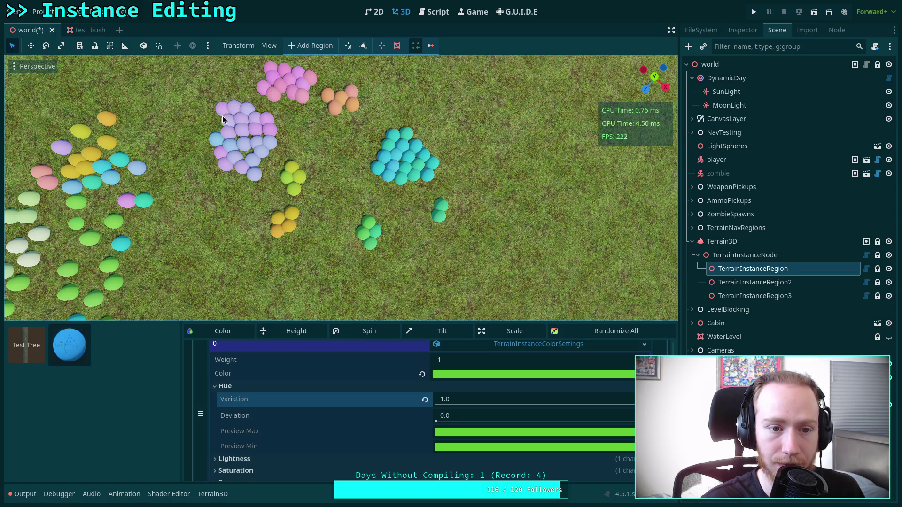
{"action": "left_click", "coordinate": [216, 132]}
{"action": "left_click", "coordinate": [287, 108]}
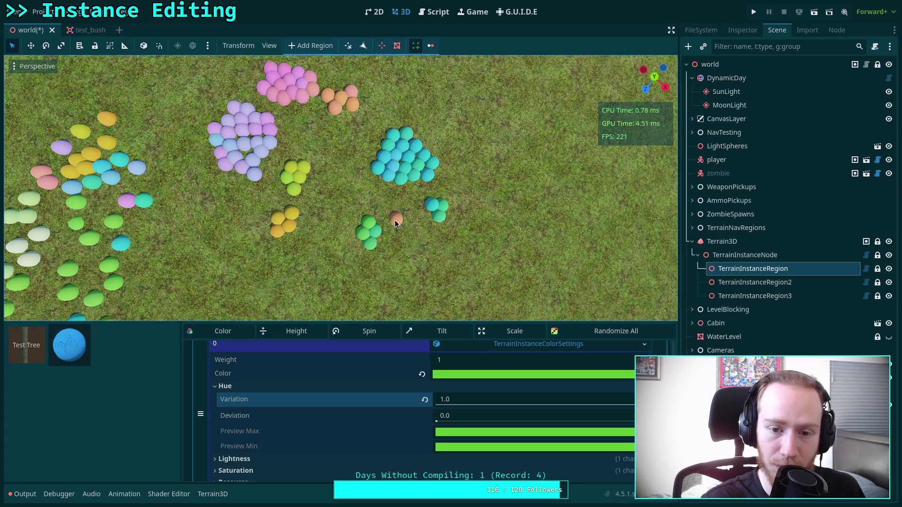
Add yellow-green eggs and extend a trail of cyan eggs below the cyan cluster
{"action": "left_click", "coordinate": [421, 193]}
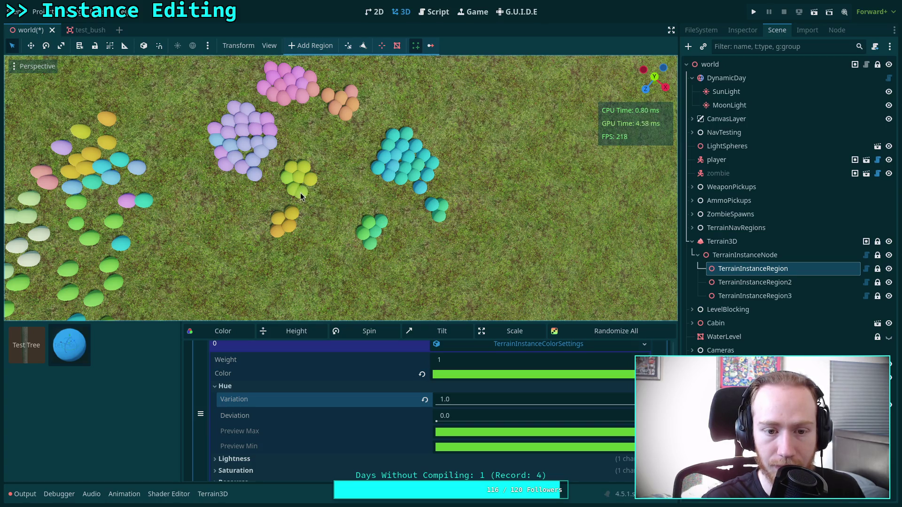
{"action": "left_click", "coordinate": [314, 189]}
{"action": "left_click", "coordinate": [317, 200]}
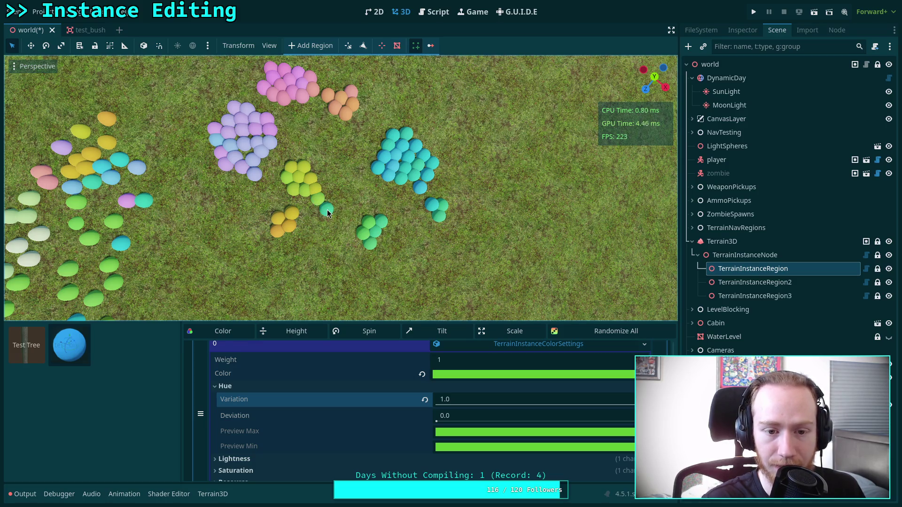
{"action": "left_click", "coordinate": [421, 200]}
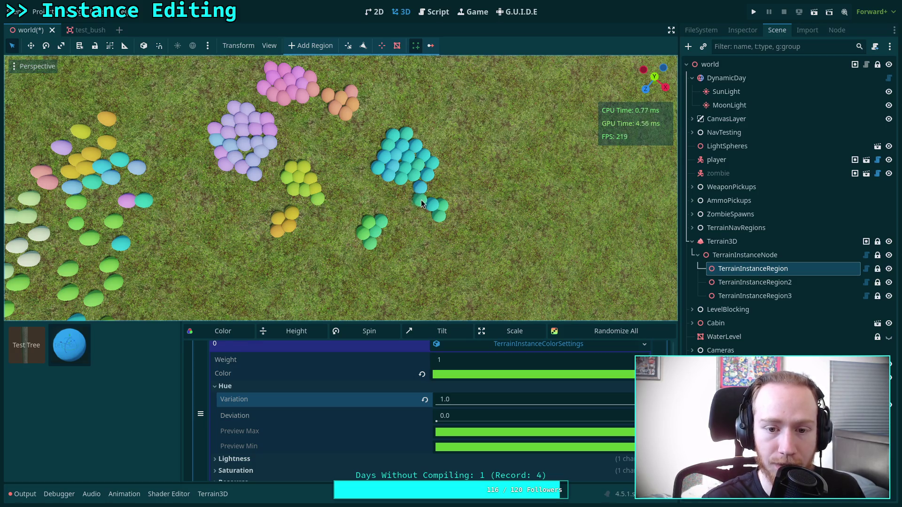
{"action": "left_click", "coordinate": [358, 113]}
{"action": "left_click", "coordinate": [449, 267]}
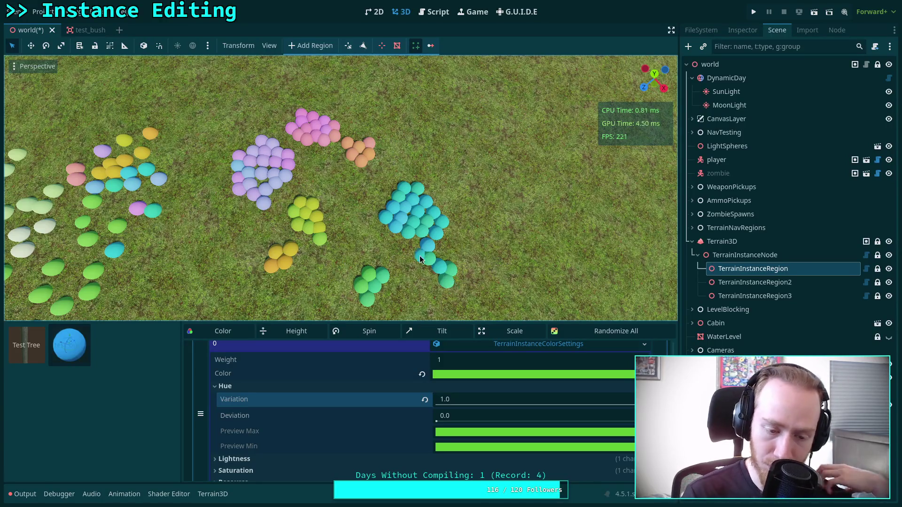
{"action": "left_click", "coordinate": [434, 14]}
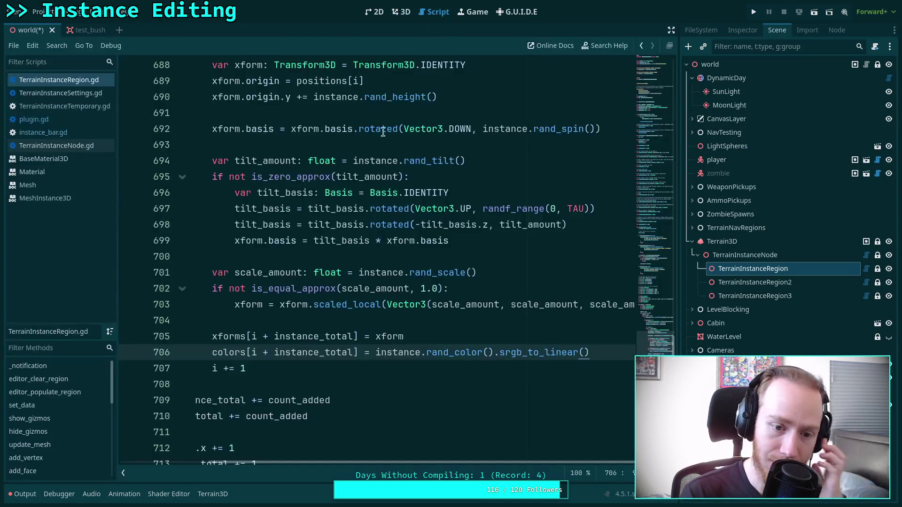
Open TerrainInstanceSettings.gd and select the ok_hsl_h hue-shift call on line 216
{"action": "left_click", "coordinate": [47, 132]}
{"action": "left_click", "coordinate": [66, 108]}
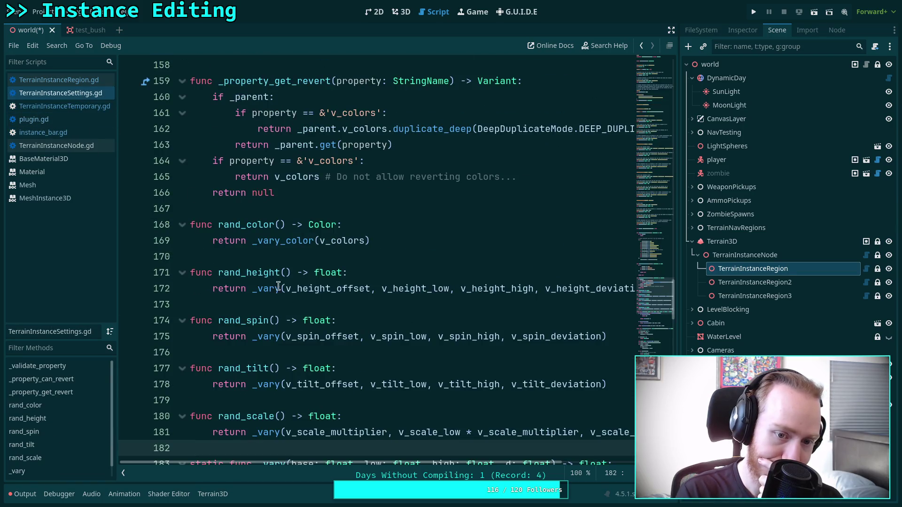
{"action": "scroll", "coordinate": [290, 293], "scroll_direction": "down", "scroll_amount": 15}
{"action": "scroll", "coordinate": [239, 259], "scroll_direction": "up", "scroll_amount": 4}
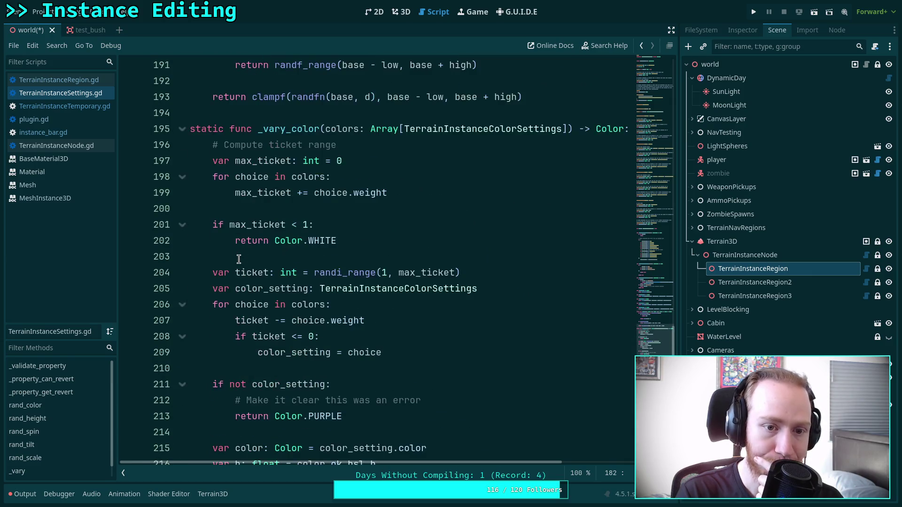
{"action": "scroll", "coordinate": [264, 245], "scroll_direction": "down", "scroll_amount": 8}
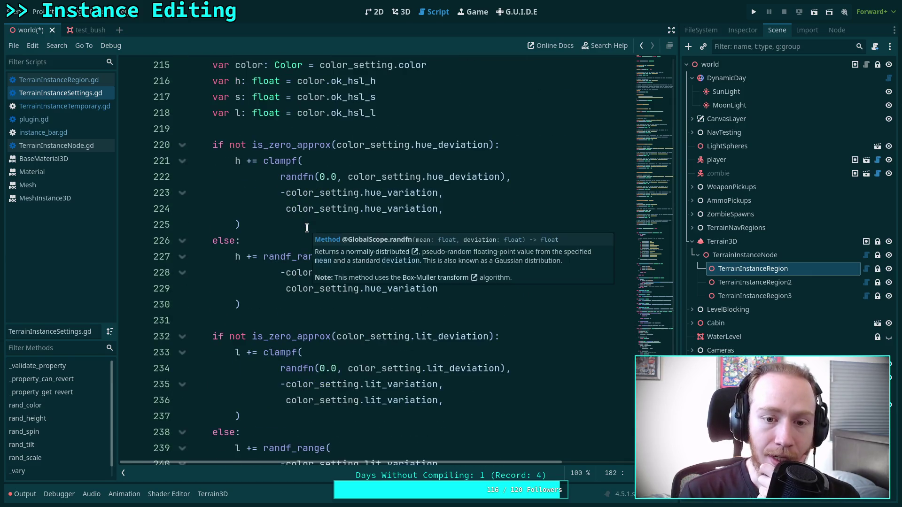
{"action": "scroll", "coordinate": [284, 191], "scroll_direction": "up", "scroll_amount": 2}
{"action": "left_click_drag", "start_coordinate": [331, 172], "coordinate": [385, 179]}
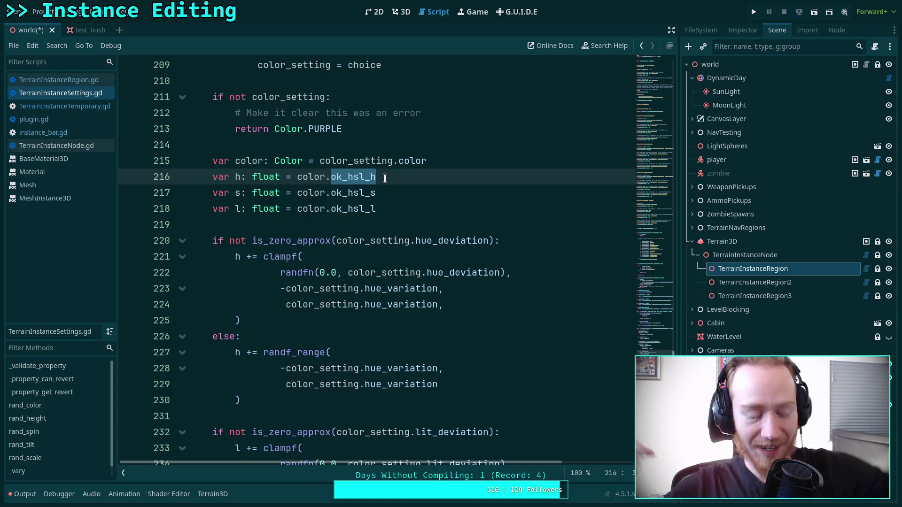
{"action": "left_click", "coordinate": [401, 12]}
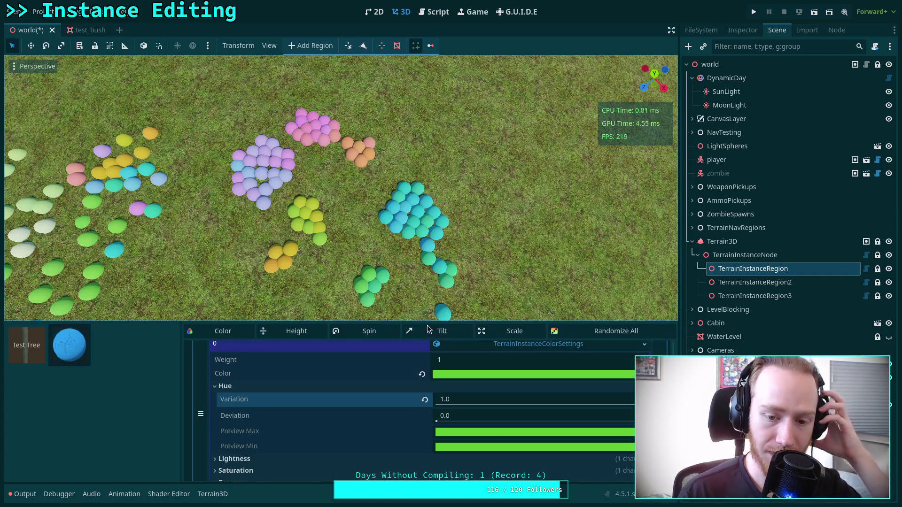
Enlarge the instance panel and review the Lightness, Saturation and base green colour settings
{"action": "left_click_drag", "start_coordinate": [416, 319], "coordinate": [416, 294]}
{"action": "left_click", "coordinate": [298, 435]}
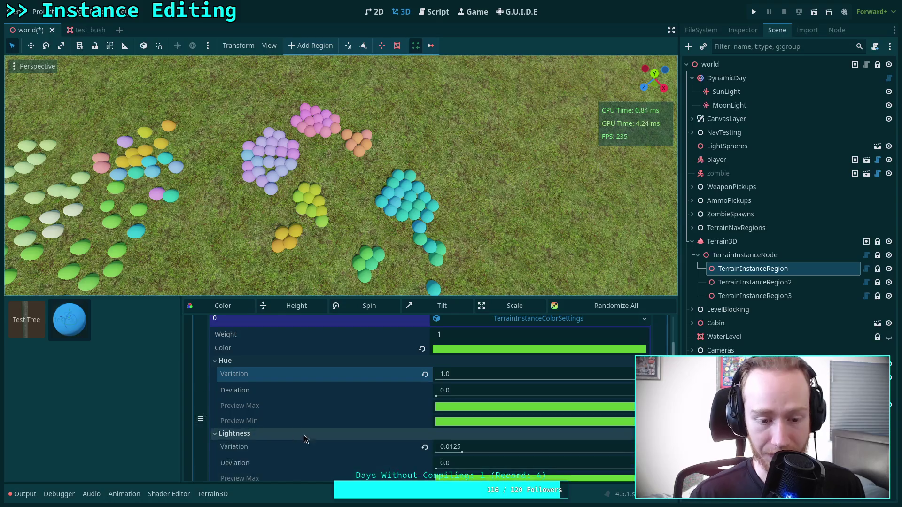
{"action": "scroll", "coordinate": [341, 423], "scroll_direction": "down", "scroll_amount": 3}
{"action": "left_click", "coordinate": [269, 423]}
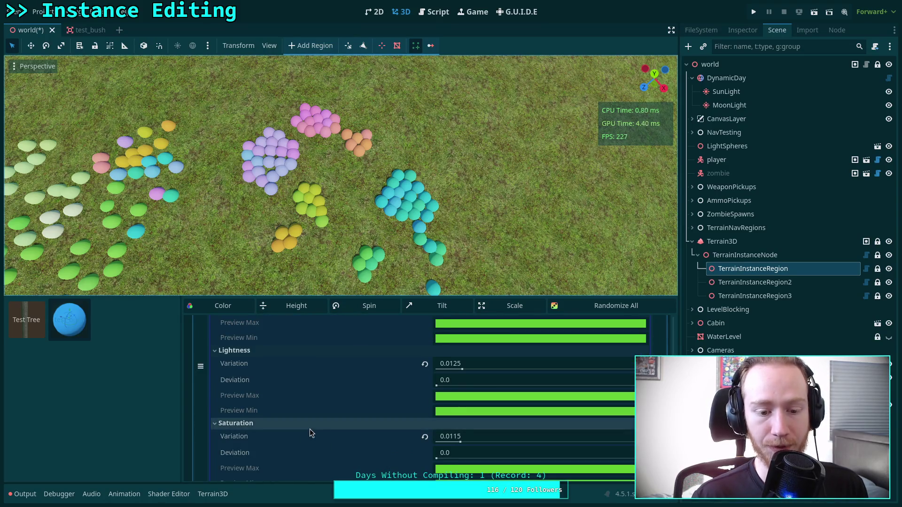
{"action": "scroll", "coordinate": [306, 423], "scroll_direction": "down", "scroll_amount": 1}
{"action": "left_click", "coordinate": [290, 406]}
{"action": "left_click", "coordinate": [249, 330]}
{"action": "scroll", "coordinate": [357, 371], "scroll_direction": "up", "scroll_amount": 3}
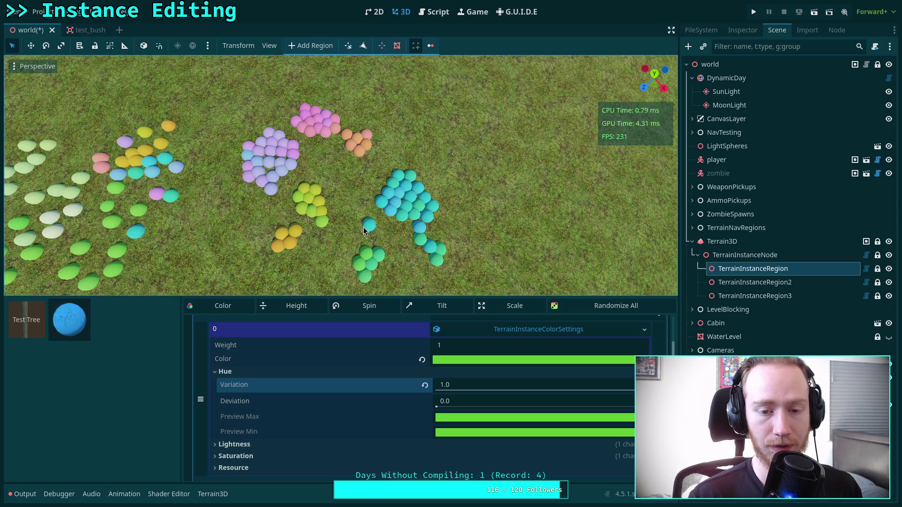
{"action": "scroll", "coordinate": [365, 230], "scroll_direction": "up", "scroll_amount": 3}
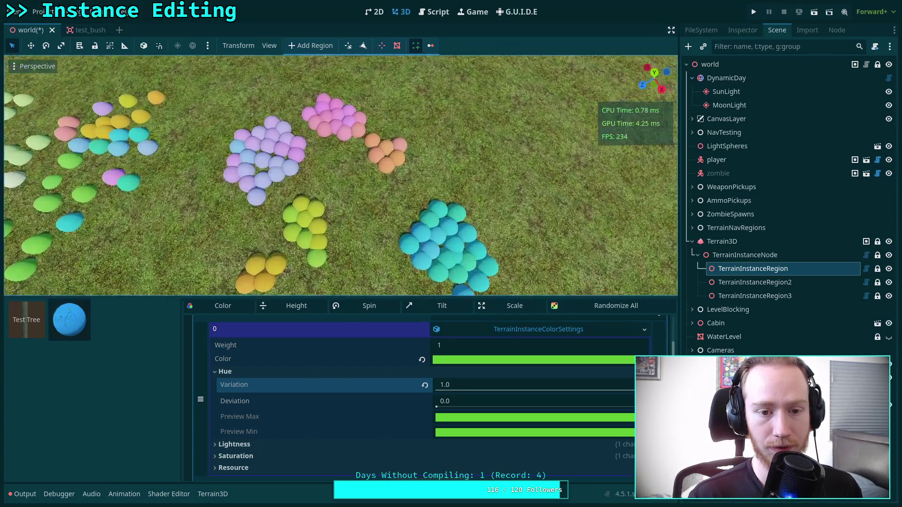
{"action": "left_click", "coordinate": [495, 360]}
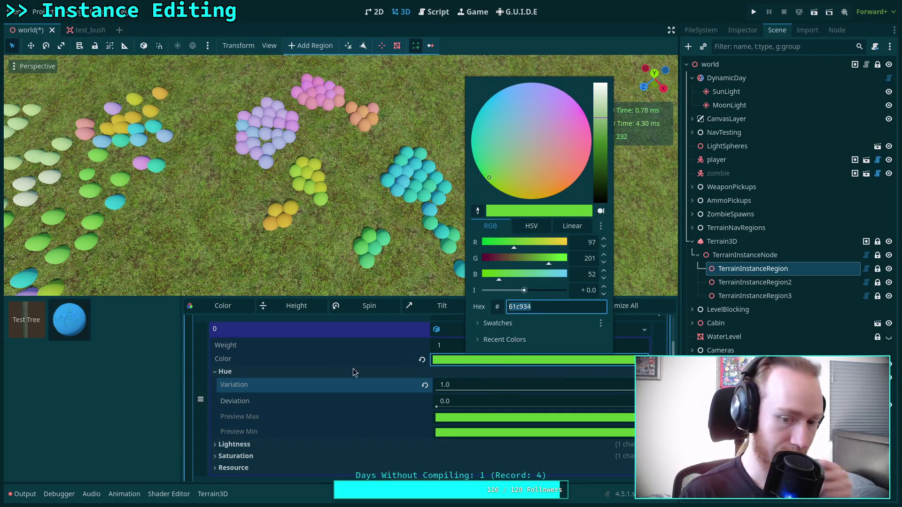
{"action": "left_click", "coordinate": [331, 359]}
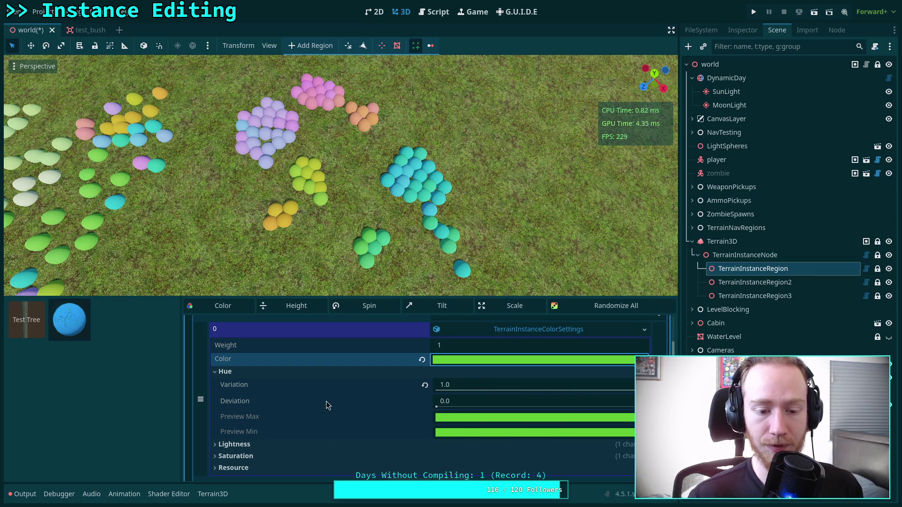
Set the first colour setting's hue Deviation to 0.1, leaving hue Variation at 1.0
{"action": "mouse_move", "coordinate": [328, 398]}
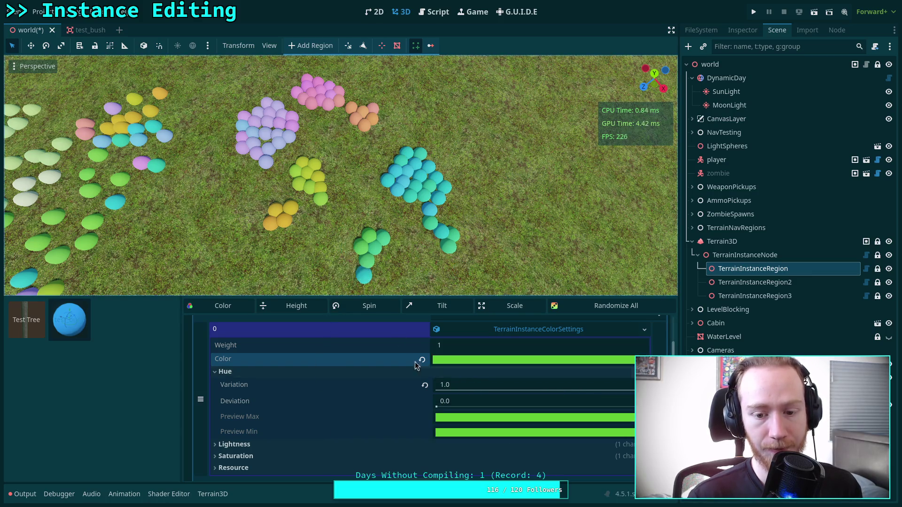
{"action": "left_click", "coordinate": [464, 406]}
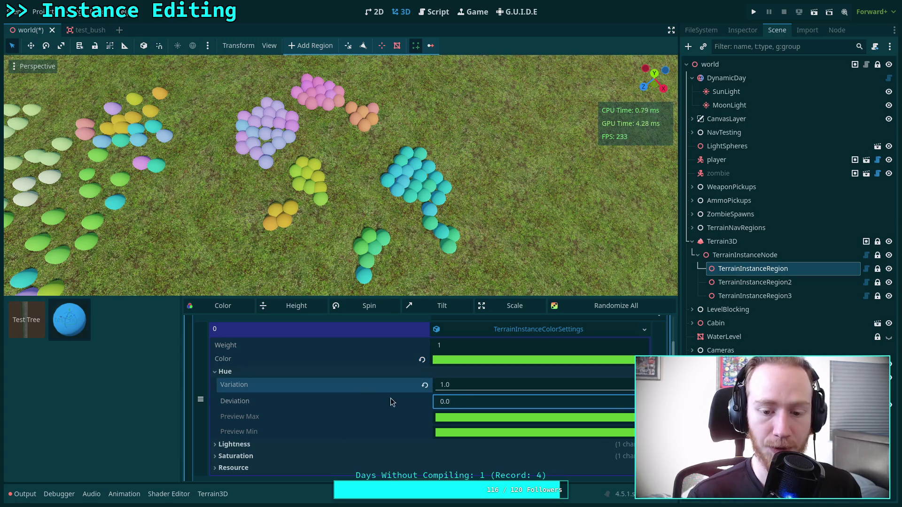
{"action": "type", "text": "035"}
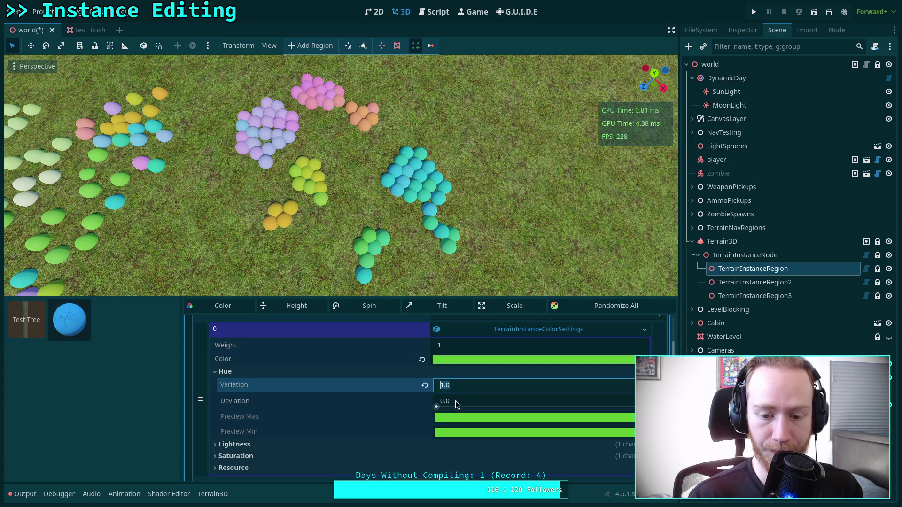
{"action": "key", "text": "Return"}
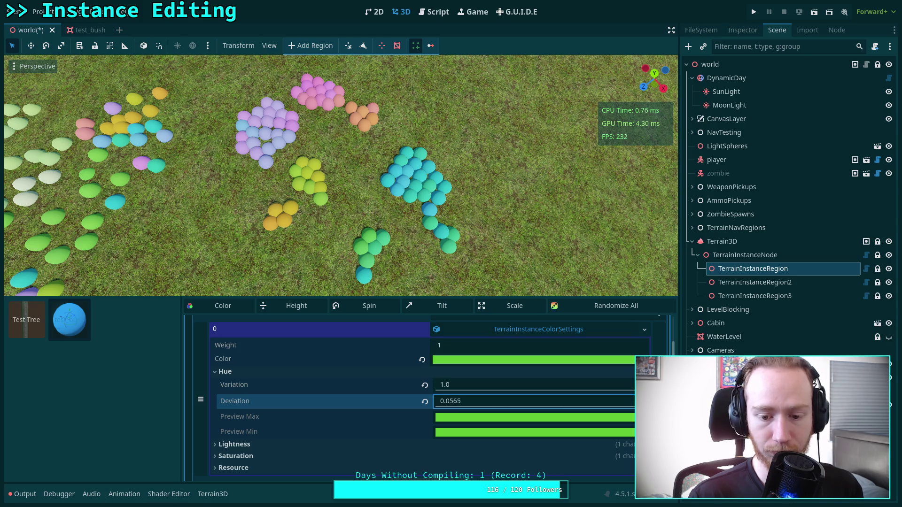
{"action": "left_click", "coordinate": [539, 403]}
{"action": "type", "text": "0.1"}
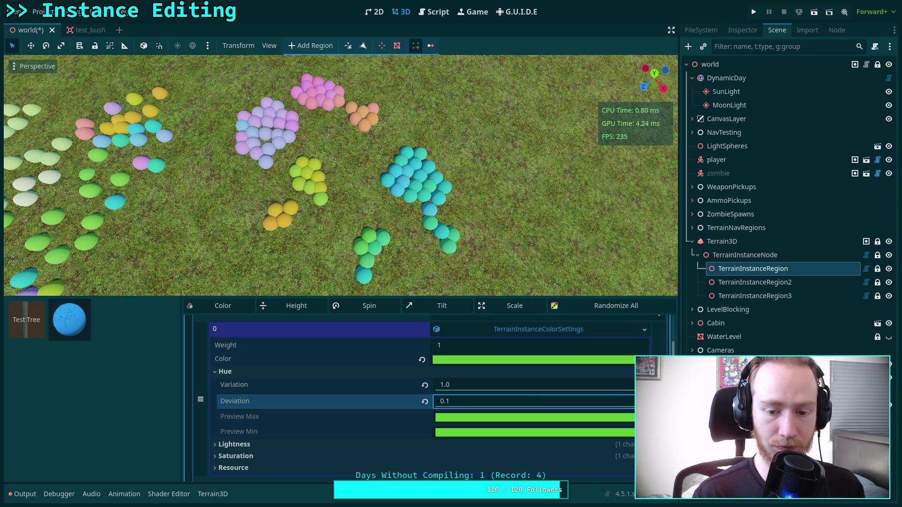
{"action": "key", "text": "Return"}
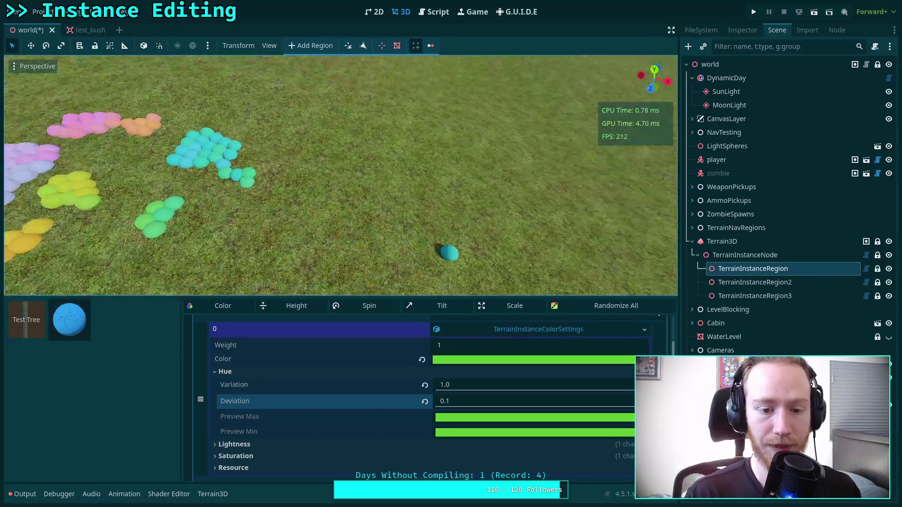
Paint a patch of sphere instances on empty grass, plus a few single instances below it
{"action": "key", "text": "d"}
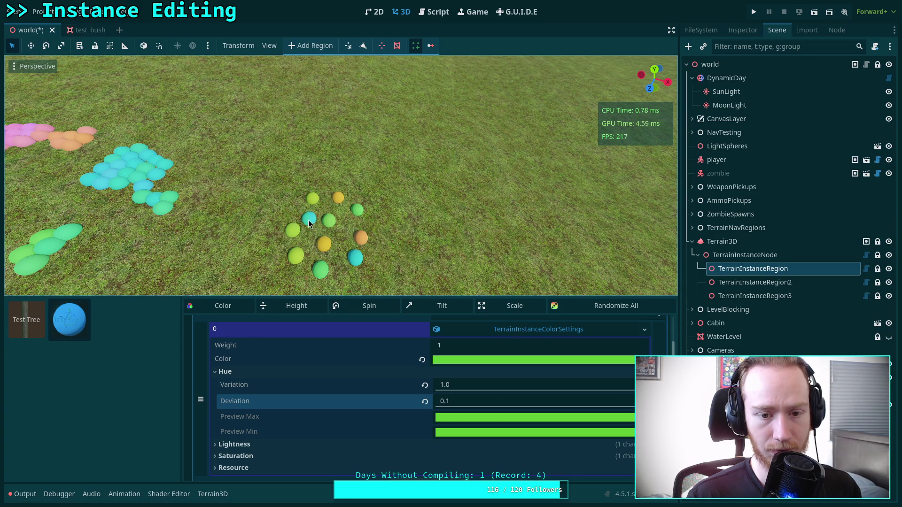
{"action": "left_click_drag", "start_coordinate": [335, 212], "coordinate": [322, 195]}
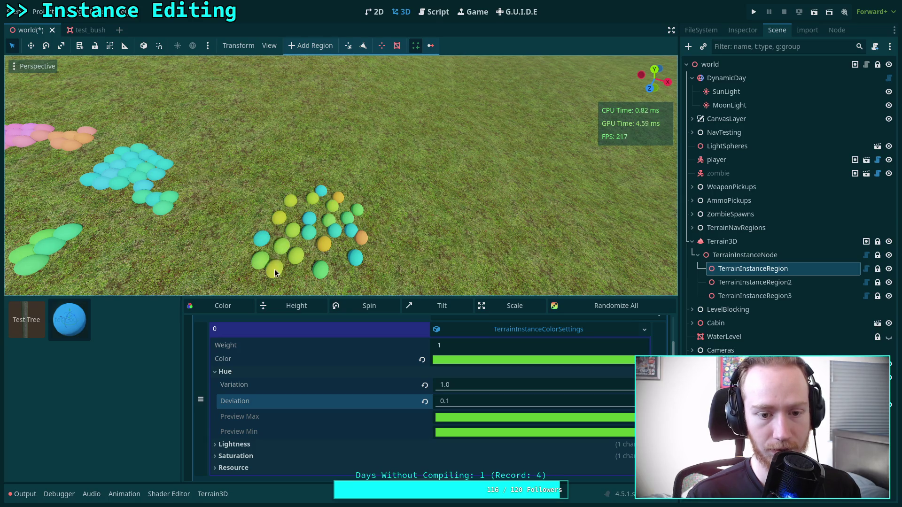
{"action": "mouse_move", "coordinate": [372, 271]}
{"action": "left_mouse_down"}
{"action": "mouse_move", "coordinate": [339, 278]}
{"action": "mouse_move", "coordinate": [376, 242]}
{"action": "mouse_move", "coordinate": [346, 207]}
{"action": "mouse_move", "coordinate": [300, 192]}
{"action": "mouse_move", "coordinate": [299, 214]}
{"action": "left_mouse_up"}
{"action": "right_click", "coordinate": [356, 241]}
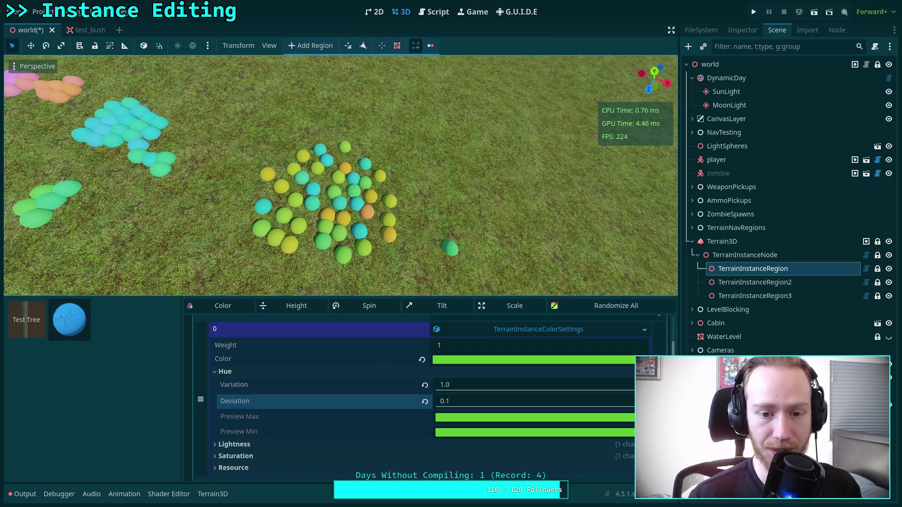
{"action": "right_click", "coordinate": [367, 221]}
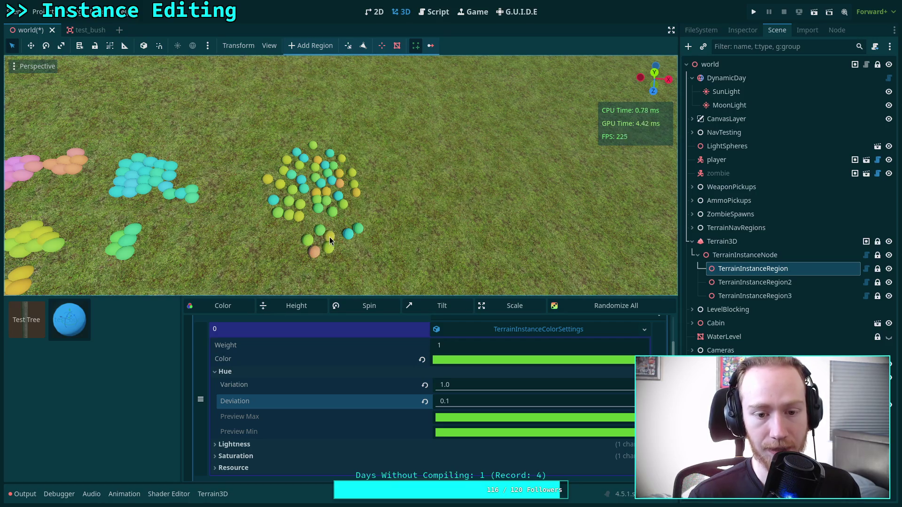
{"action": "left_click", "coordinate": [347, 262]}
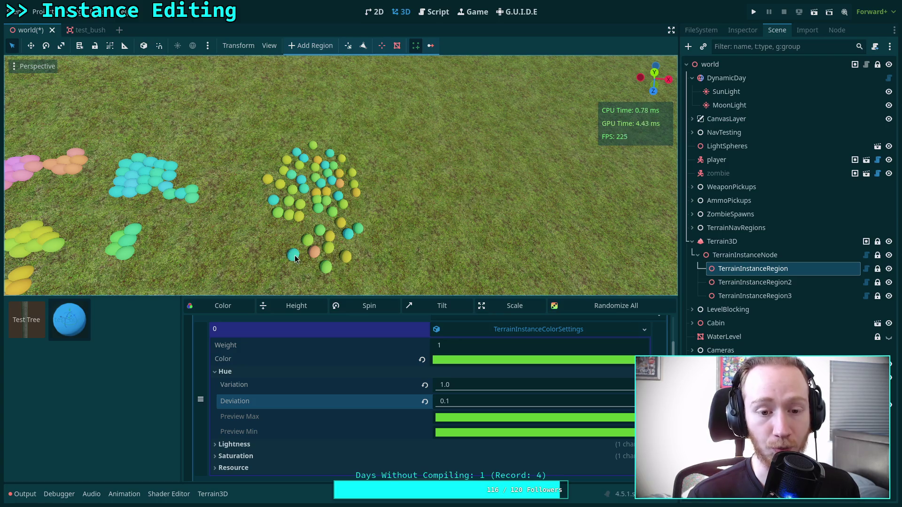
{"action": "left_click", "coordinate": [299, 257]}
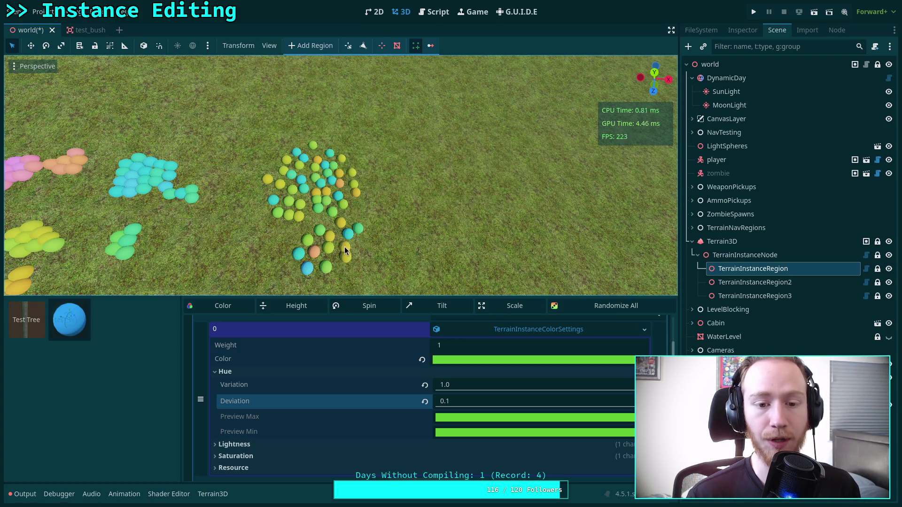
{"action": "left_click", "coordinate": [356, 267]}
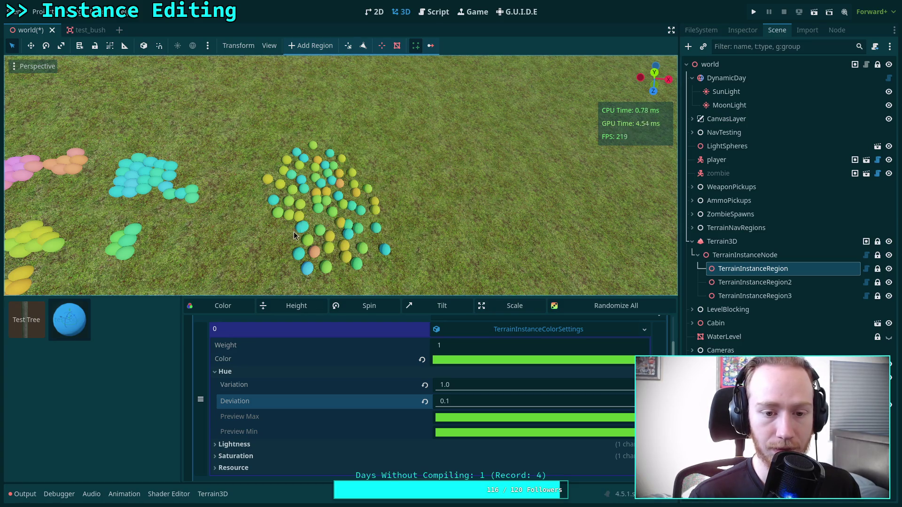
Extend the sphere patch with more painting, then view all the colour-scattered clusters
{"action": "left_click_drag", "start_coordinate": [256, 220], "coordinate": [258, 159]}
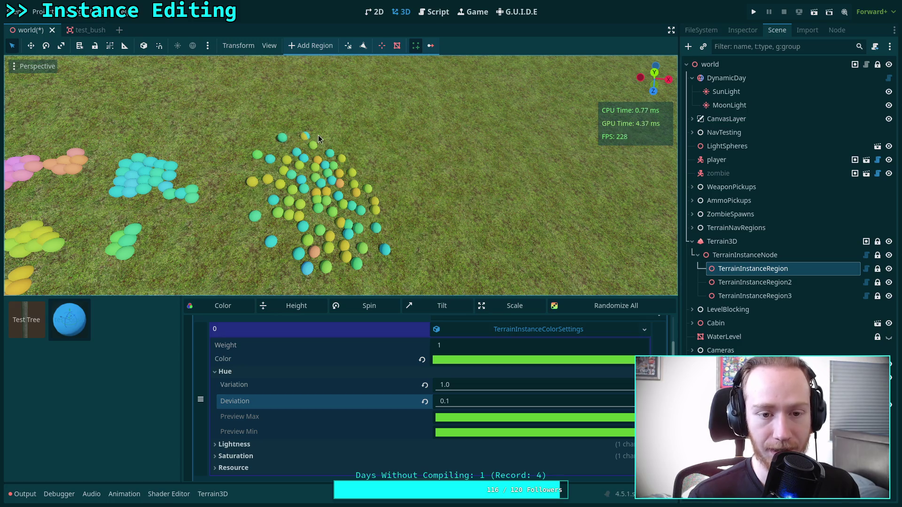
{"action": "left_click_drag", "start_coordinate": [388, 188], "coordinate": [423, 244]}
{"action": "left_click_drag", "start_coordinate": [394, 216], "coordinate": [371, 172]}
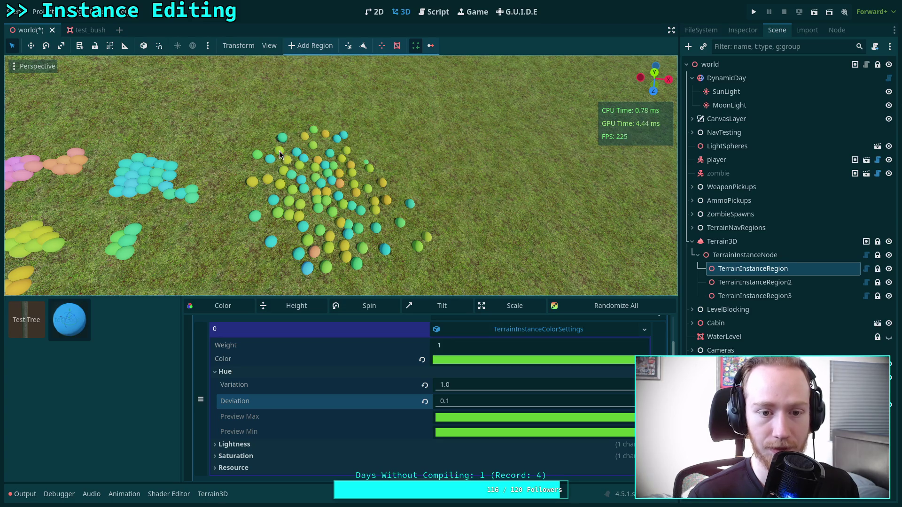
{"action": "mouse_move", "coordinate": [425, 236]}
{"action": "left_mouse_down"}
{"action": "mouse_move", "coordinate": [312, 237]}
{"action": "mouse_move", "coordinate": [340, 261]}
{"action": "left_mouse_up"}
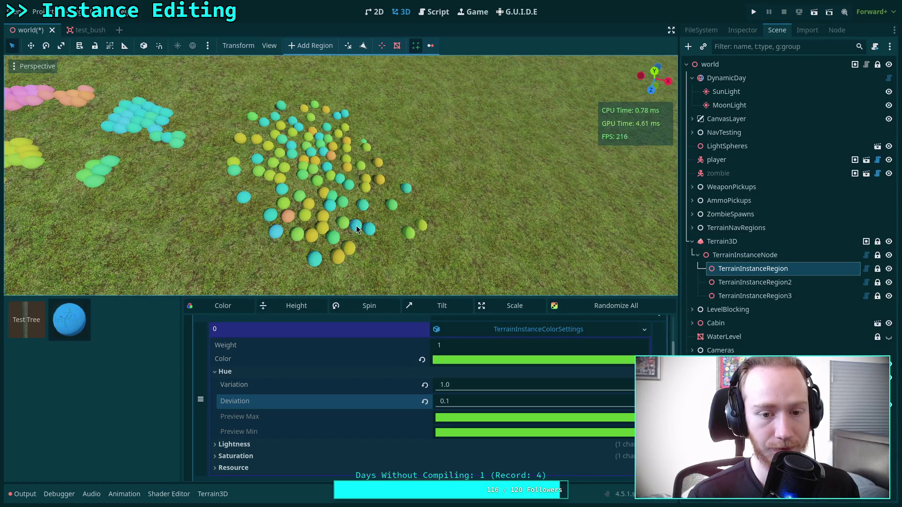
{"action": "left_click_drag", "start_coordinate": [381, 215], "coordinate": [387, 232]}
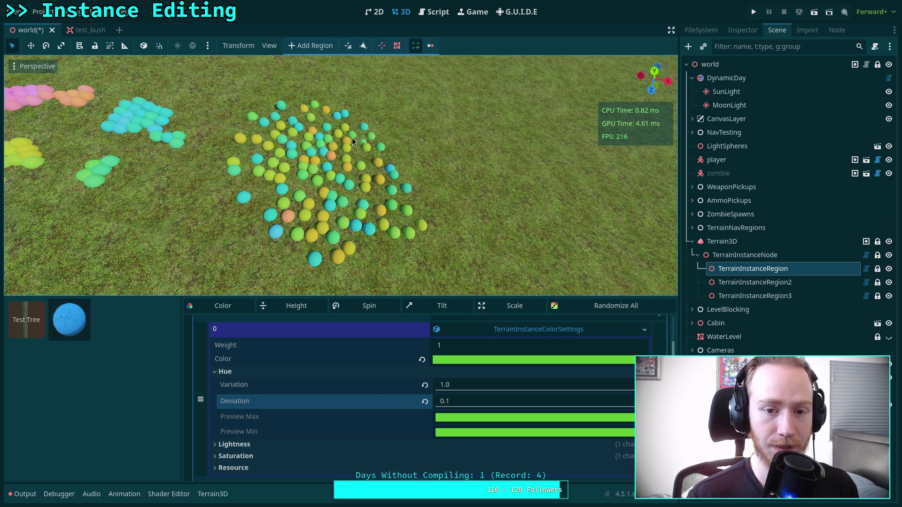
{"action": "mouse_move", "coordinate": [355, 175]}
{"action": "left_mouse_down"}
{"action": "mouse_move", "coordinate": [647, 123]}
{"action": "mouse_move", "coordinate": [498, 84]}
{"action": "left_mouse_up"}
{"action": "left_click_drag", "start_coordinate": [451, 259], "coordinate": [451, 259]}
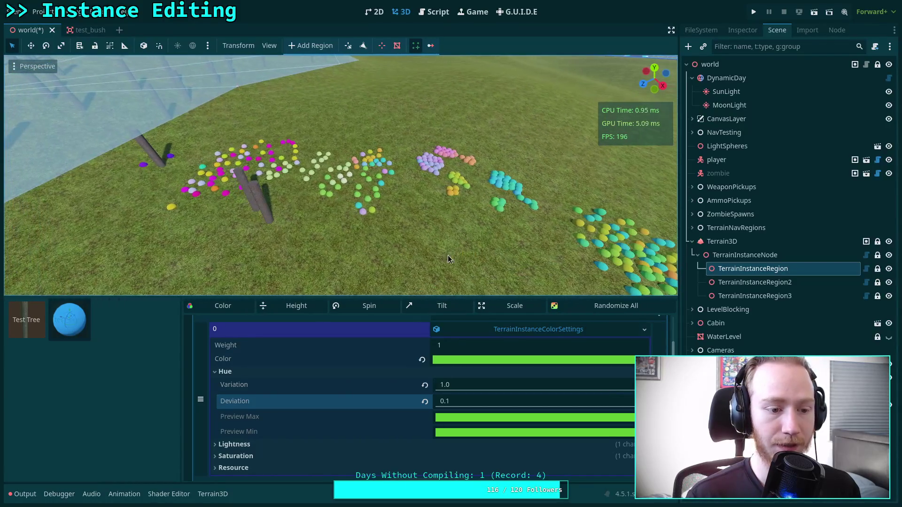
{"action": "left_click_drag", "start_coordinate": [270, 298], "coordinate": [282, 317]}
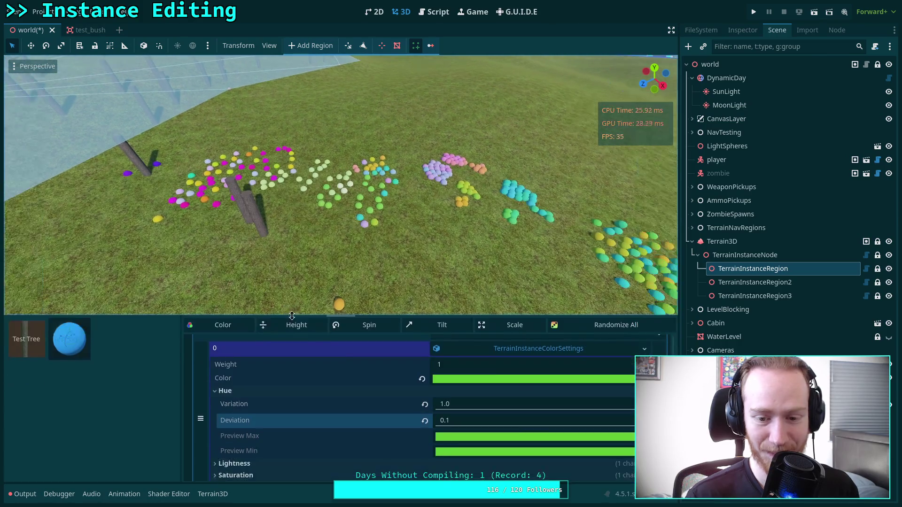
Collapse the Hue settings, then re-expand the Color section and its Colors list
{"action": "left_click", "coordinate": [517, 390]}
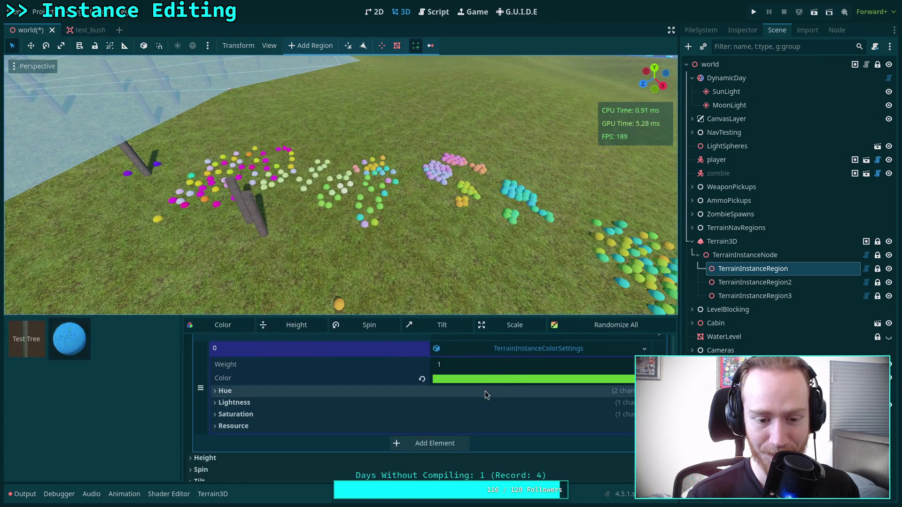
{"action": "left_click", "coordinate": [505, 352]}
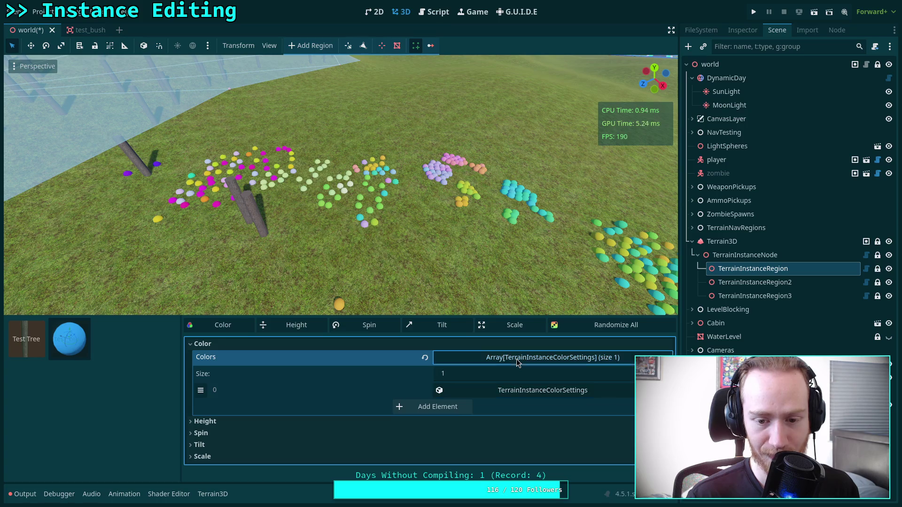
{"action": "left_click", "coordinate": [517, 358]}
{"action": "left_click", "coordinate": [437, 344]}
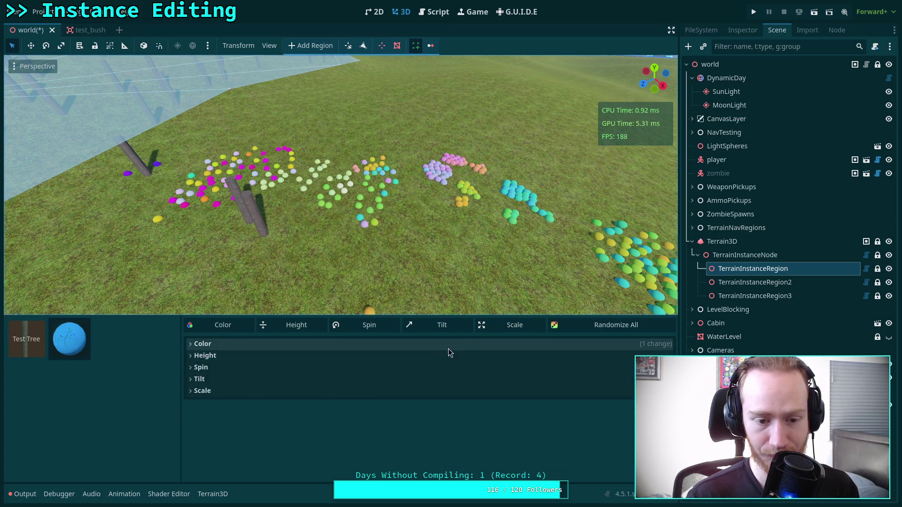
{"action": "left_click", "coordinate": [548, 358]}
Inspect the TerrainInstanceRegion's BUSH Variation > Color settings and its first colour entry
{"action": "left_click", "coordinate": [743, 30]}
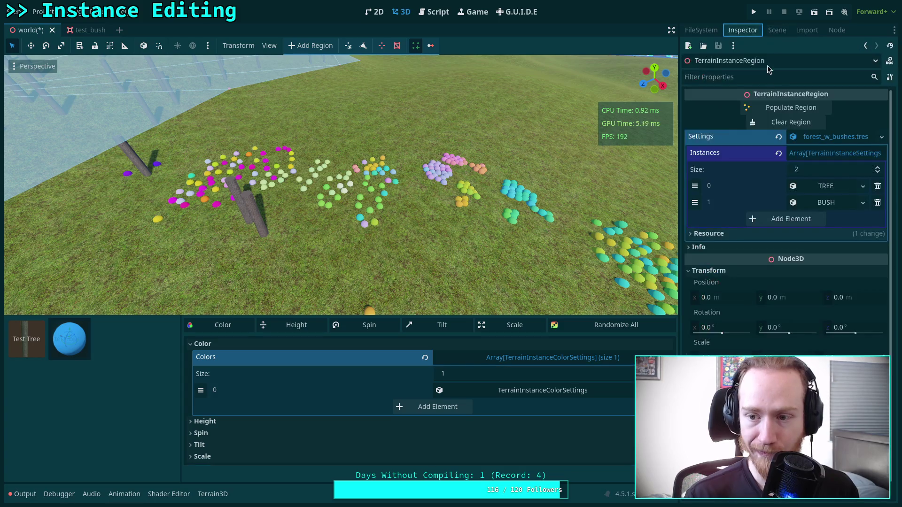
{"action": "left_click", "coordinate": [826, 202]}
{"action": "left_click", "coordinate": [817, 292]}
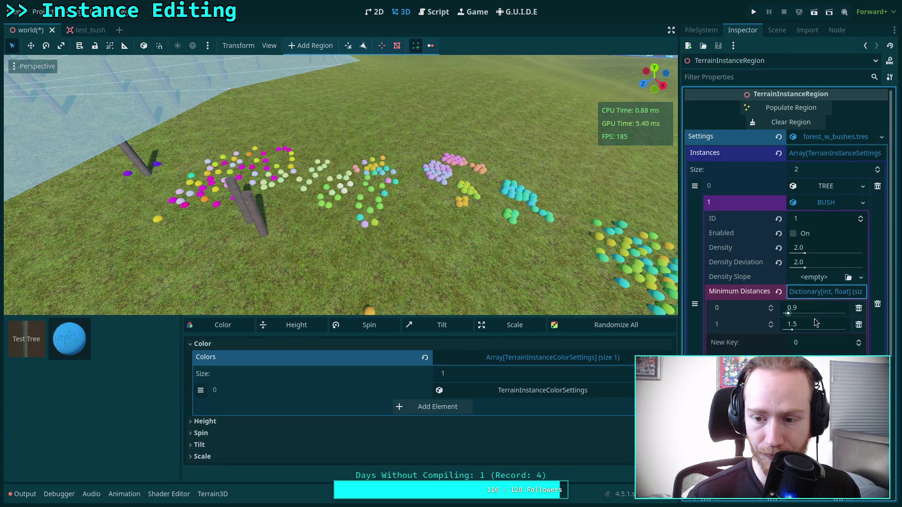
{"action": "left_click", "coordinate": [820, 292]}
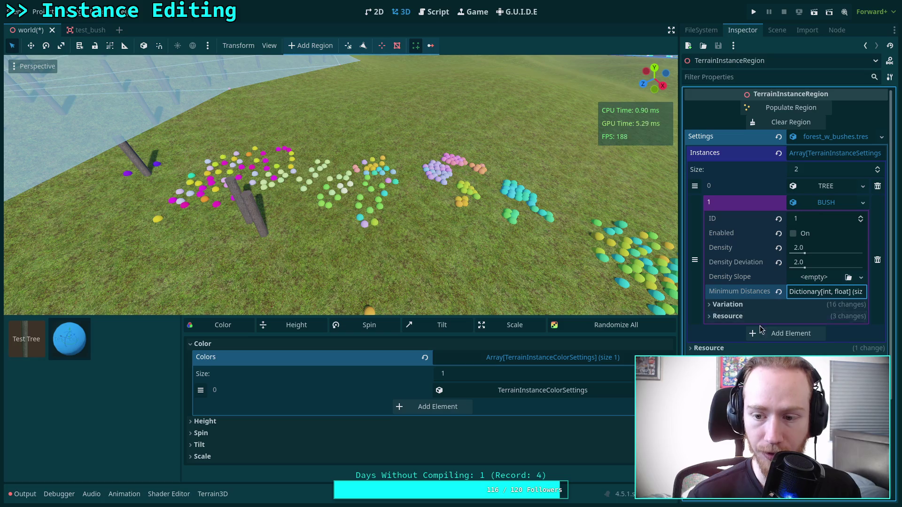
{"action": "left_click", "coordinate": [771, 305]}
{"action": "left_click", "coordinate": [789, 316]}
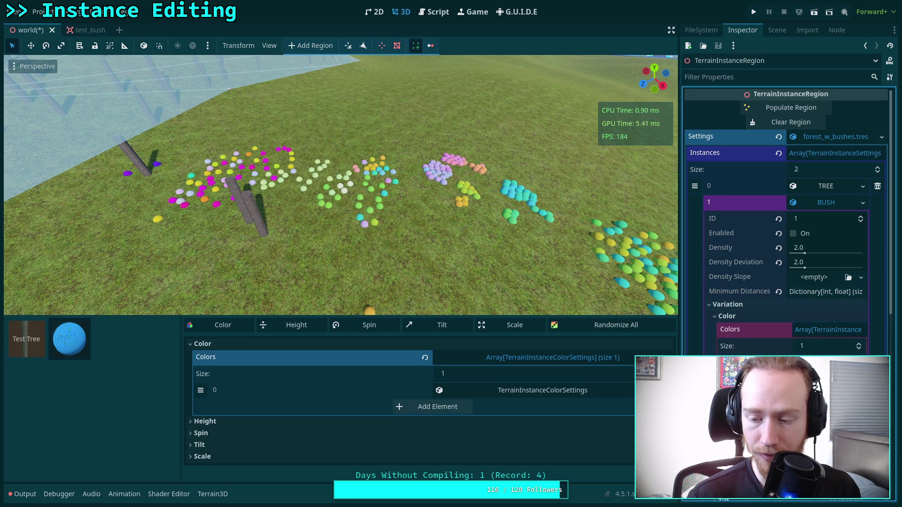
{"action": "left_click_drag", "start_coordinate": [680, 263], "coordinate": [601, 263]}
{"action": "left_click", "coordinate": [794, 362]}
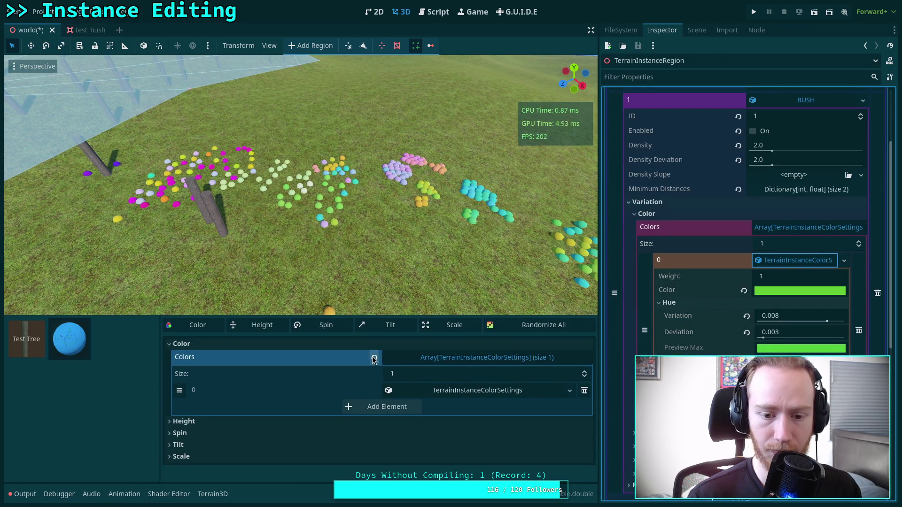
Paint a fresh patch of green bushes across the foreground grass, then select Terrain3D
{"action": "mouse_move", "coordinate": [282, 268]}
{"action": "left_mouse_down"}
{"action": "mouse_move", "coordinate": [285, 298]}
{"action": "mouse_move", "coordinate": [357, 296]}
{"action": "mouse_move", "coordinate": [380, 277]}
{"action": "left_mouse_up"}
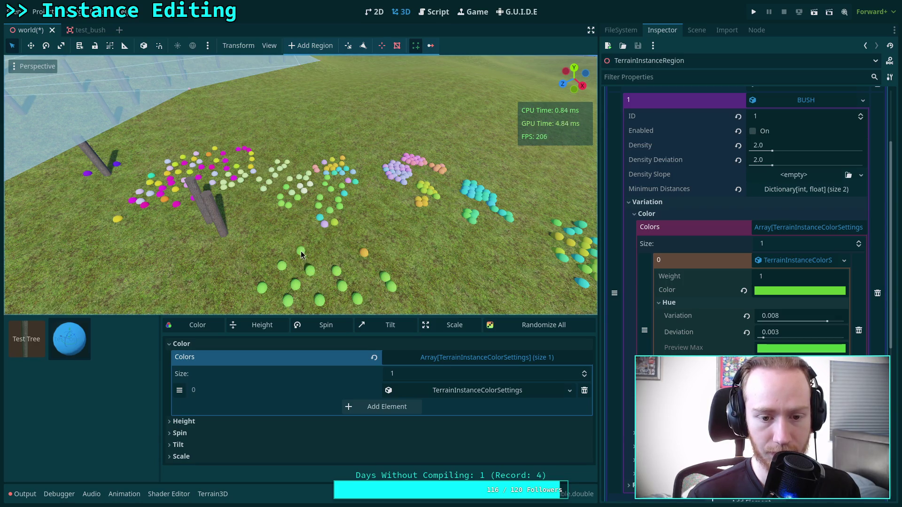
{"action": "left_click_drag", "start_coordinate": [219, 299], "coordinate": [238, 266]}
{"action": "scroll", "coordinate": [322, 255], "scroll_direction": "up", "scroll_amount": 5}
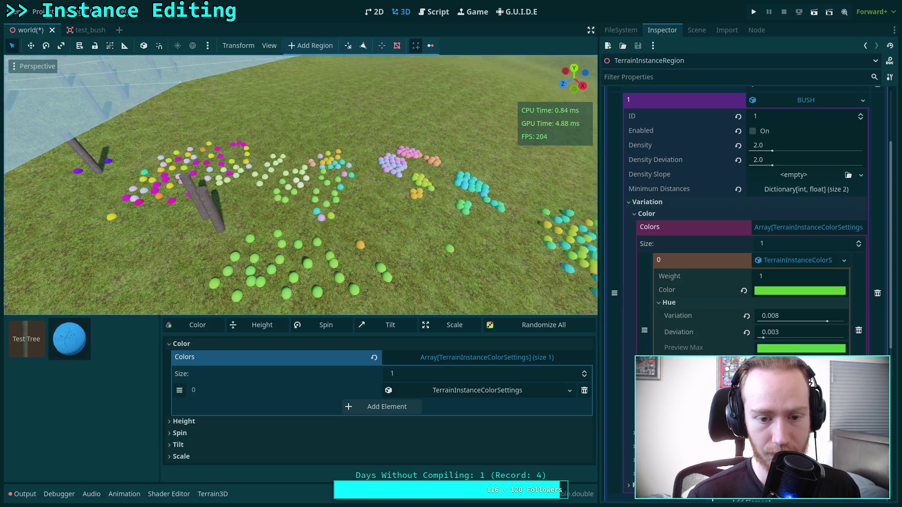
{"action": "mouse_move", "coordinate": [350, 275]}
{"action": "left_mouse_down"}
{"action": "mouse_move", "coordinate": [308, 263]}
{"action": "mouse_move", "coordinate": [333, 232]}
{"action": "mouse_move", "coordinate": [392, 292]}
{"action": "left_mouse_up"}
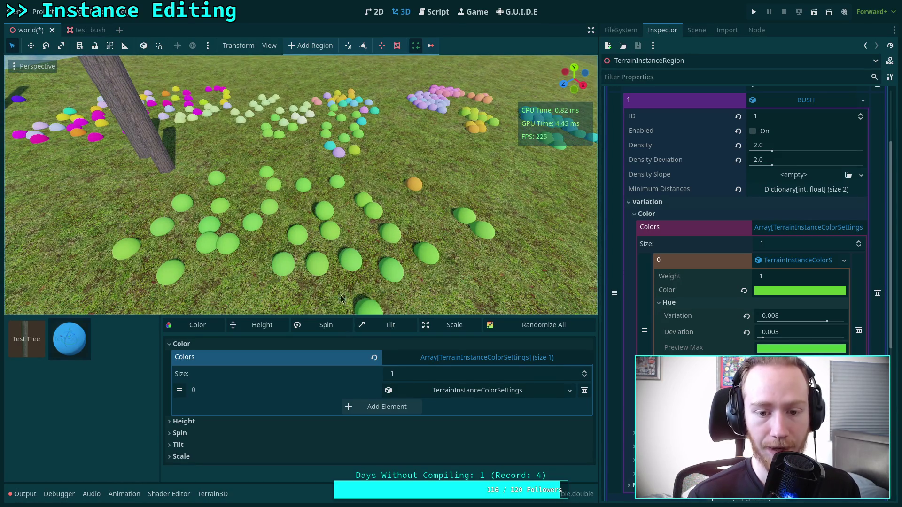
{"action": "scroll", "coordinate": [320, 272], "scroll_direction": "down", "scroll_amount": 3}
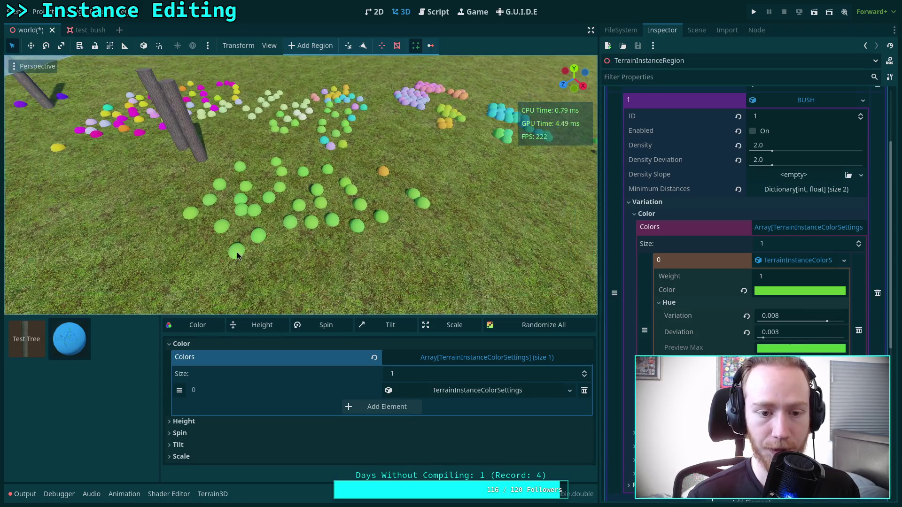
{"action": "mouse_move", "coordinate": [238, 256]}
{"action": "left_mouse_down"}
{"action": "mouse_move", "coordinate": [332, 262]}
{"action": "mouse_move", "coordinate": [386, 252]}
{"action": "mouse_move", "coordinate": [299, 268]}
{"action": "mouse_move", "coordinate": [303, 291]}
{"action": "mouse_move", "coordinate": [371, 282]}
{"action": "mouse_move", "coordinate": [408, 229]}
{"action": "mouse_move", "coordinate": [433, 276]}
{"action": "mouse_move", "coordinate": [433, 221]}
{"action": "left_mouse_up"}
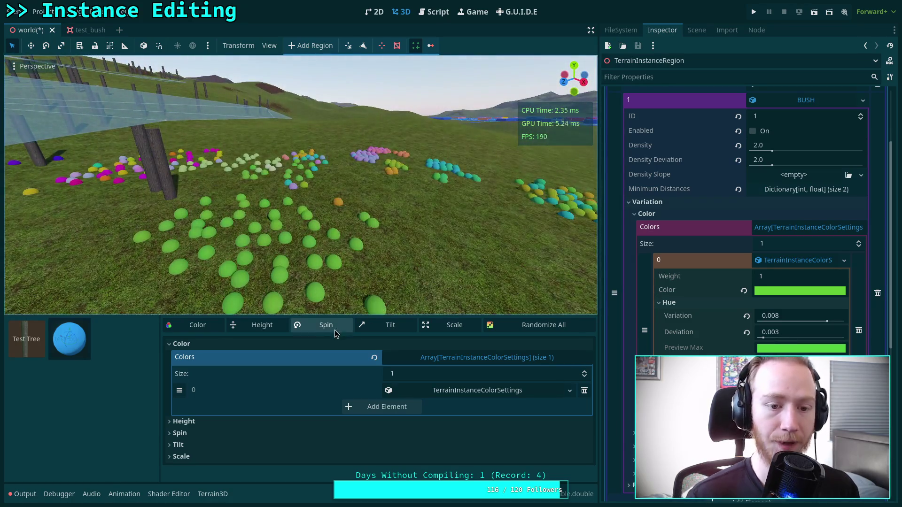
{"action": "left_click", "coordinate": [696, 29]}
{"action": "left_click", "coordinate": [678, 242]}
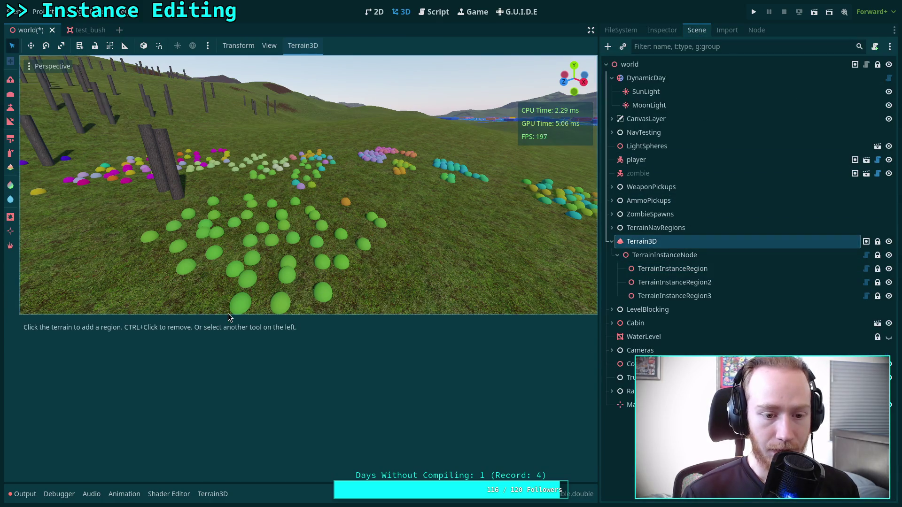
Activate the instancer brush with the i key and pick the bush mesh in the asset panel
{"action": "left_click_drag", "start_coordinate": [229, 318], "coordinate": [228, 460]}
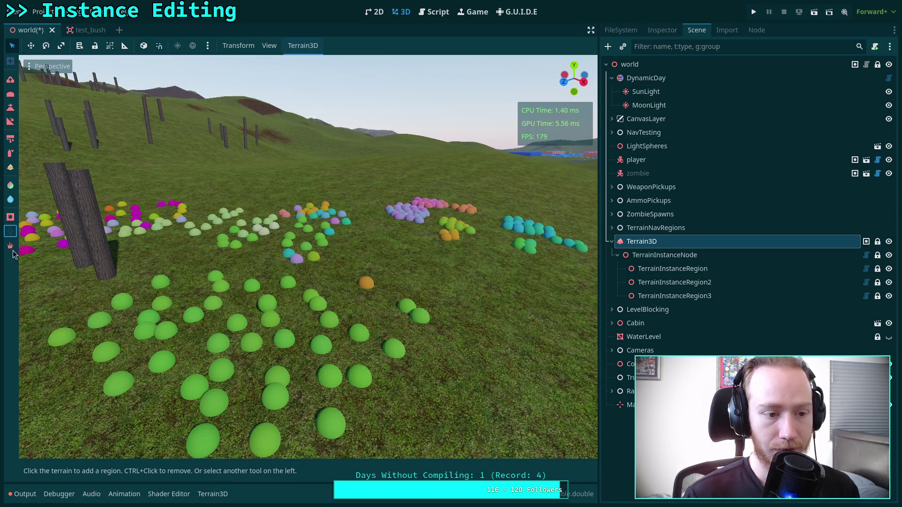
{"action": "key", "text": "i"}
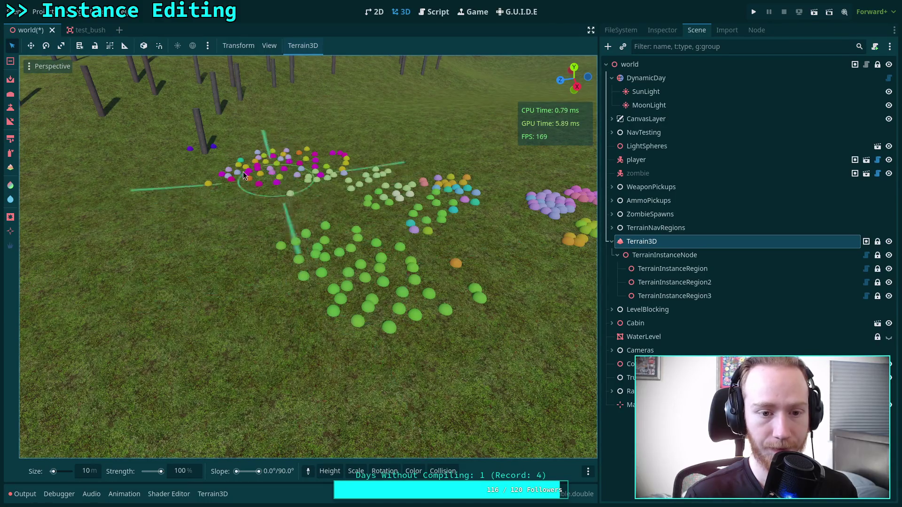
{"action": "left_click_drag", "start_coordinate": [225, 182], "coordinate": [225, 182]}
{"action": "left_click", "coordinate": [212, 494]}
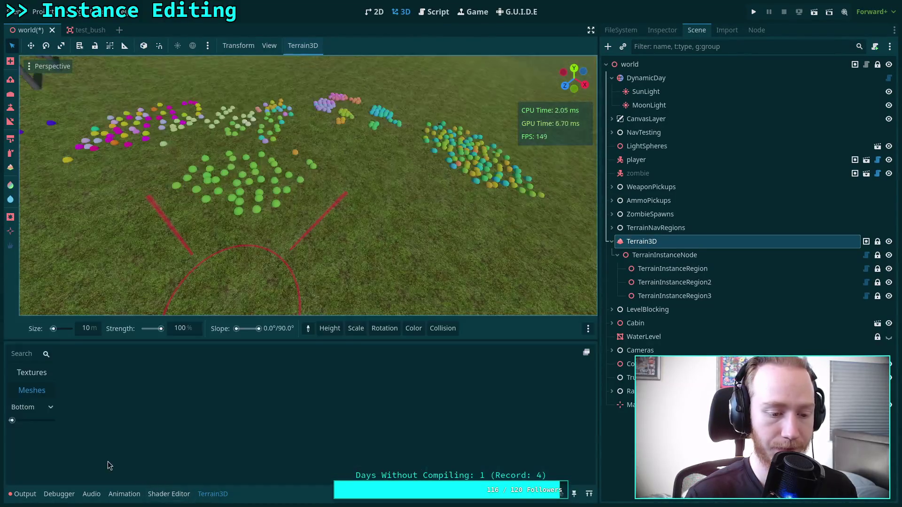
{"action": "left_click", "coordinate": [32, 391]}
{"action": "left_click", "coordinate": [212, 494]}
{"action": "left_click", "coordinate": [121, 367]}
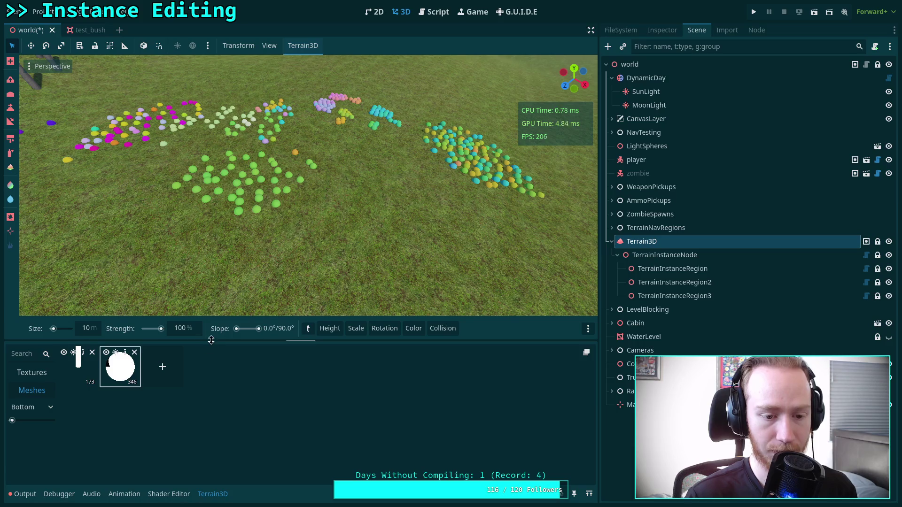
{"action": "left_click_drag", "start_coordinate": [211, 340], "coordinate": [221, 504]}
Erase all painted bushes from the terrain, then reselect TerrainInstanceRegion
{"action": "mouse_move", "coordinate": [212, 211]}
{"action": "left_mouse_down", "text": "ctrl"}
{"action": "mouse_move", "coordinate": [226, 207]}
{"action": "mouse_move", "coordinate": [228, 186]}
{"action": "mouse_move", "coordinate": [272, 125]}
{"action": "mouse_move", "coordinate": [356, 128]}
{"action": "mouse_move", "coordinate": [335, 114]}
{"action": "mouse_move", "coordinate": [387, 141]}
{"action": "mouse_move", "coordinate": [505, 176]}
{"action": "mouse_move", "coordinate": [525, 159]}
{"action": "mouse_move", "coordinate": [544, 210]}
{"action": "mouse_move", "coordinate": [544, 171]}
{"action": "mouse_move", "coordinate": [500, 171]}
{"action": "left_mouse_up", "text": "ctrl"}
{"action": "scroll", "coordinate": [388, 229], "scroll_direction": "down", "scroll_amount": 5}
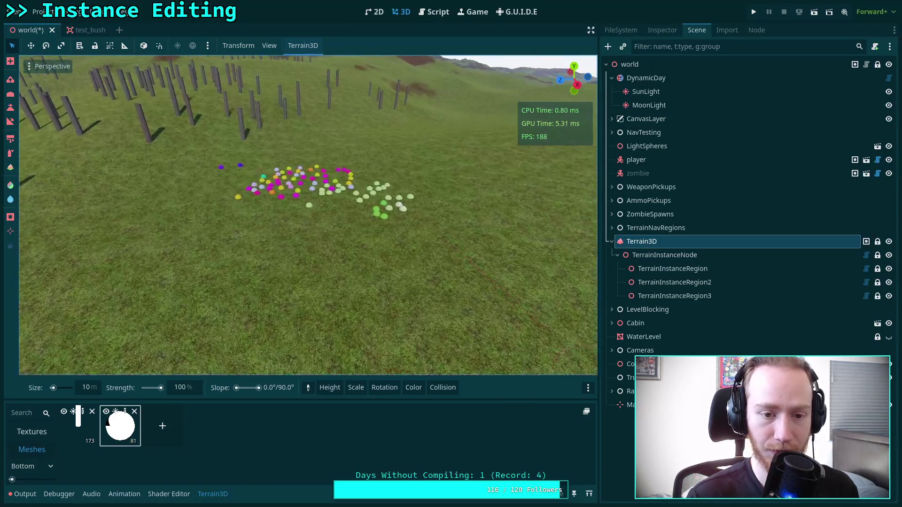
{"action": "mouse_move", "coordinate": [236, 241]}
{"action": "left_mouse_down", "text": "ctrl"}
{"action": "mouse_move", "coordinate": [299, 219]}
{"action": "mouse_move", "coordinate": [331, 224]}
{"action": "mouse_move", "coordinate": [354, 280]}
{"action": "mouse_move", "coordinate": [450, 277]}
{"action": "mouse_move", "coordinate": [241, 339]}
{"action": "left_mouse_up", "text": "ctrl"}
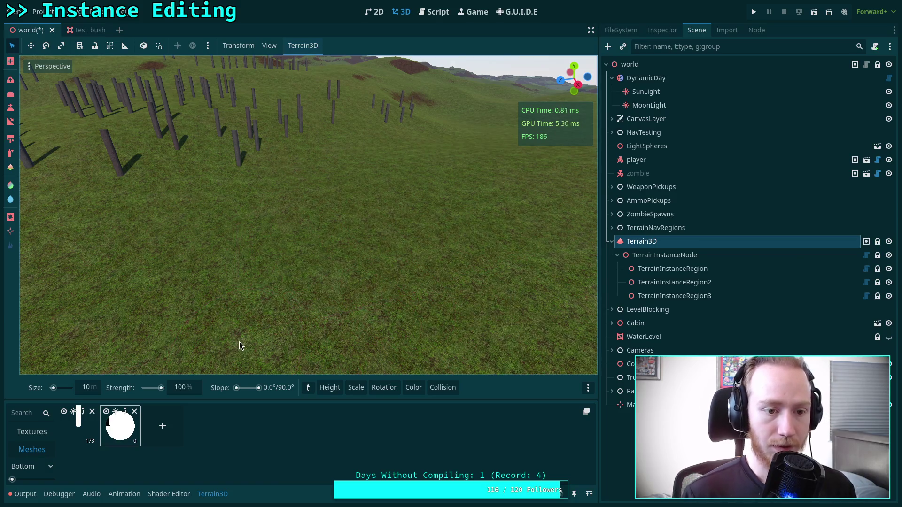
{"action": "scroll", "coordinate": [238, 342], "scroll_direction": "down", "scroll_amount": 5}
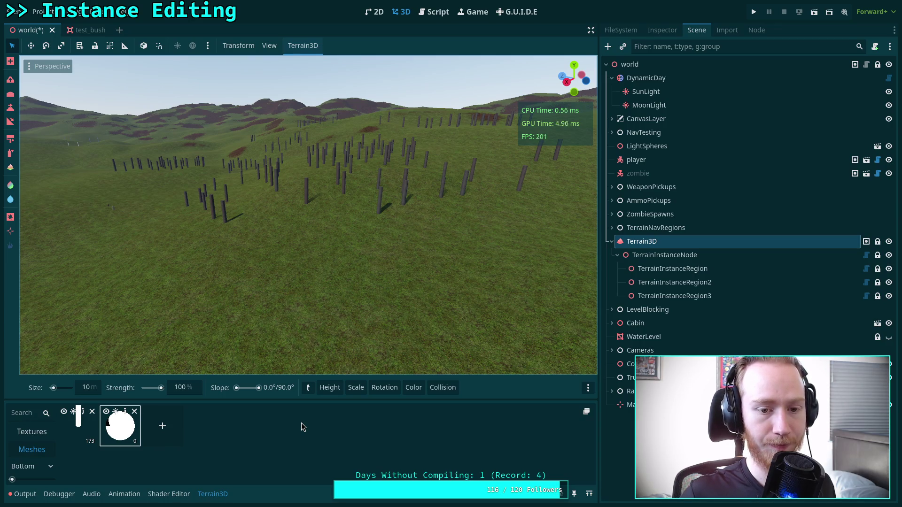
{"action": "left_click", "coordinate": [78, 425]}
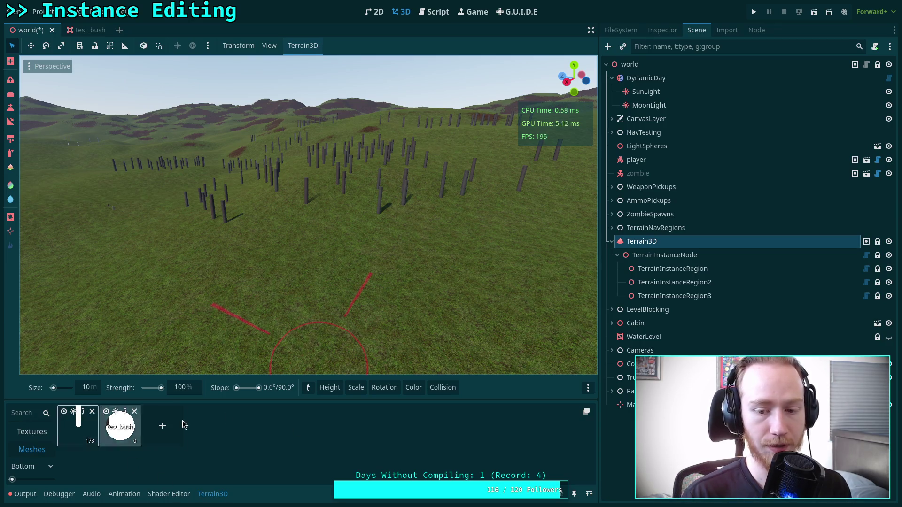
{"action": "left_click", "coordinate": [673, 268]}
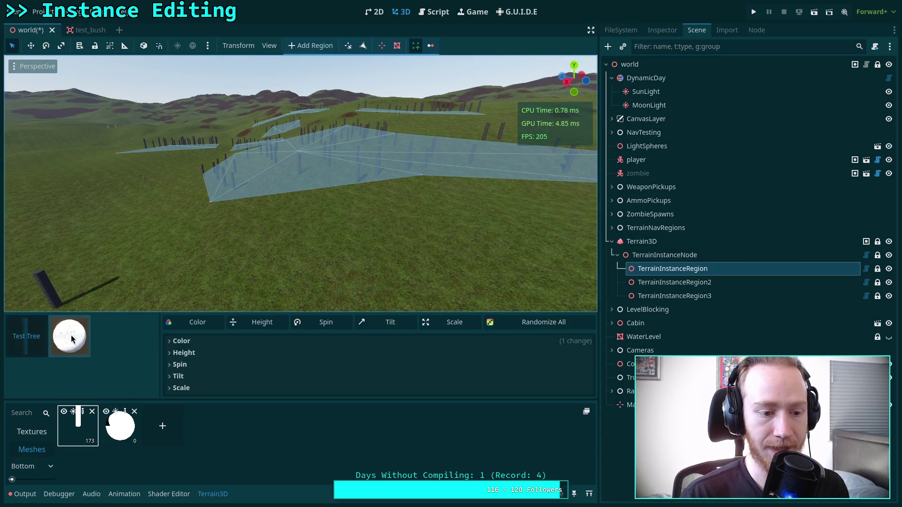
Expand Color > Colors and set the first colour entry to yellow
{"action": "left_click", "coordinate": [227, 499]}
{"action": "scroll", "coordinate": [301, 226], "scroll_direction": "up", "scroll_amount": 10}
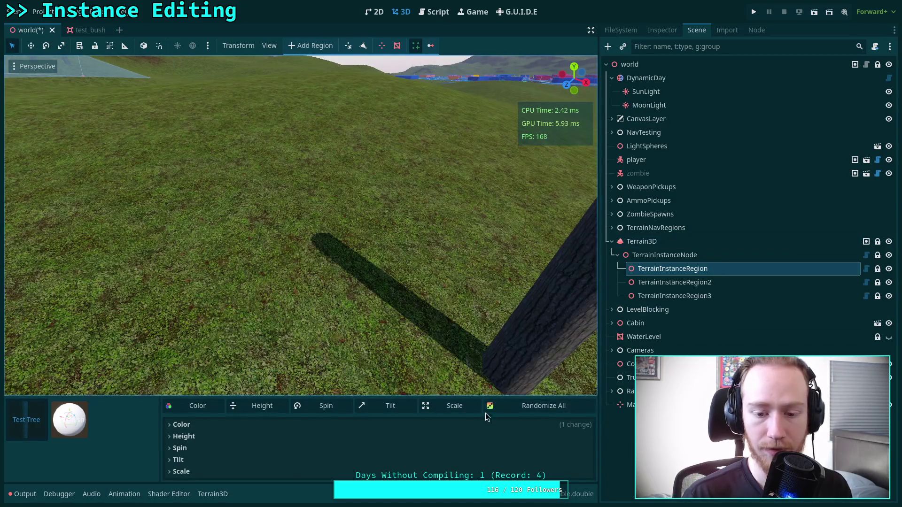
{"action": "left_click_drag", "start_coordinate": [403, 397], "coordinate": [413, 292]}
{"action": "left_click", "coordinate": [458, 395]}
{"action": "left_click", "coordinate": [457, 425]}
{"action": "left_click", "coordinate": [425, 396]}
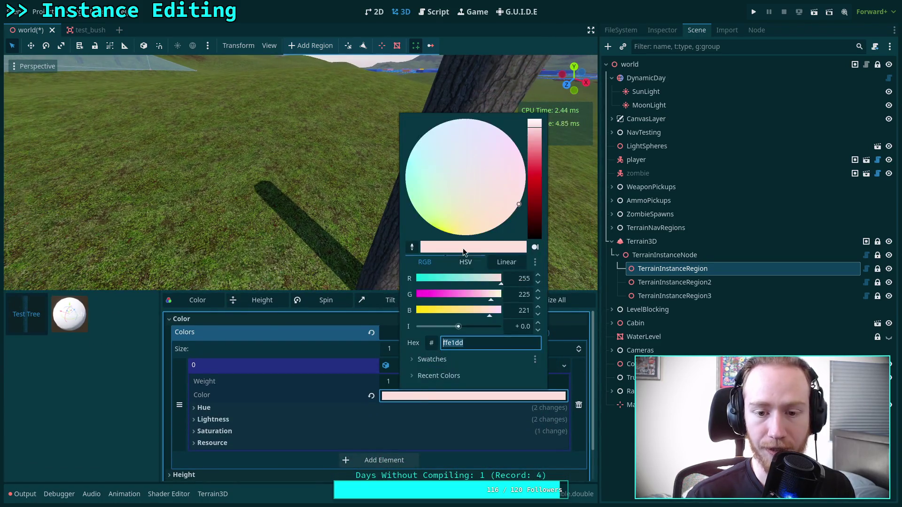
{"action": "type", "text": "ffe117"}
{"action": "left_click", "coordinate": [284, 397]}
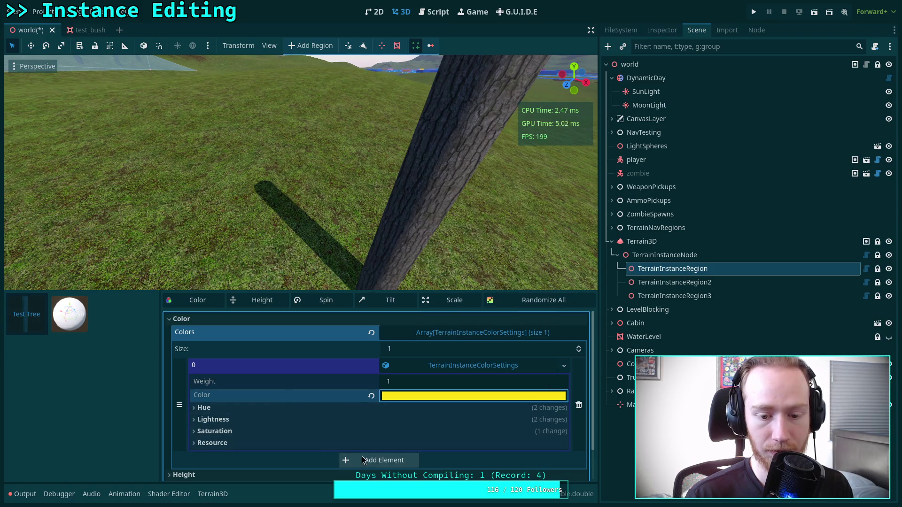
Add a second entry with new TerrainInstanceColorSettings and make its colour red
{"action": "left_click", "coordinate": [372, 460]}
{"action": "left_click", "coordinate": [480, 418]}
{"action": "left_click", "coordinate": [487, 446]}
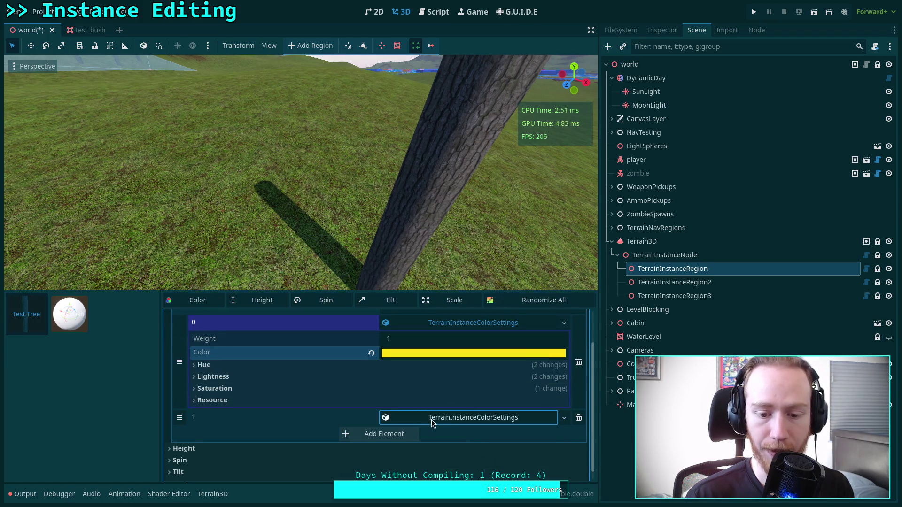
{"action": "left_click", "coordinate": [429, 419]}
{"action": "left_click", "coordinate": [426, 449]}
{"action": "mouse_move", "coordinate": [453, 348]}
{"action": "left_mouse_down"}
{"action": "mouse_move", "coordinate": [427, 348]}
{"action": "mouse_move", "coordinate": [419, 363]}
{"action": "left_mouse_up"}
{"action": "left_click", "coordinate": [279, 437]}
Add a third entry with new TerrainInstanceColorSettings and make its colour blue
{"action": "scroll", "coordinate": [291, 414], "scroll_direction": "down", "scroll_amount": 3}
{"action": "left_click", "coordinate": [359, 422]}
{"action": "left_click", "coordinate": [442, 407]}
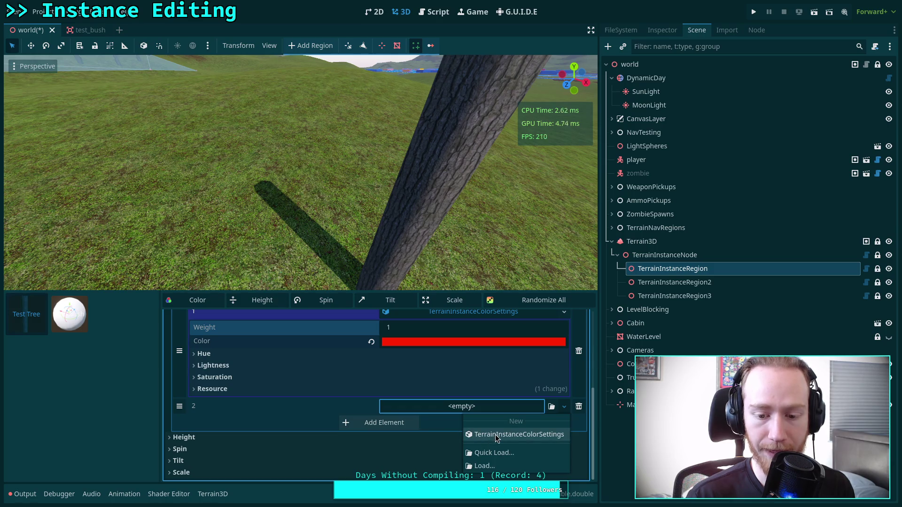
{"action": "left_click", "coordinate": [489, 434]}
{"action": "left_click", "coordinate": [453, 410]}
{"action": "left_click", "coordinate": [446, 440]}
{"action": "left_click_drag", "start_coordinate": [501, 319], "coordinate": [417, 320]}
{"action": "left_click_drag", "start_coordinate": [501, 336], "coordinate": [417, 335]}
{"action": "left_click", "coordinate": [334, 419]}
{"action": "scroll", "coordinate": [330, 409], "scroll_direction": "up", "scroll_amount": 3}
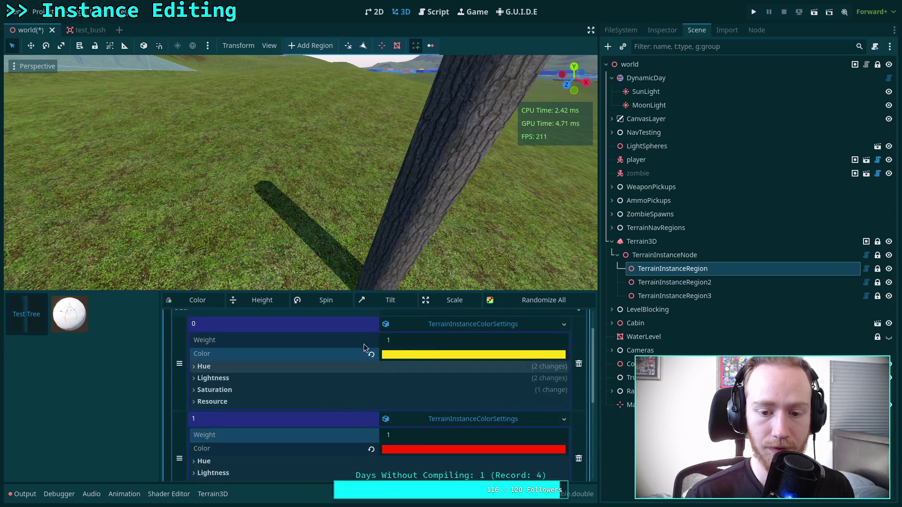